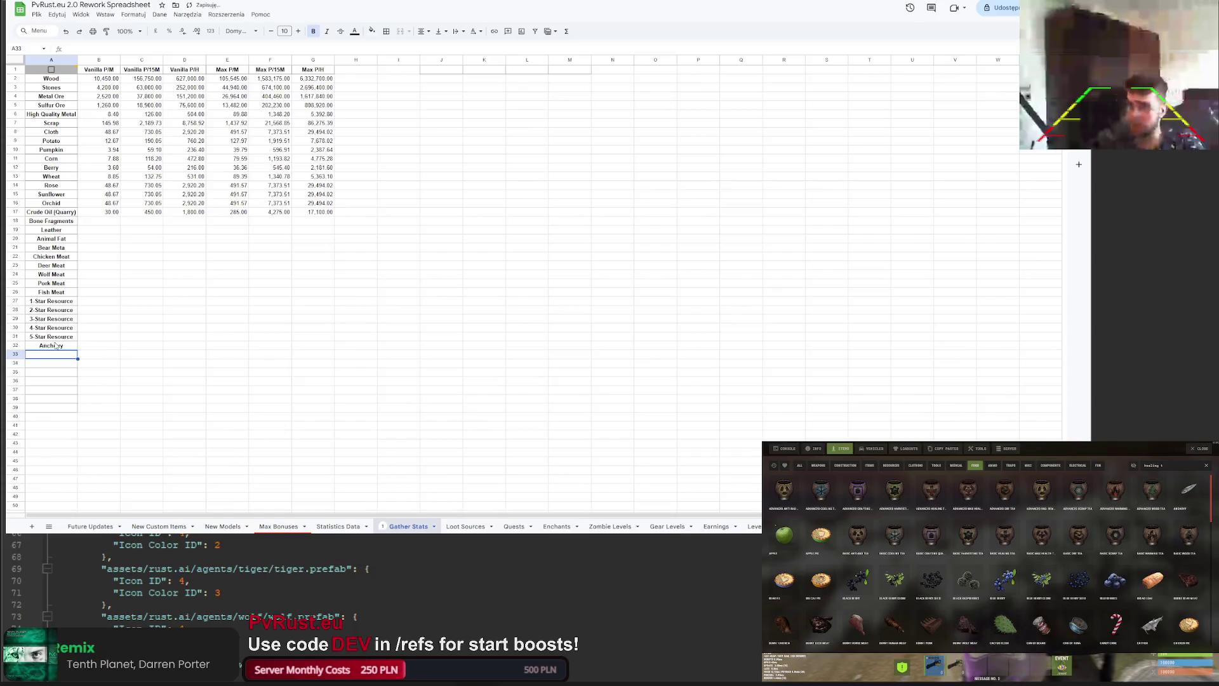
Step: Enter Catfish at A33 below Anchovy, then Herring below it
type("Catfish")
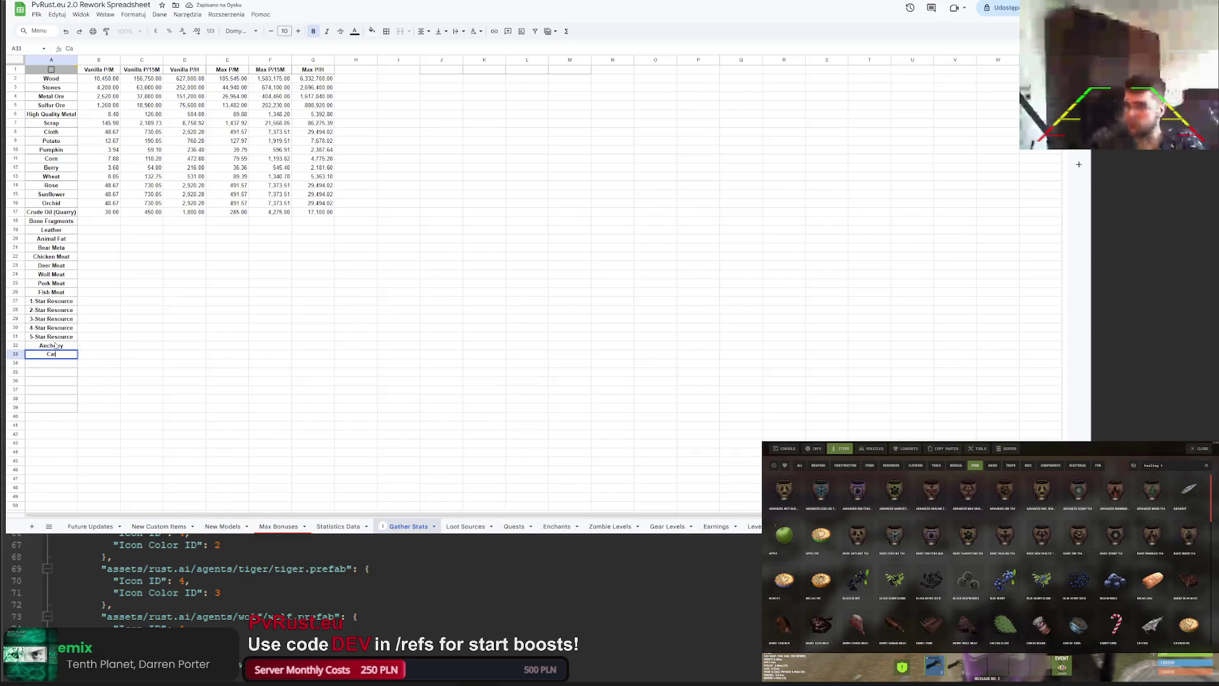
key("Return")
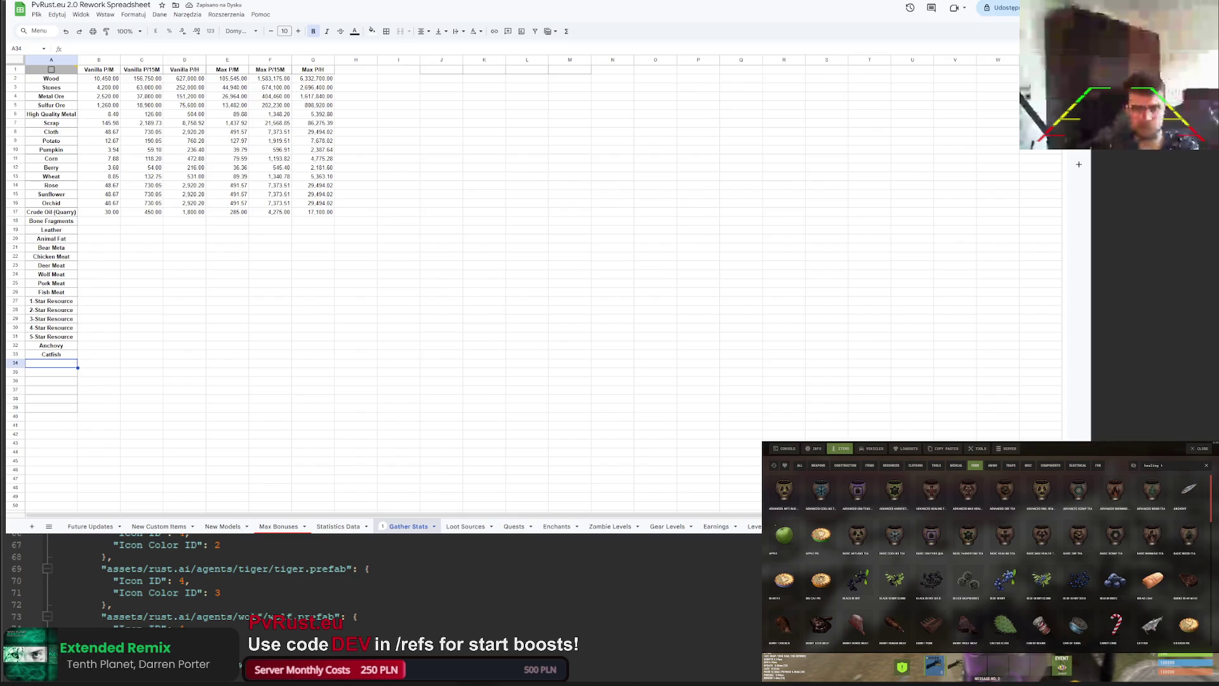
scroll(931, 600, "down", 3)
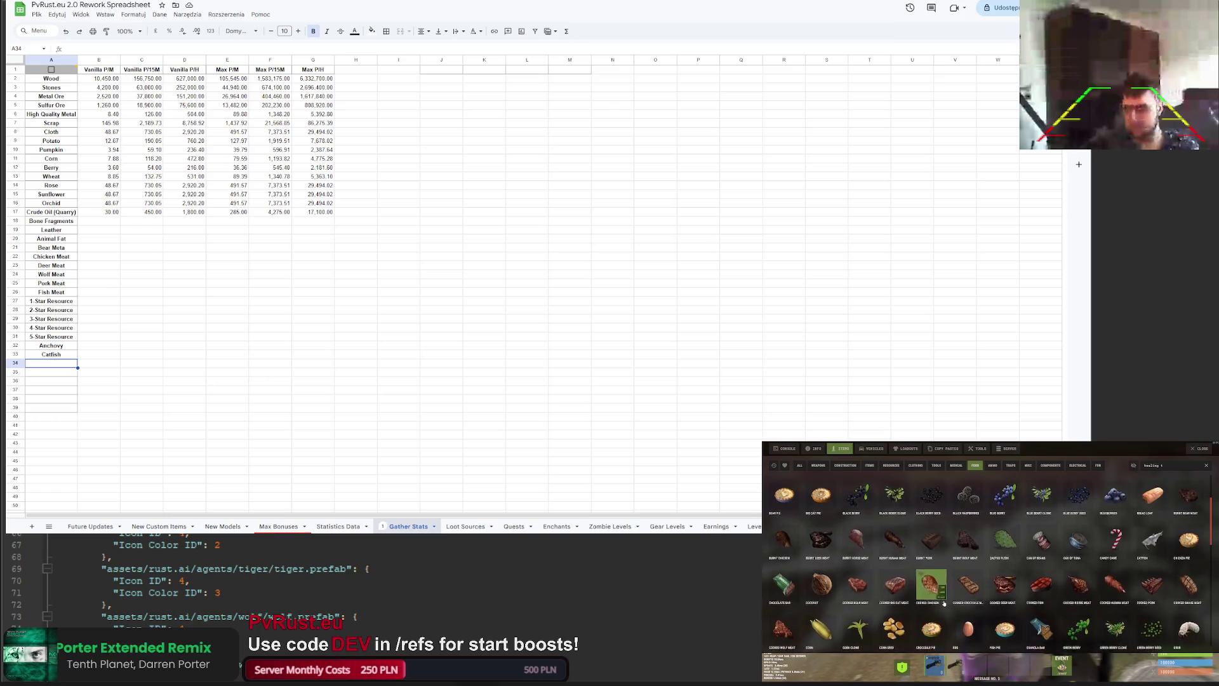
scroll(933, 602, "down", 1)
scroll(937, 578, "down", 1)
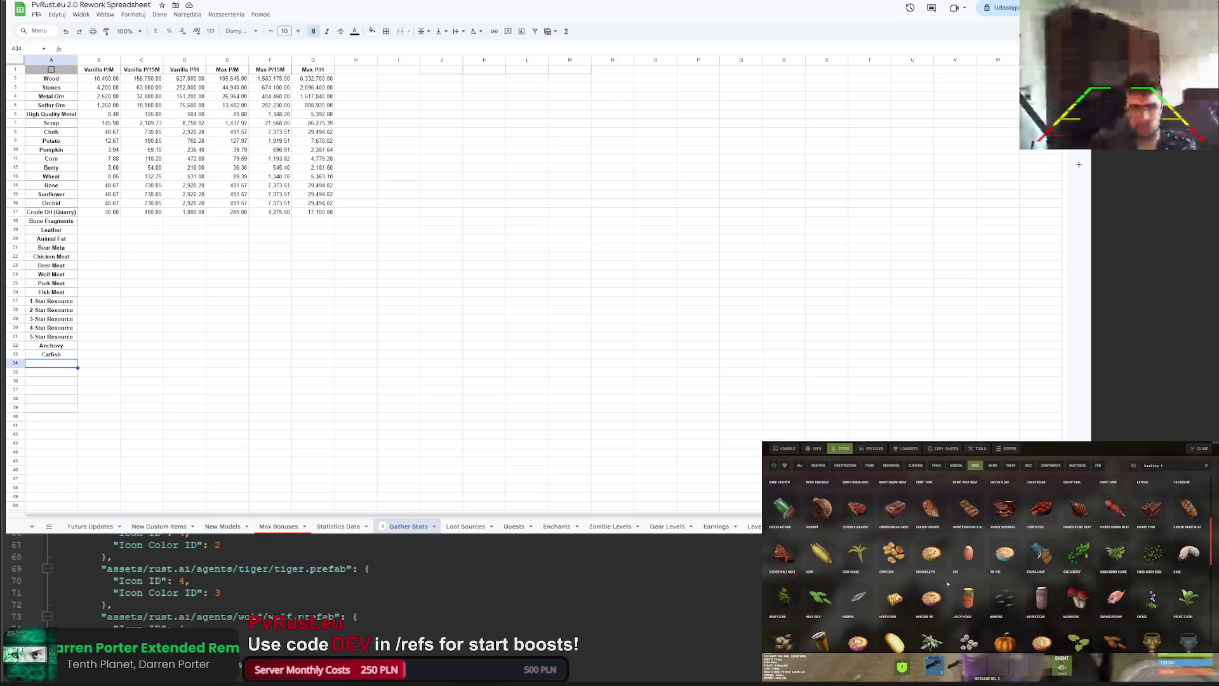
left_click(49, 367)
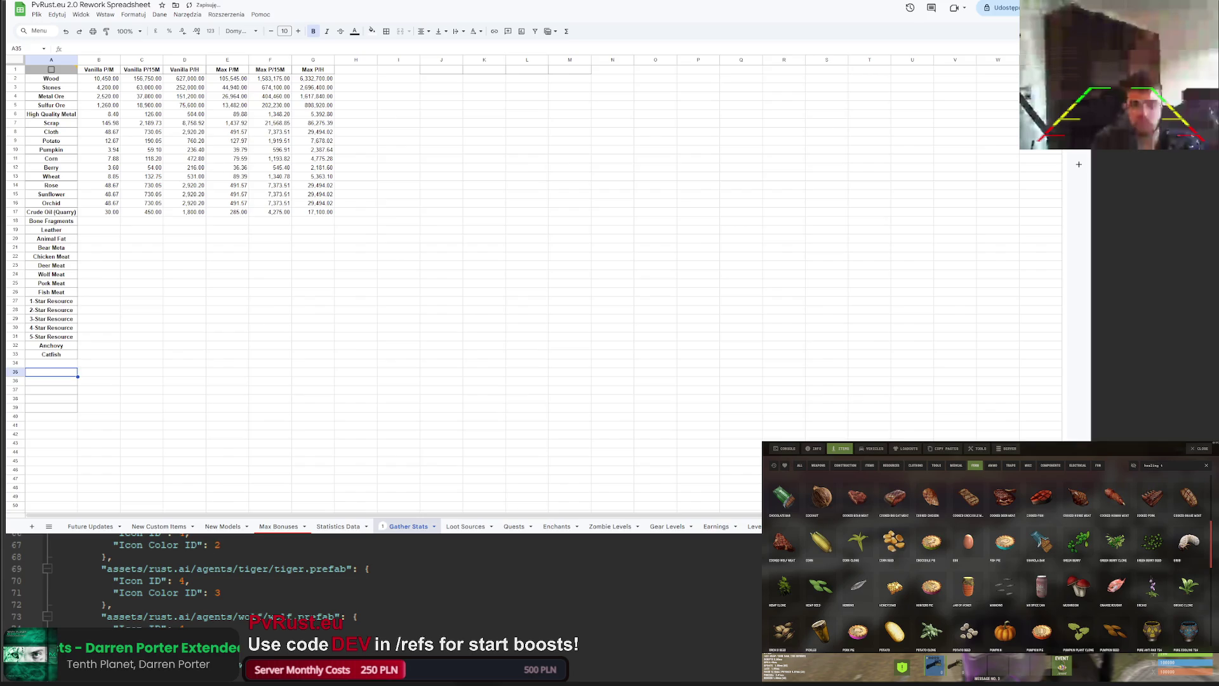
type("Herring")
key("Return")
Step: Undo the Herring entry, re-enter Herring below Catfish, and add Orange Roughy
key("ctrl+z")
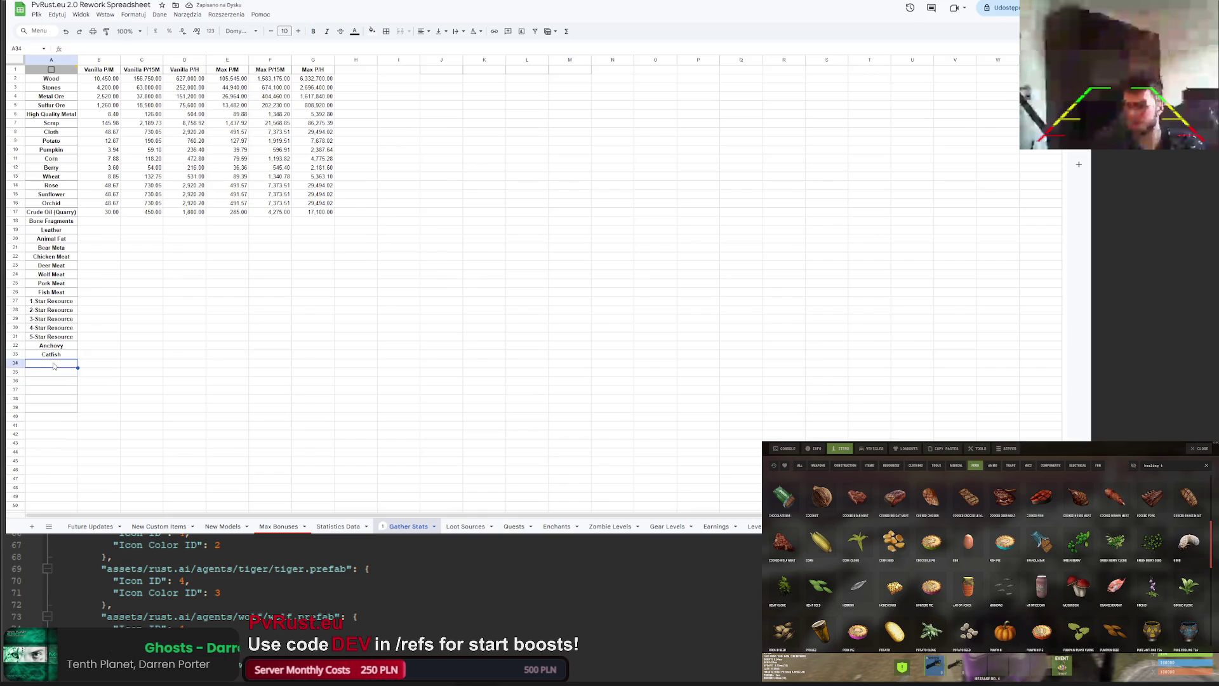
type("h")
key("Escape")
left_click(63, 375)
left_click(58, 363)
type("Herr")
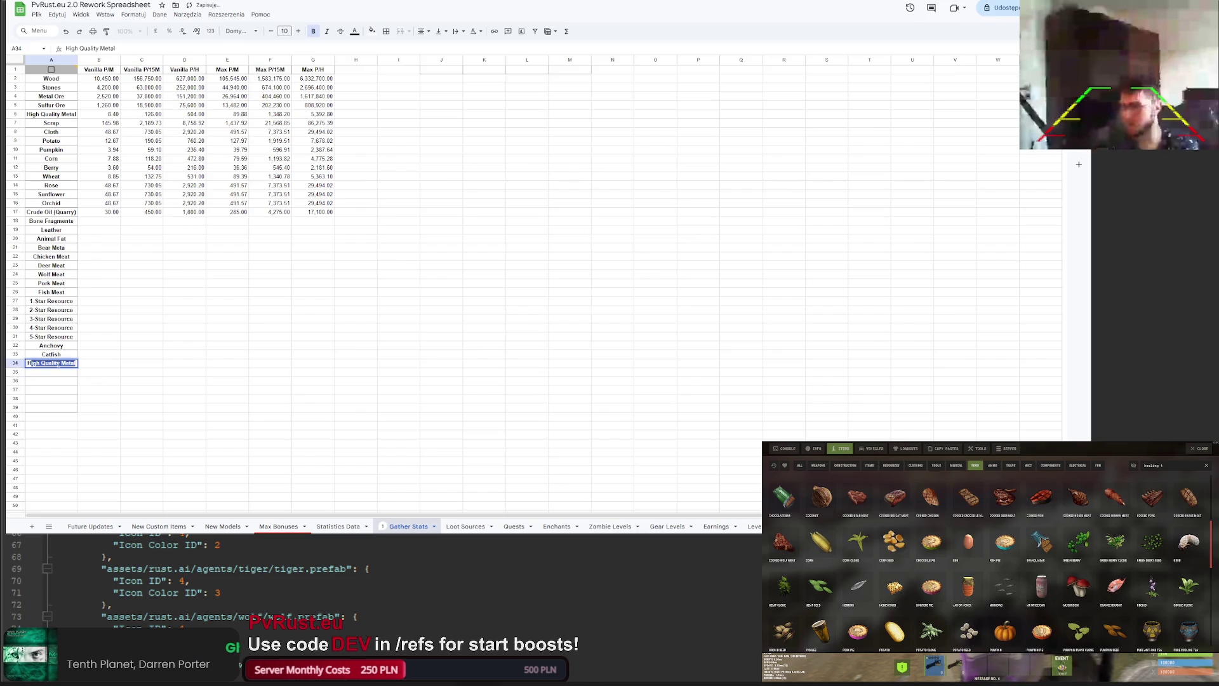
type("ing")
key("Return")
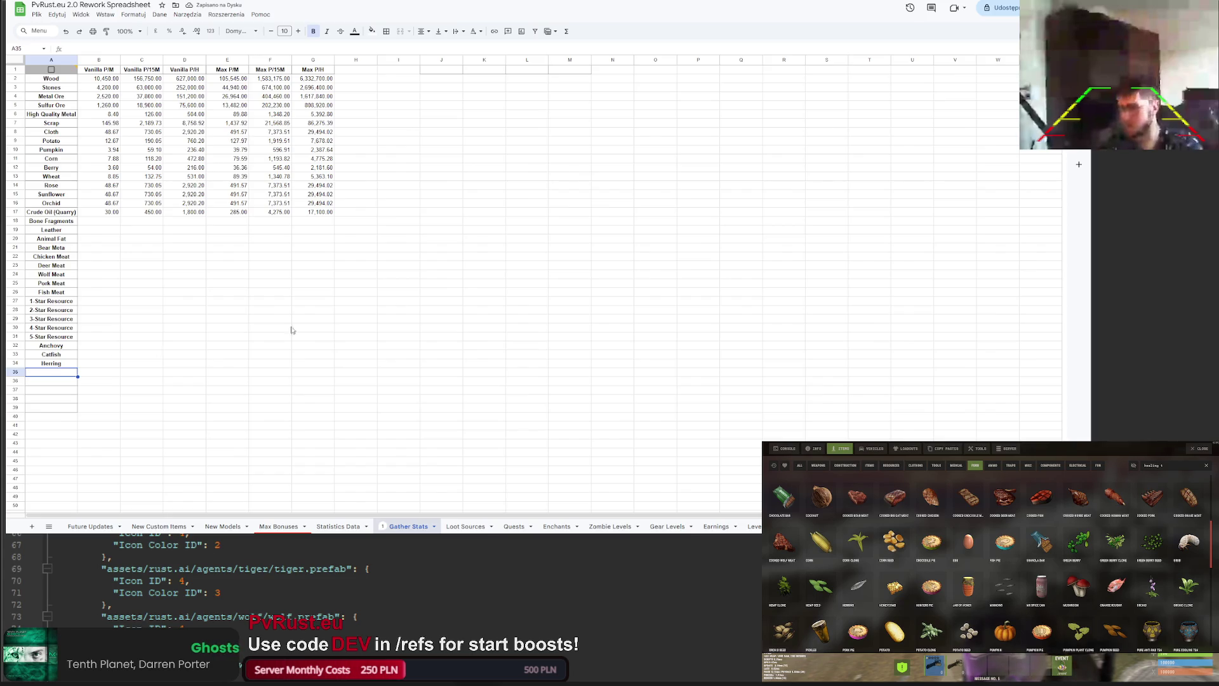
type("Orange ")
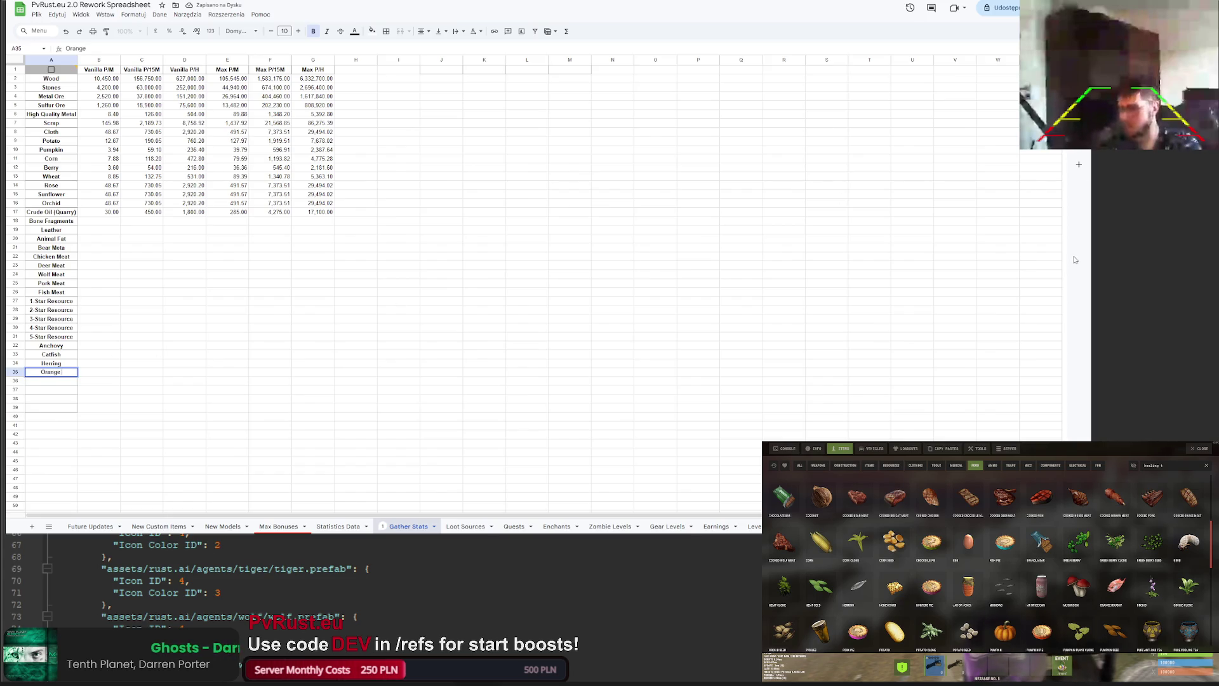
type("Roughy")
key("Return")
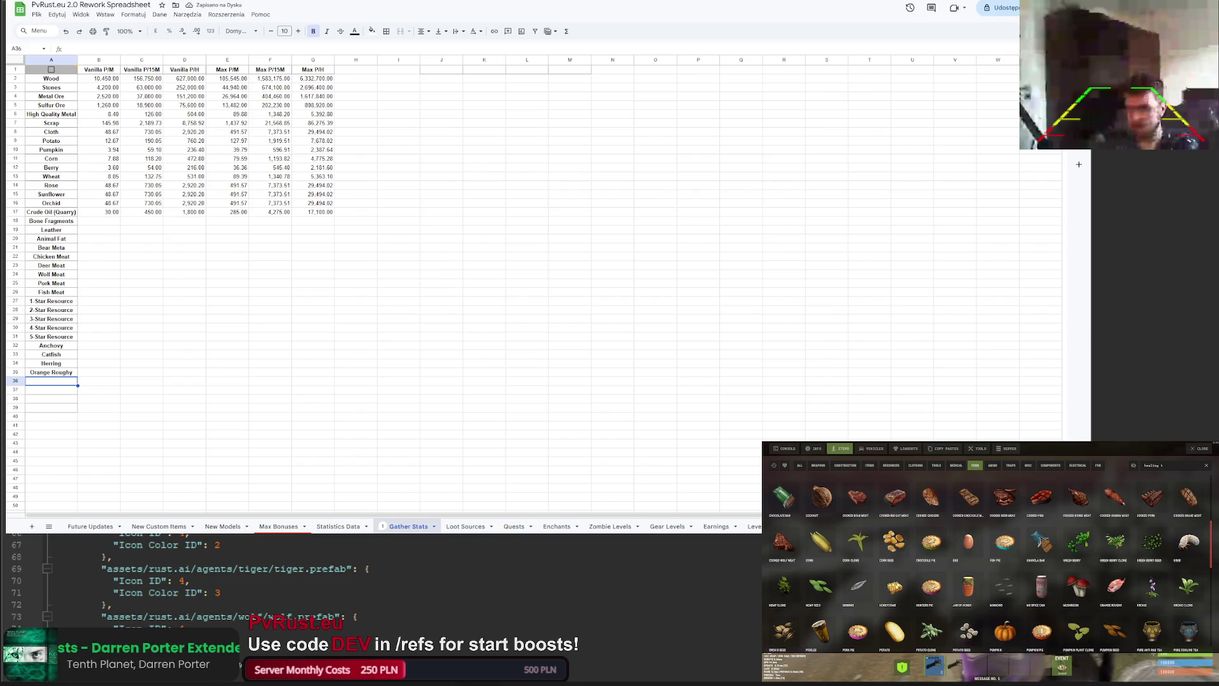
Step: Add Salmon, Sardine, Small Shark and Small Trout below Orange Roughy
scroll(991, 605, "down", 2)
scroll(991, 605, "down", 1)
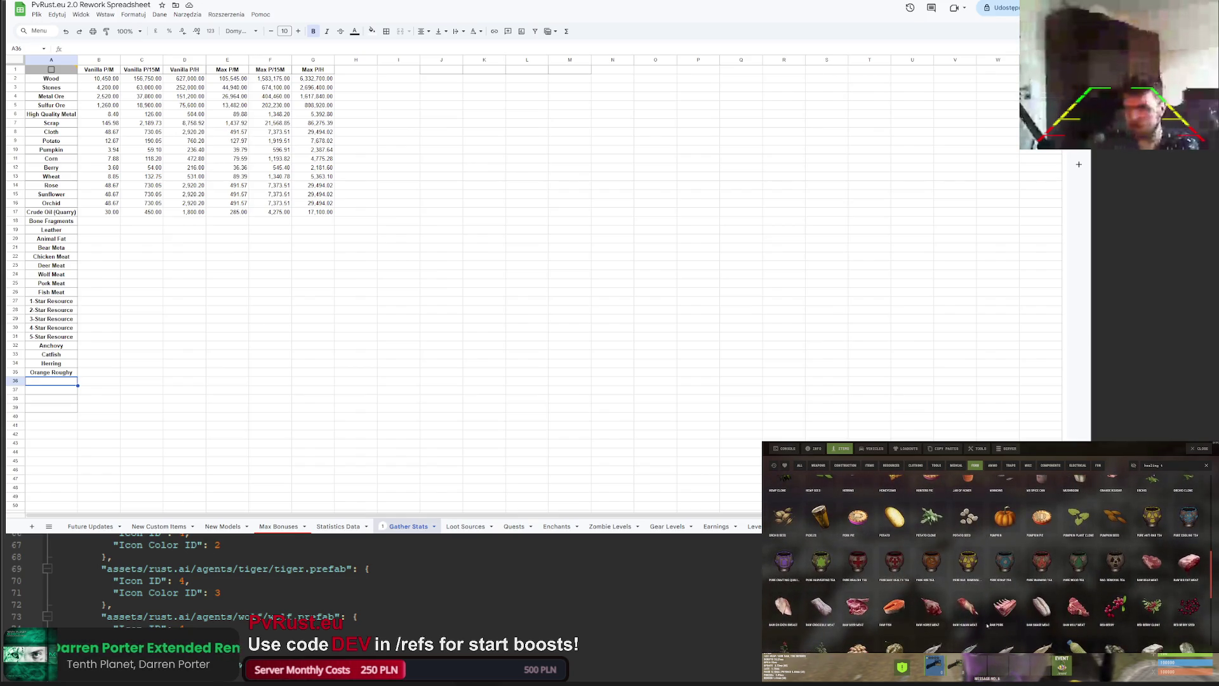
scroll(948, 607, "down", 3)
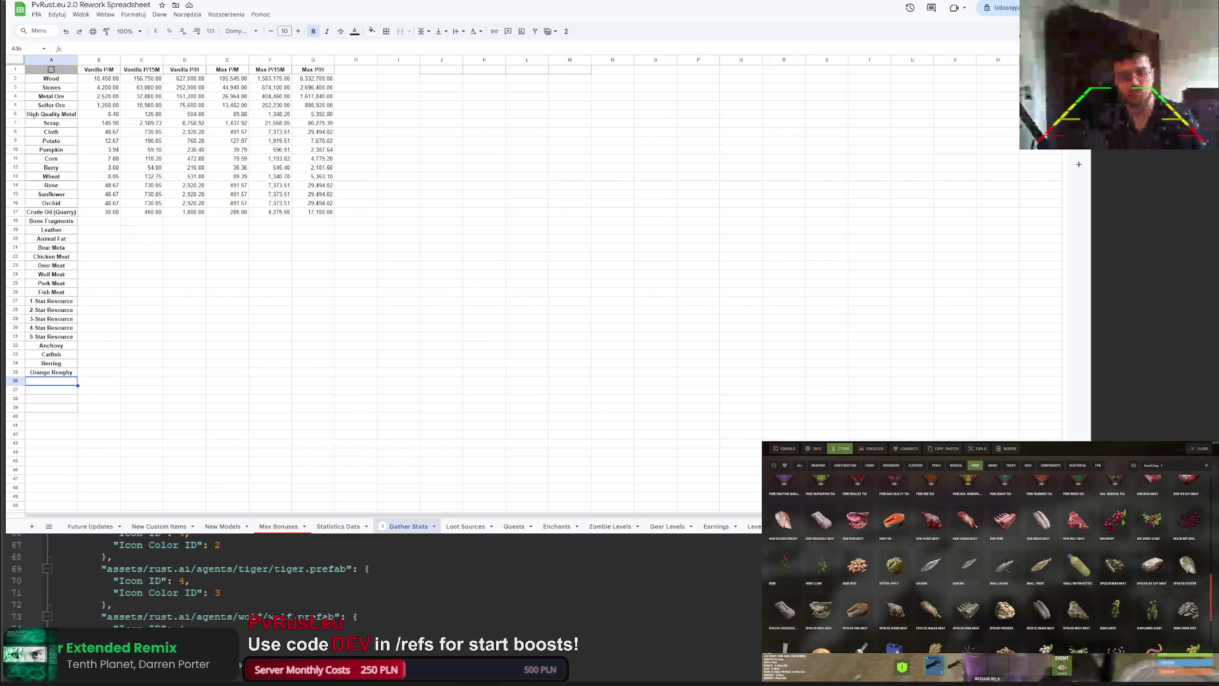
left_click(67, 382)
type("Salmon")
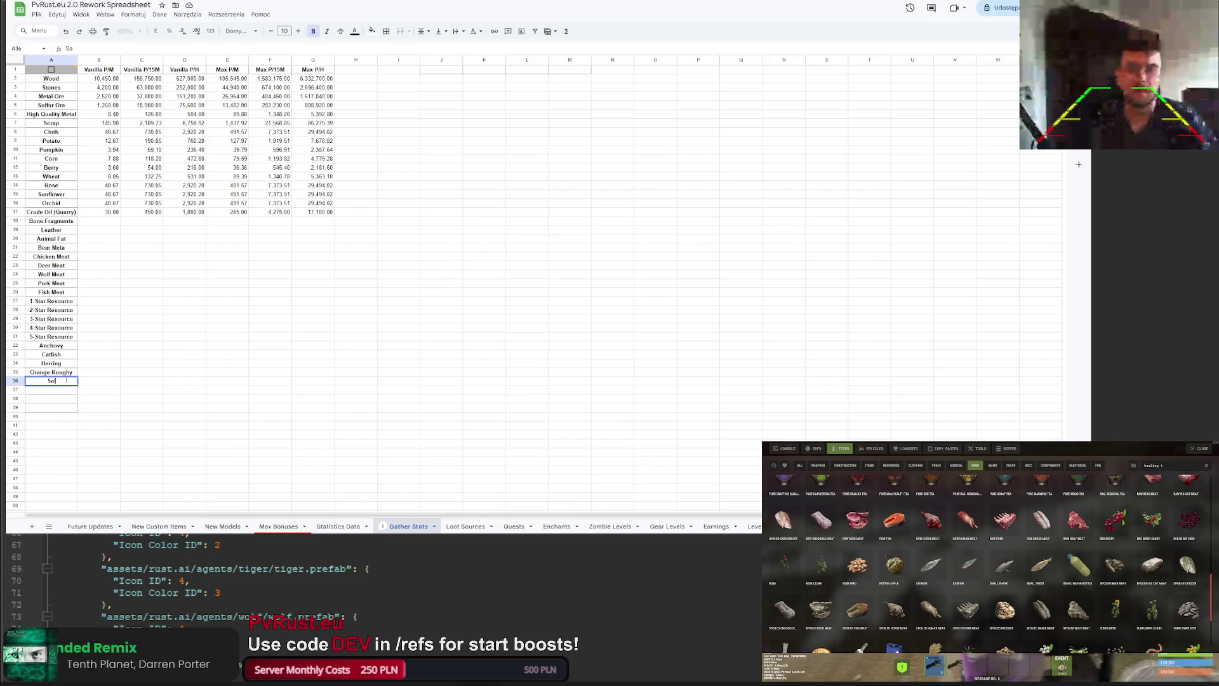
key("Return")
type("Sardine")
key("Return")
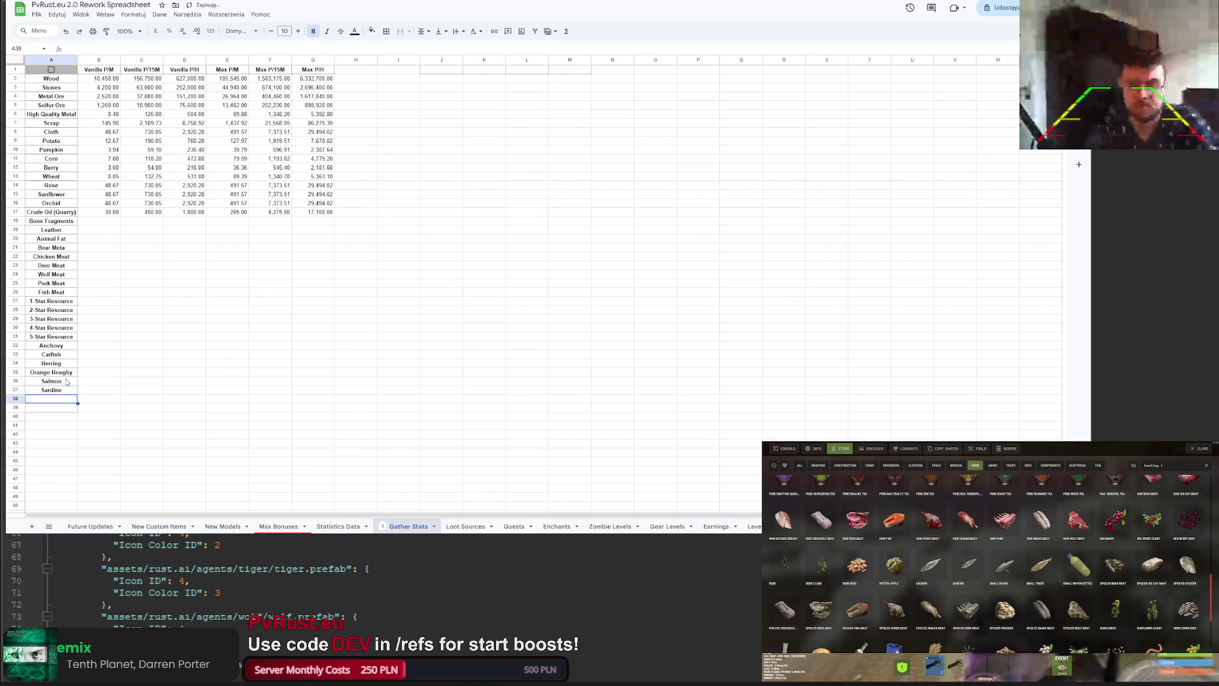
type("Small")
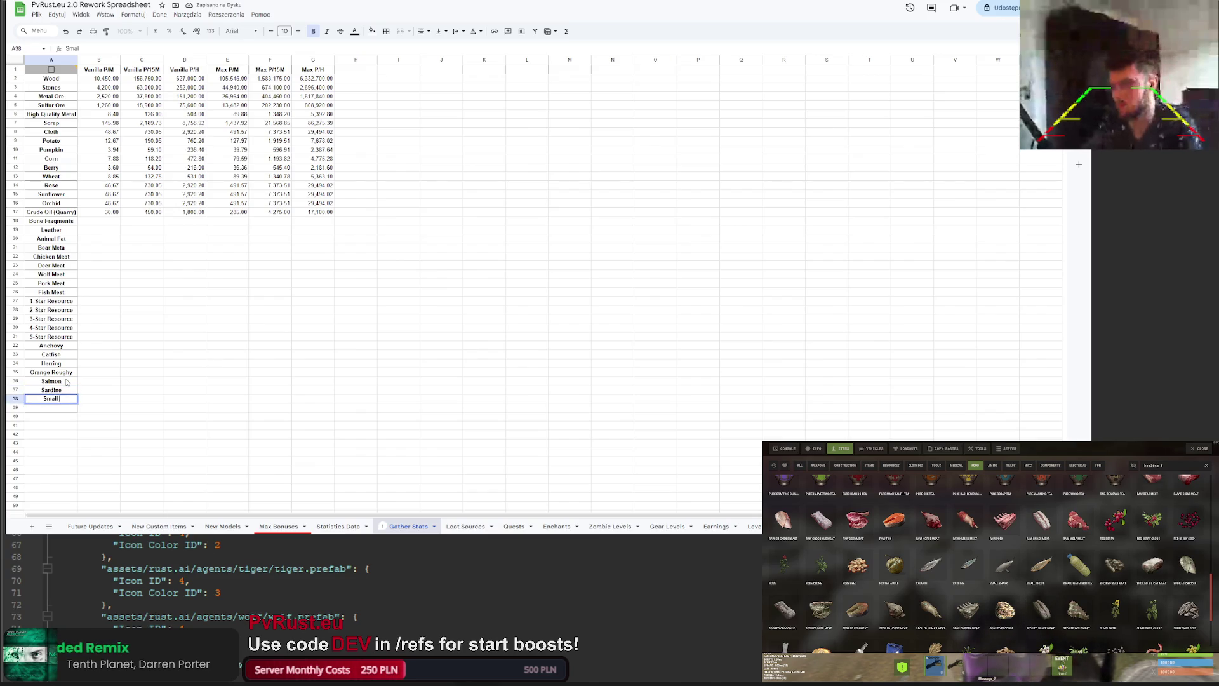
type(" Shark")
key("Return")
type("Small Trout")
key("Return")
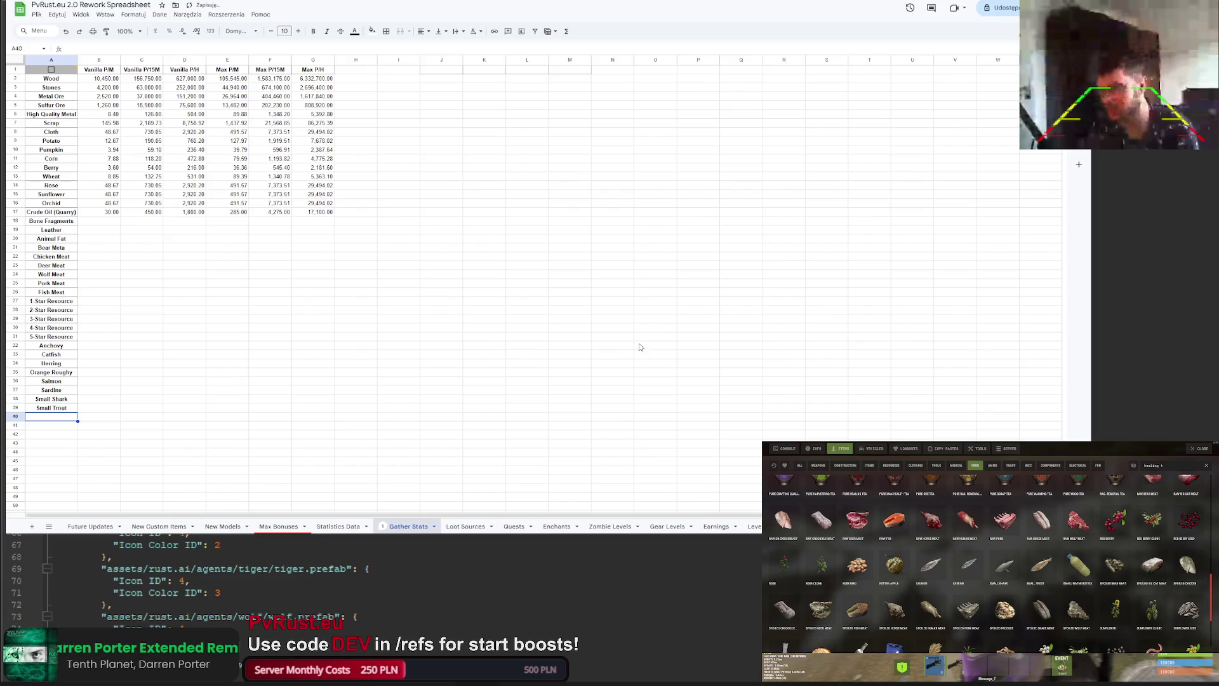
Step: Finish the fish list with Yellow Perch below Small Trout
scroll(789, 565, "down", 3)
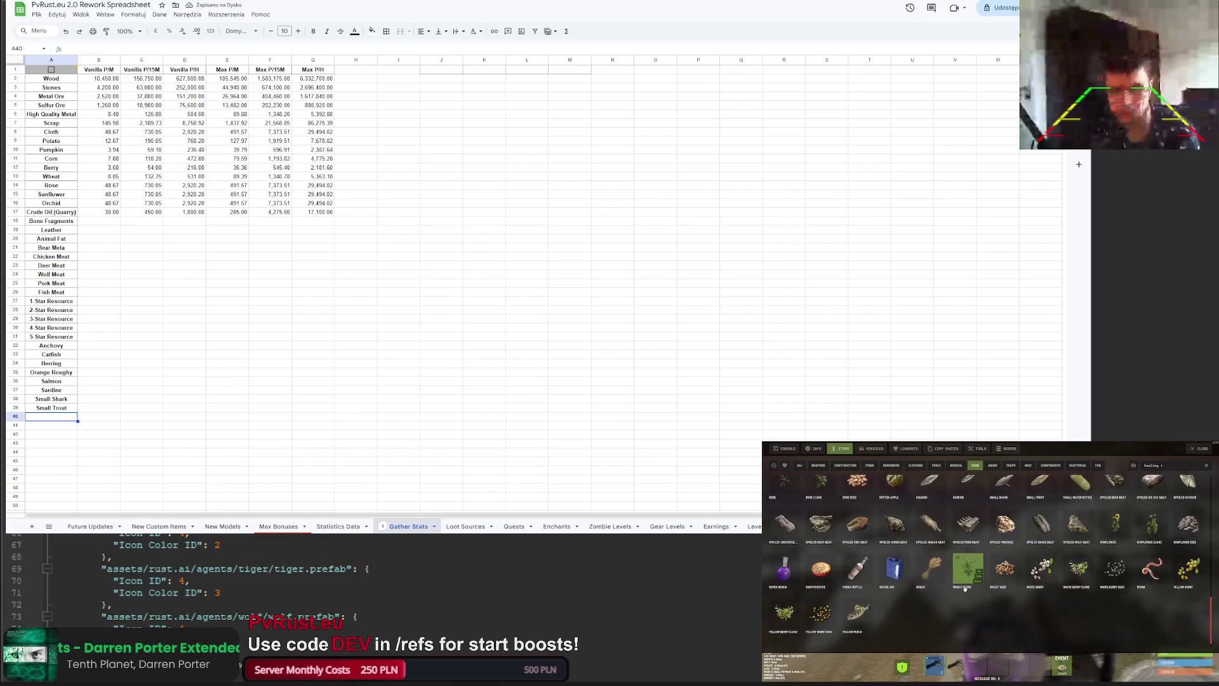
left_click(54, 408)
key("ctrl+c")
left_click(57, 417)
key("ctrl+v")
type("Yel")
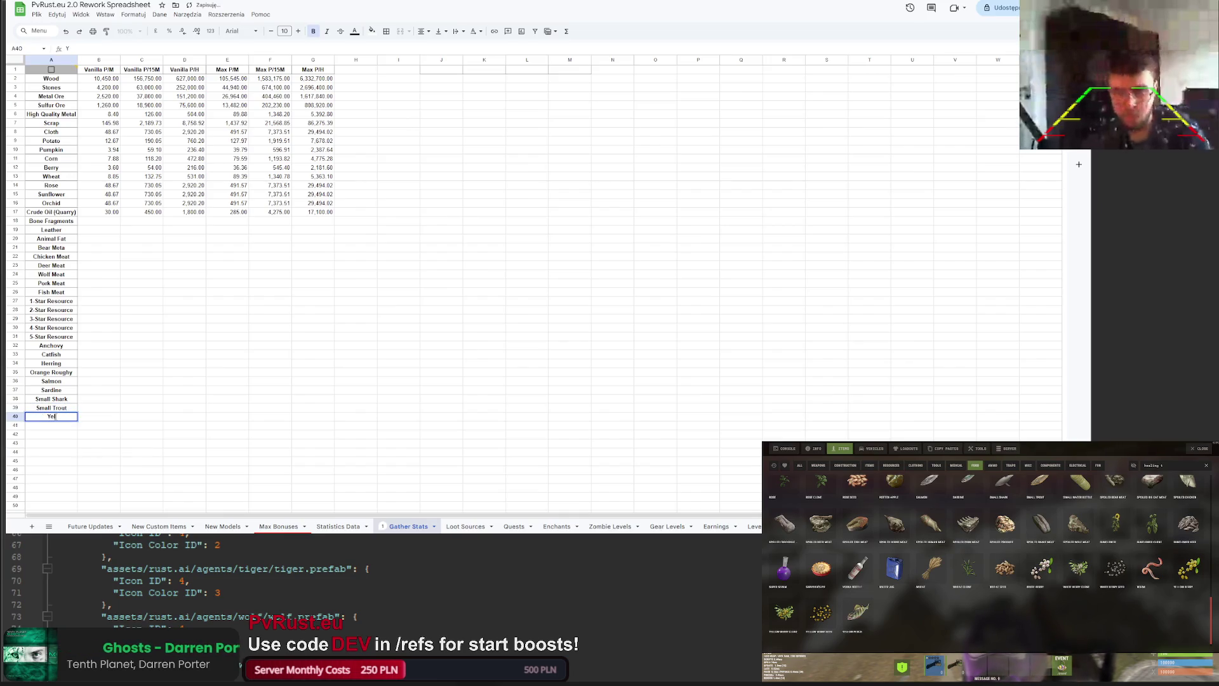
type("low Perch")
key("Return")
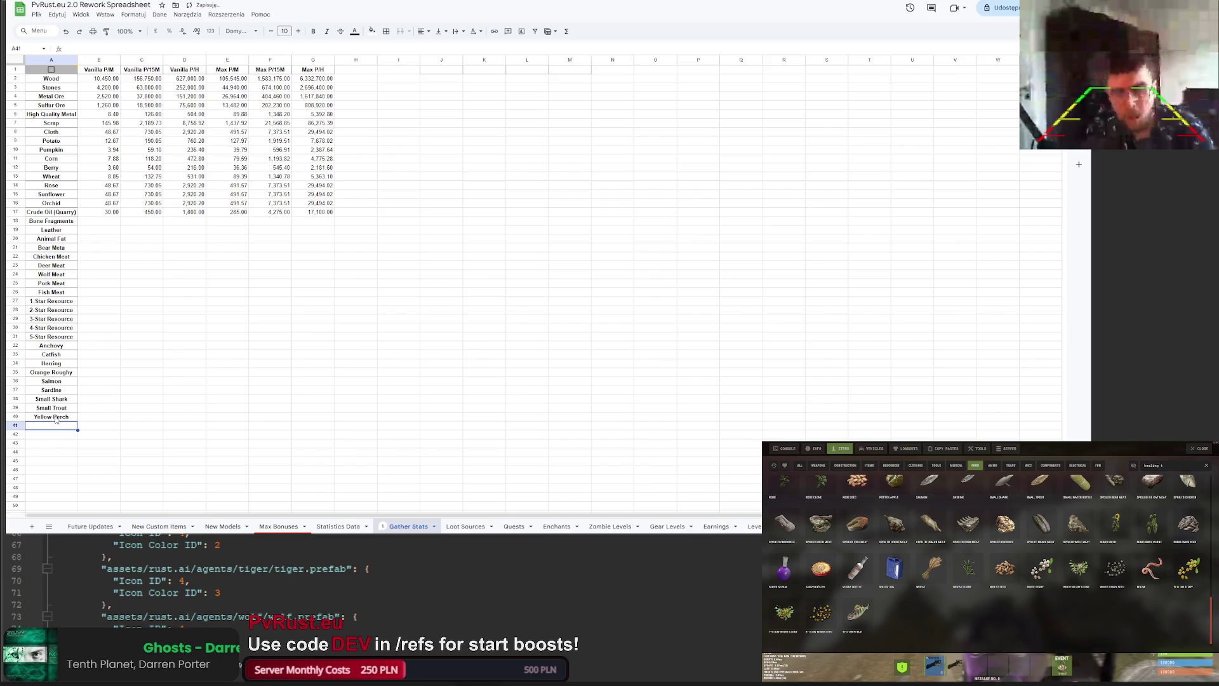
left_click(165, 387)
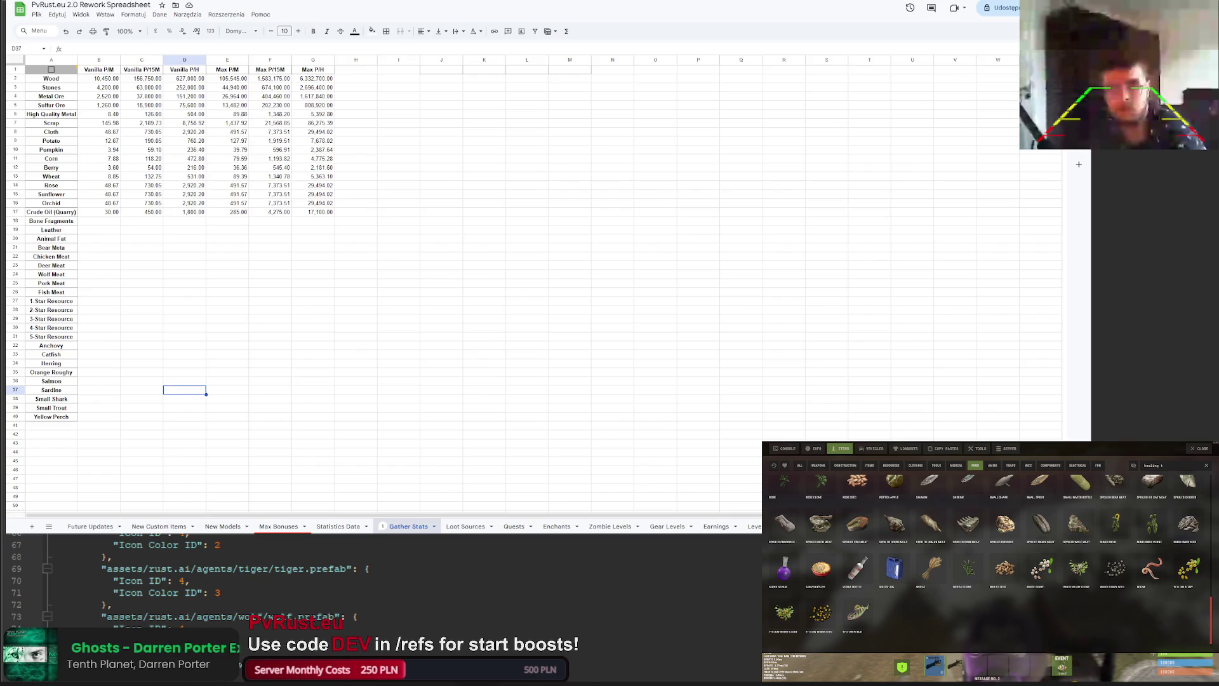
scroll(191, 581, "up", 7)
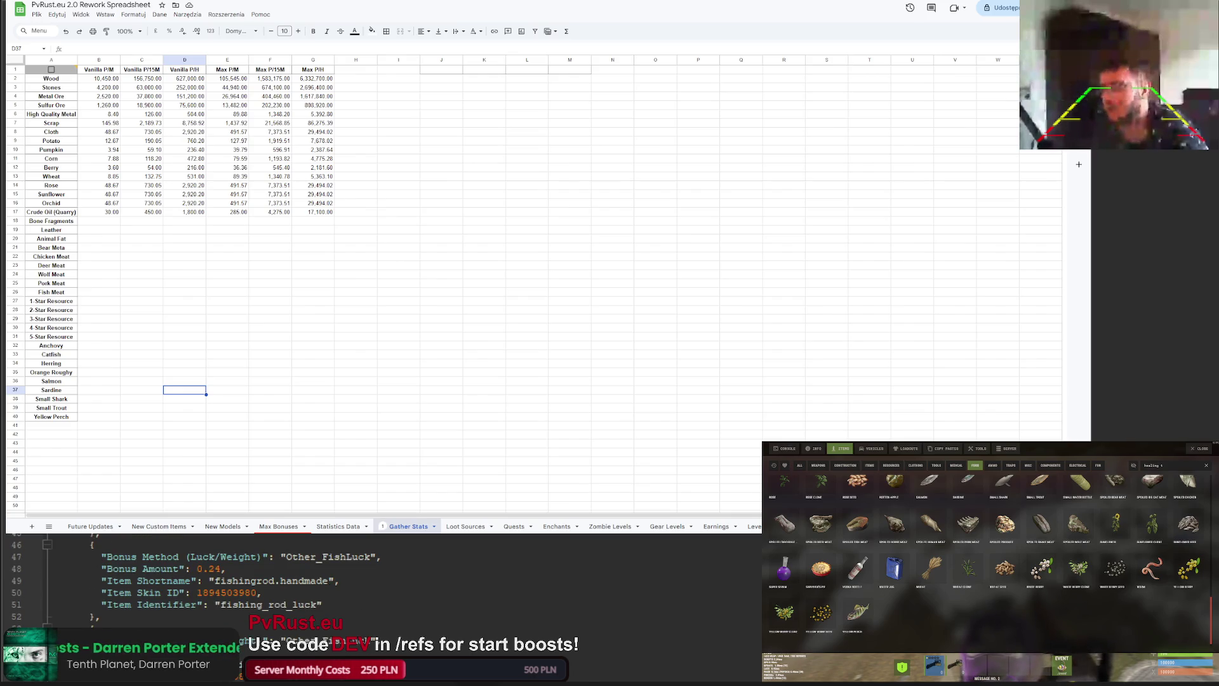
scroll(191, 580, "up", 20)
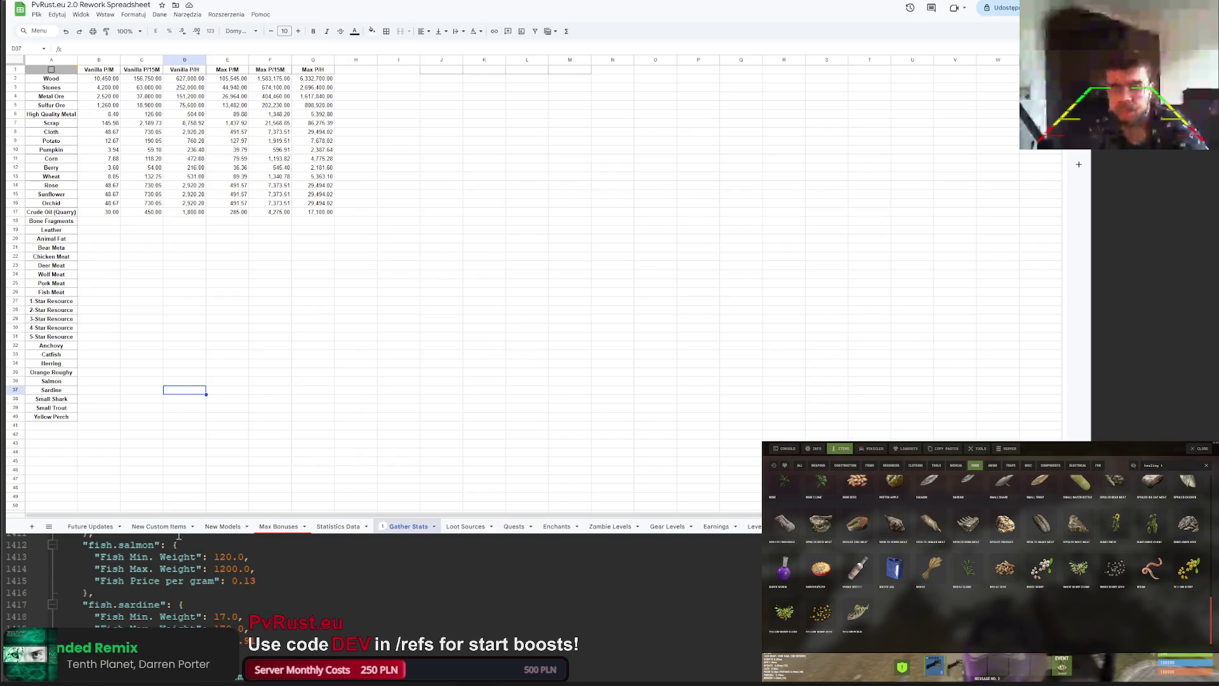
scroll(179, 540, "down", 2)
scroll(179, 571, "up", 2)
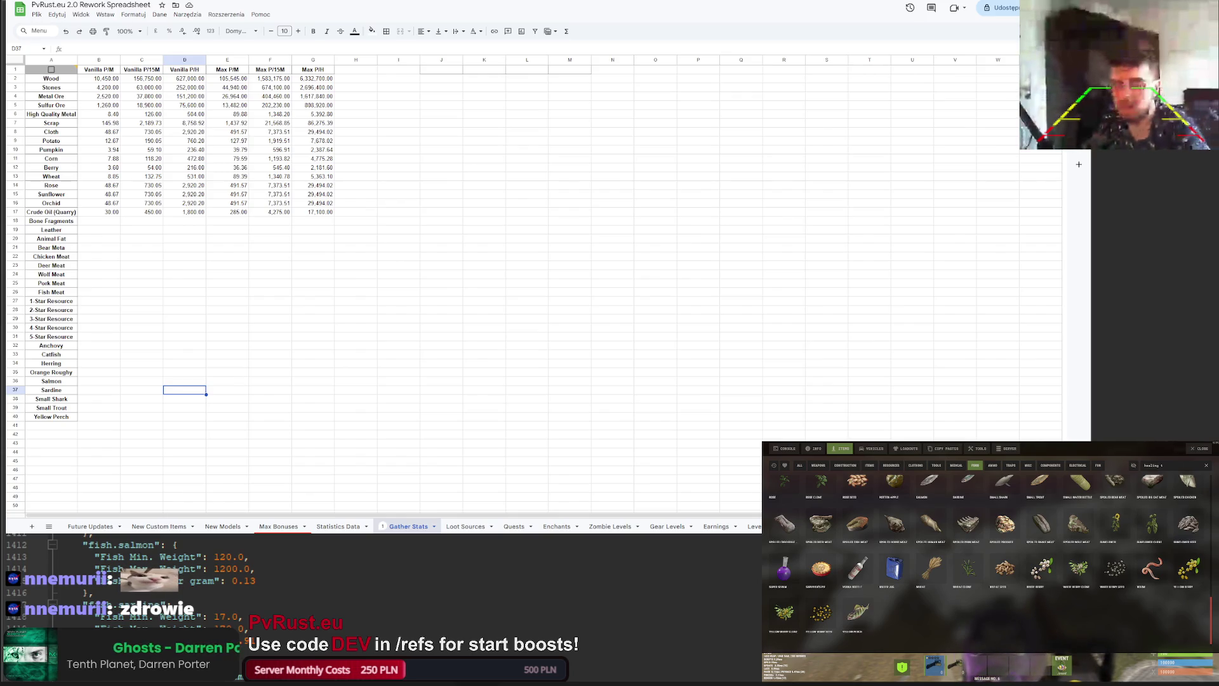
left_click(270, 301)
key("Left")
key("Left")
key("Up")
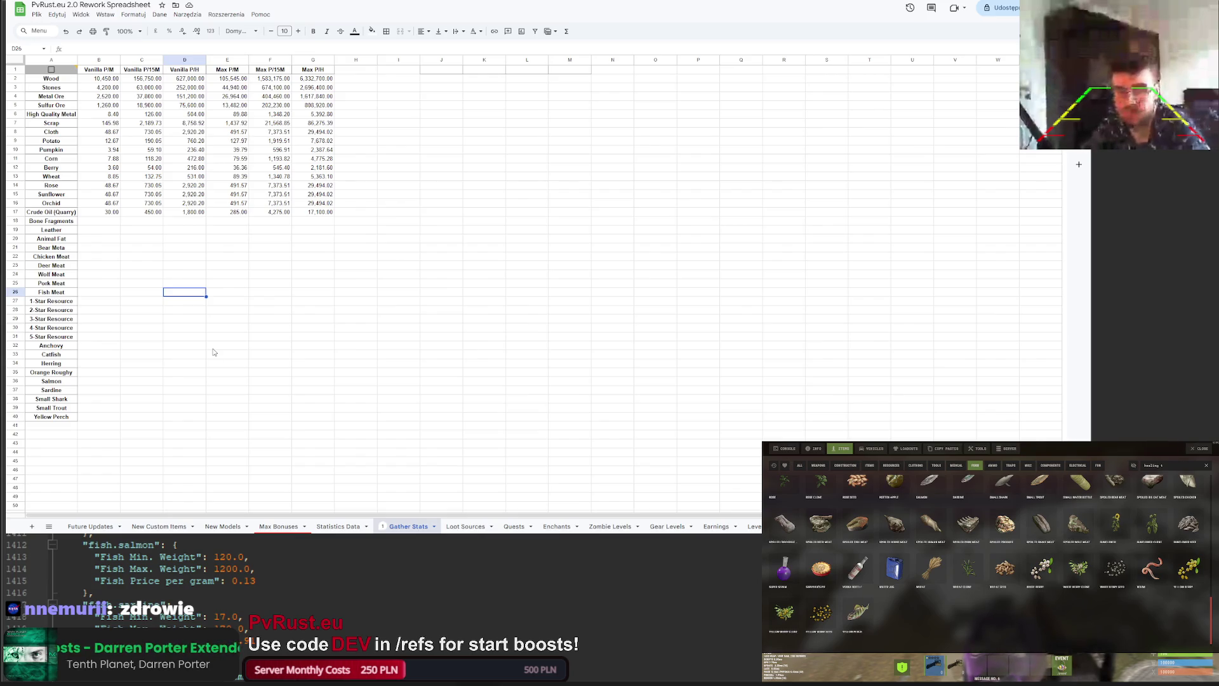
left_click(186, 334)
left_click(184, 310)
left_click(143, 301)
left_click(146, 283)
left_click(145, 265)
left_click(143, 248)
left_click(143, 239)
left_click(142, 230)
left_click(141, 222)
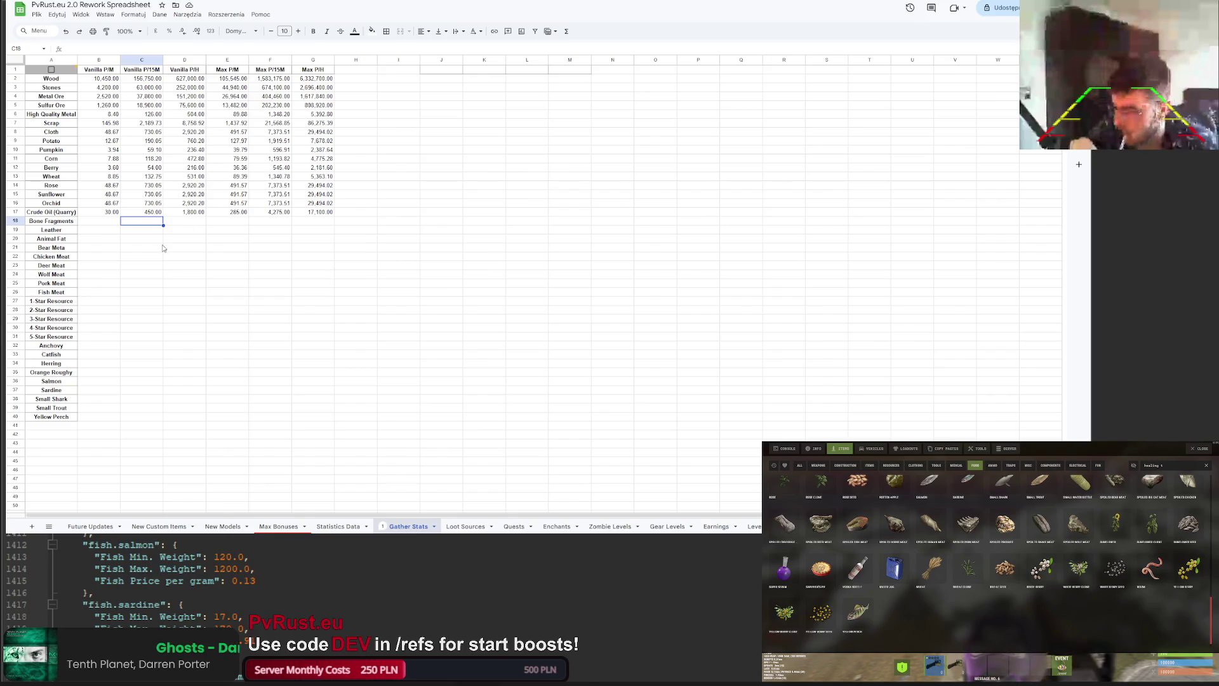
Step: Open and close a spare browser tab, then select the empty Bone Fragments Vanilla P/M cell
key("ctrl+t")
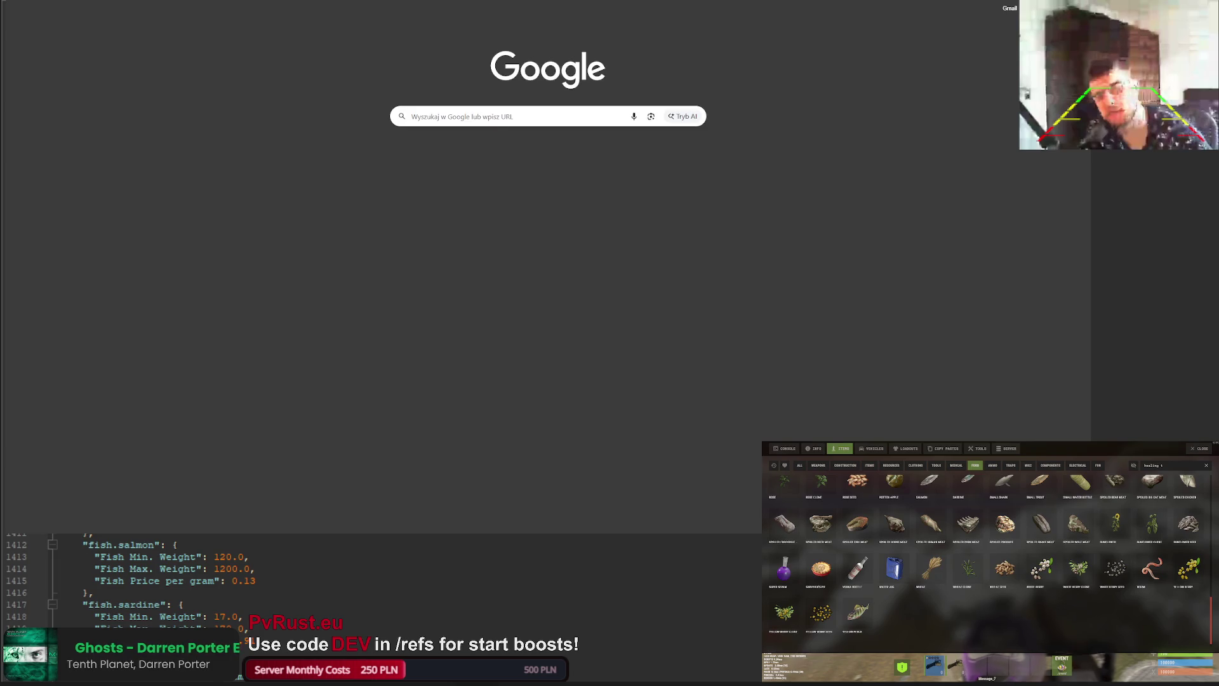
key("ctrl+w")
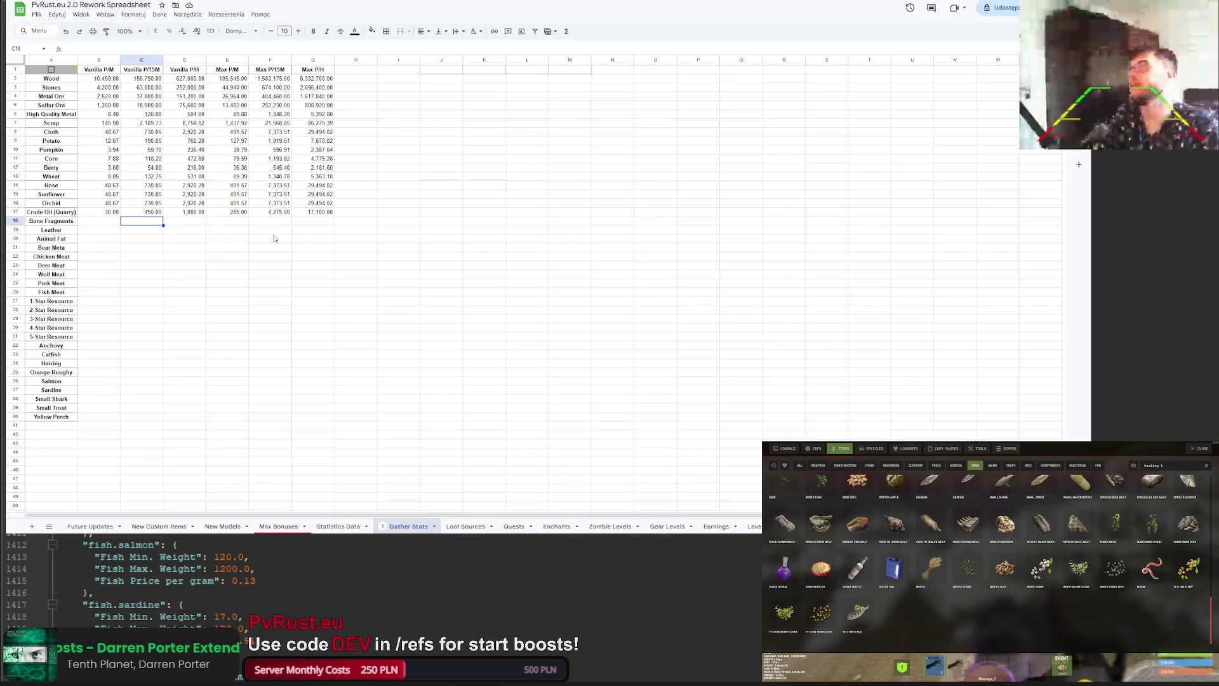
left_click(112, 224)
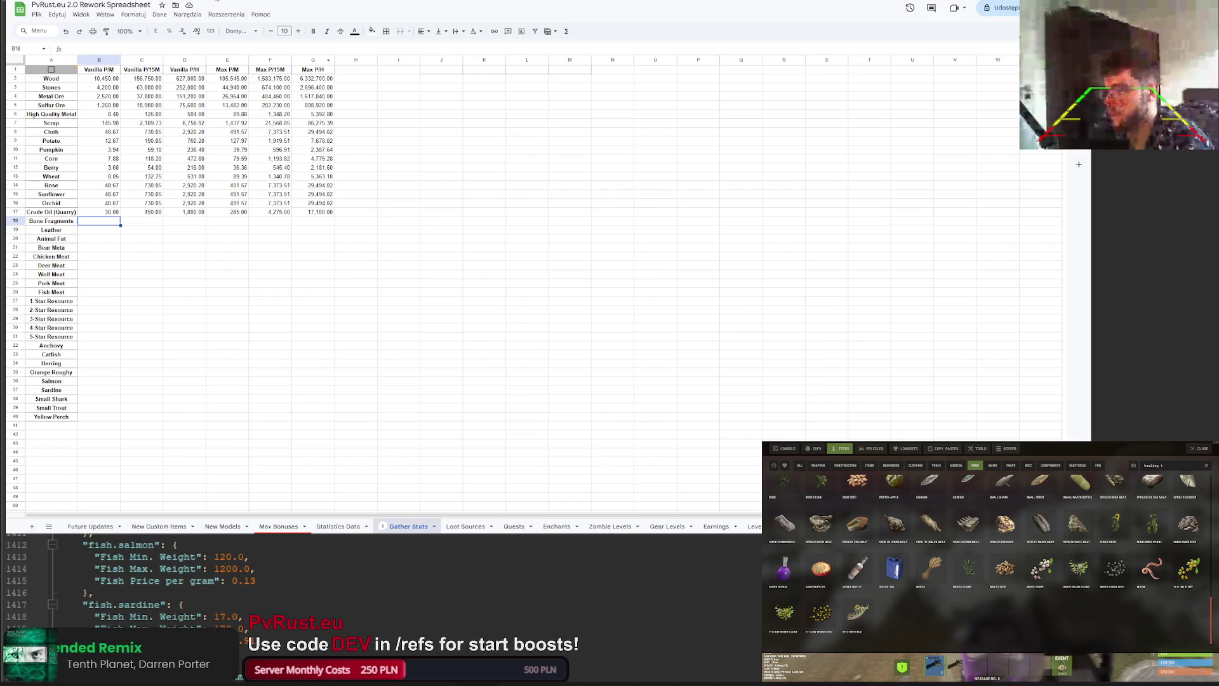
Step: Review the Animal Fat average formula and Bear Meat value on the Levels And Economy Animals sheet
key("ctrl+Tab")
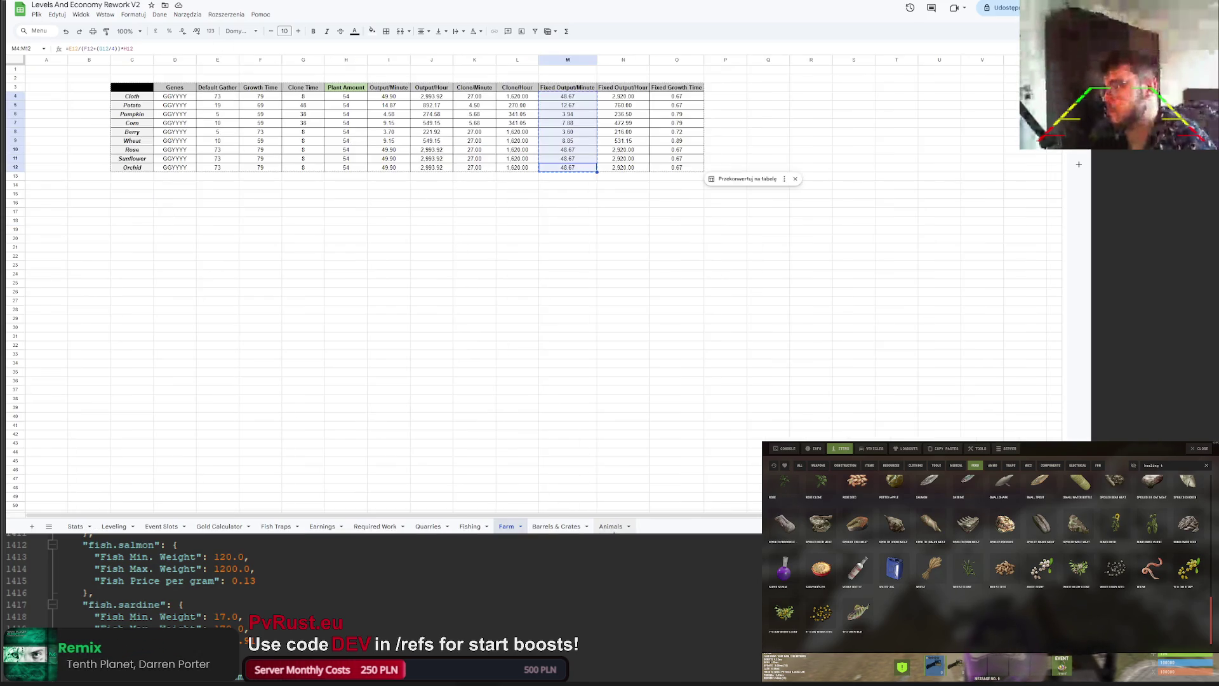
left_click(611, 526)
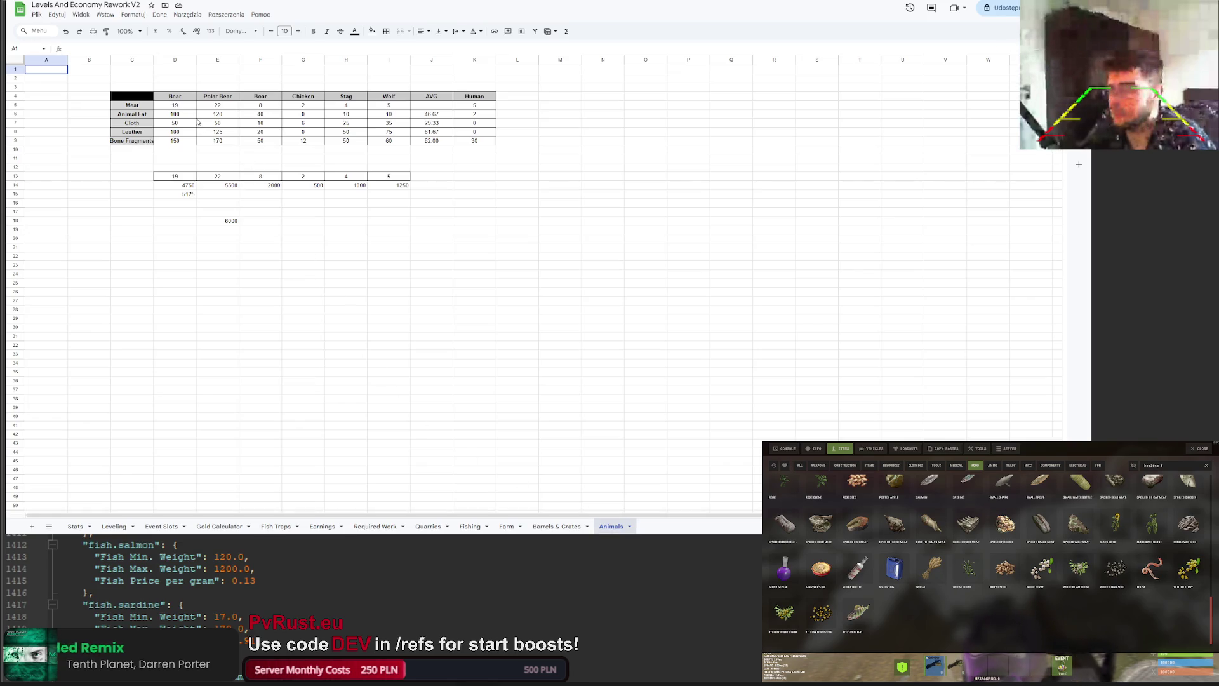
left_click(423, 115)
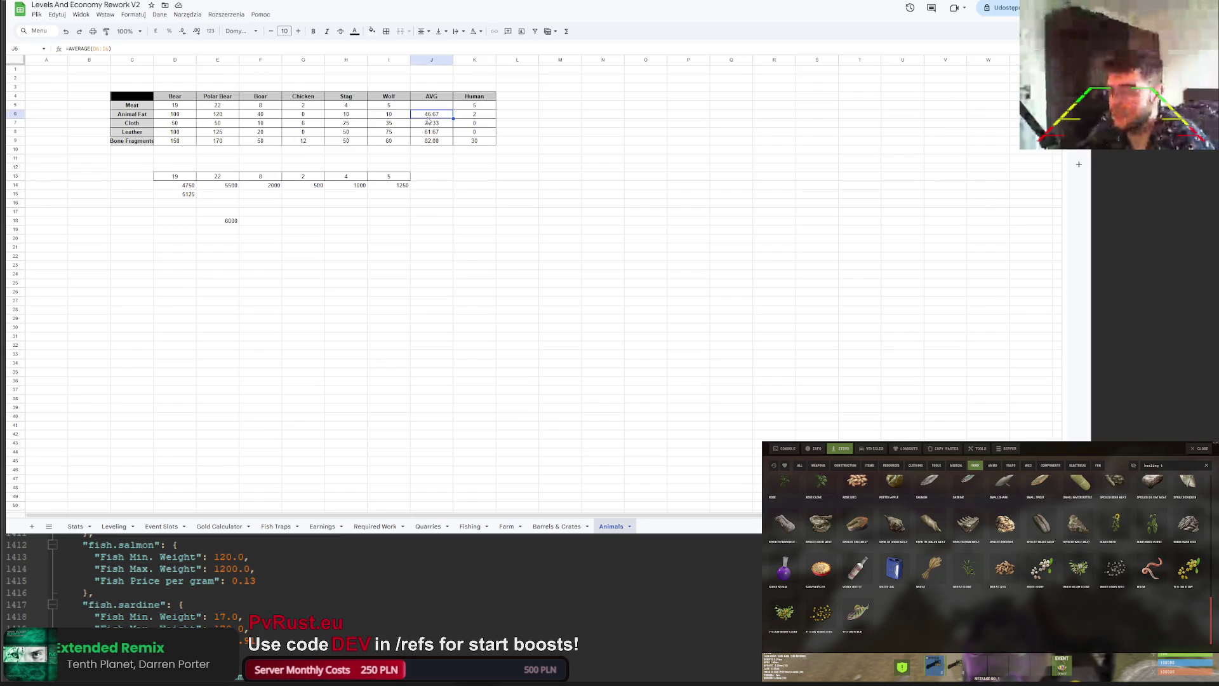
left_click(176, 106)
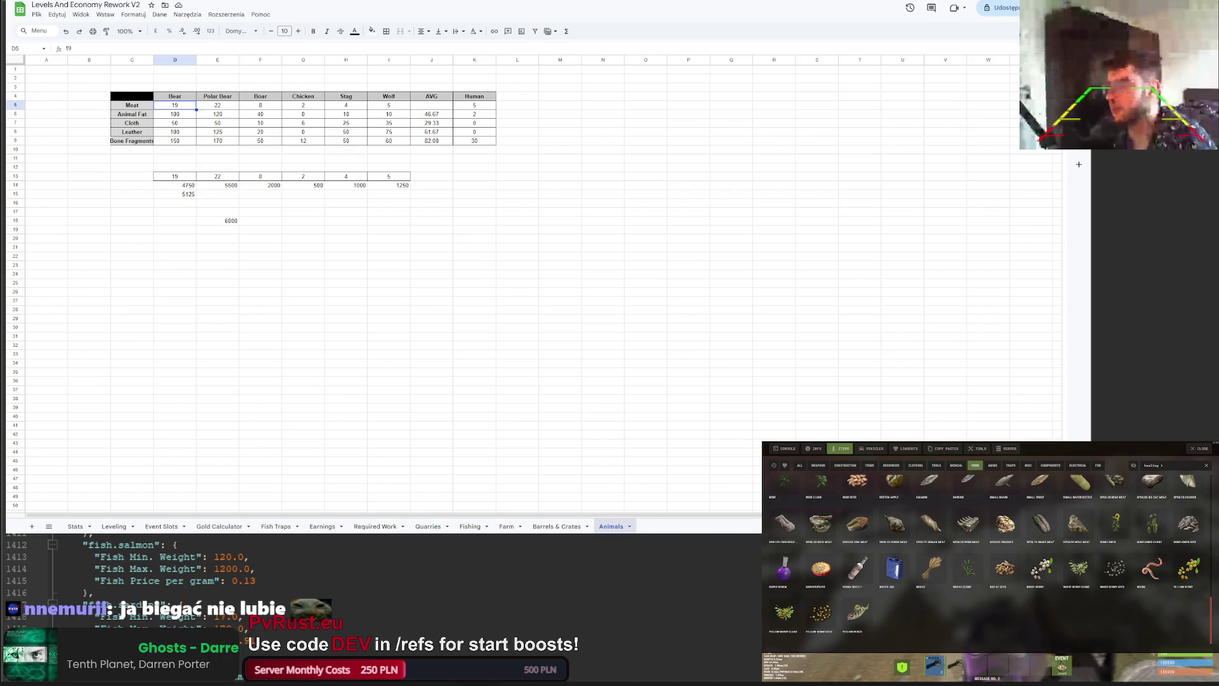
key("ctrl+Tab")
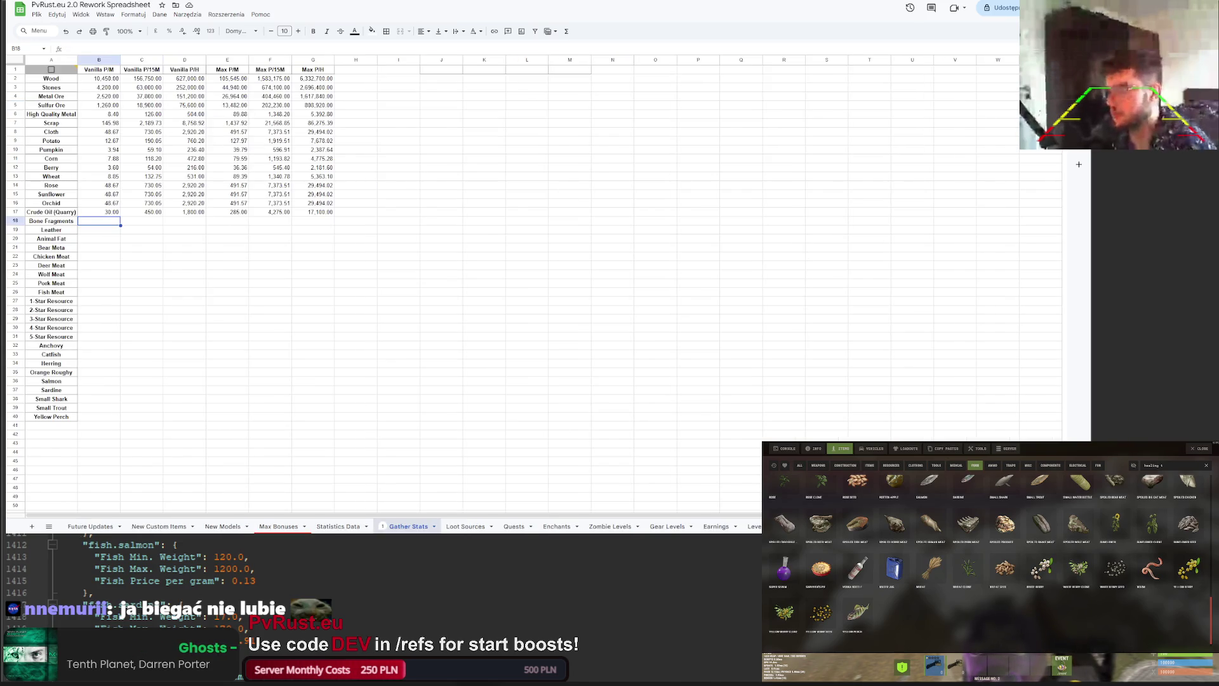
Step: Return to the Animals sheet and select AVG cells J6:J9, Animal Fat through Bone Fragments
key("ctrl+Tab")
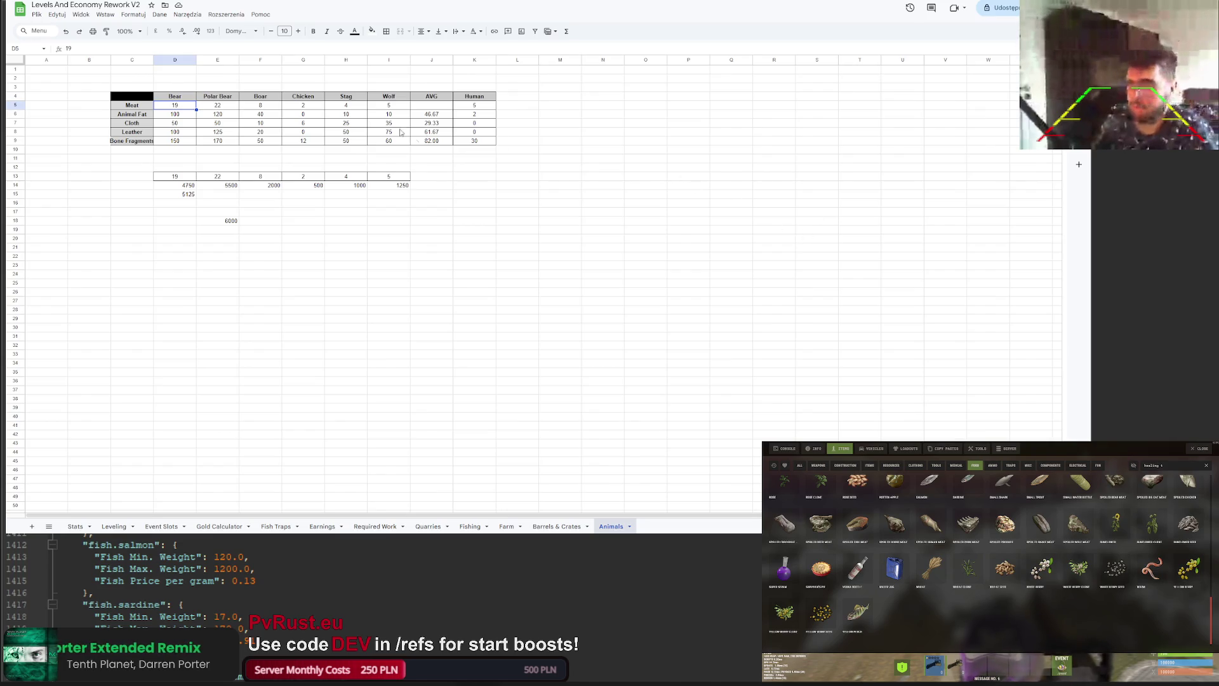
left_click_drag(433, 116, 429, 141)
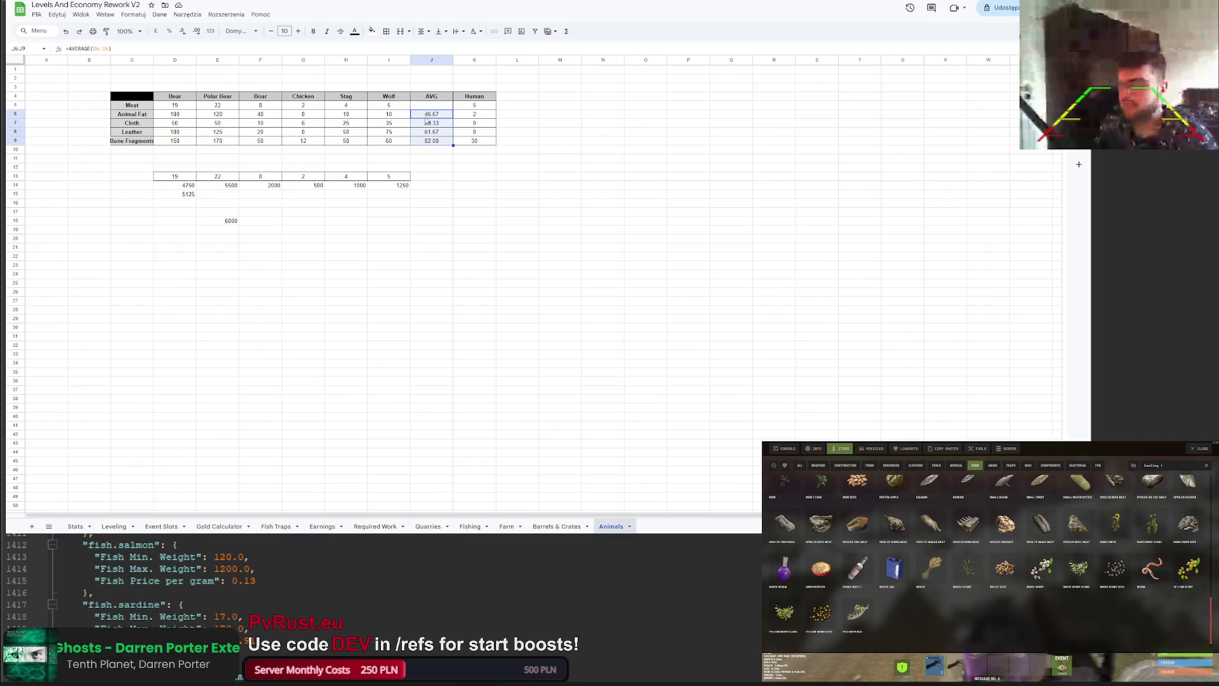
Step: Paste the Animal Fat average 46.67 into its Gather Stats Vanilla P/M cell
left_click(443, 129)
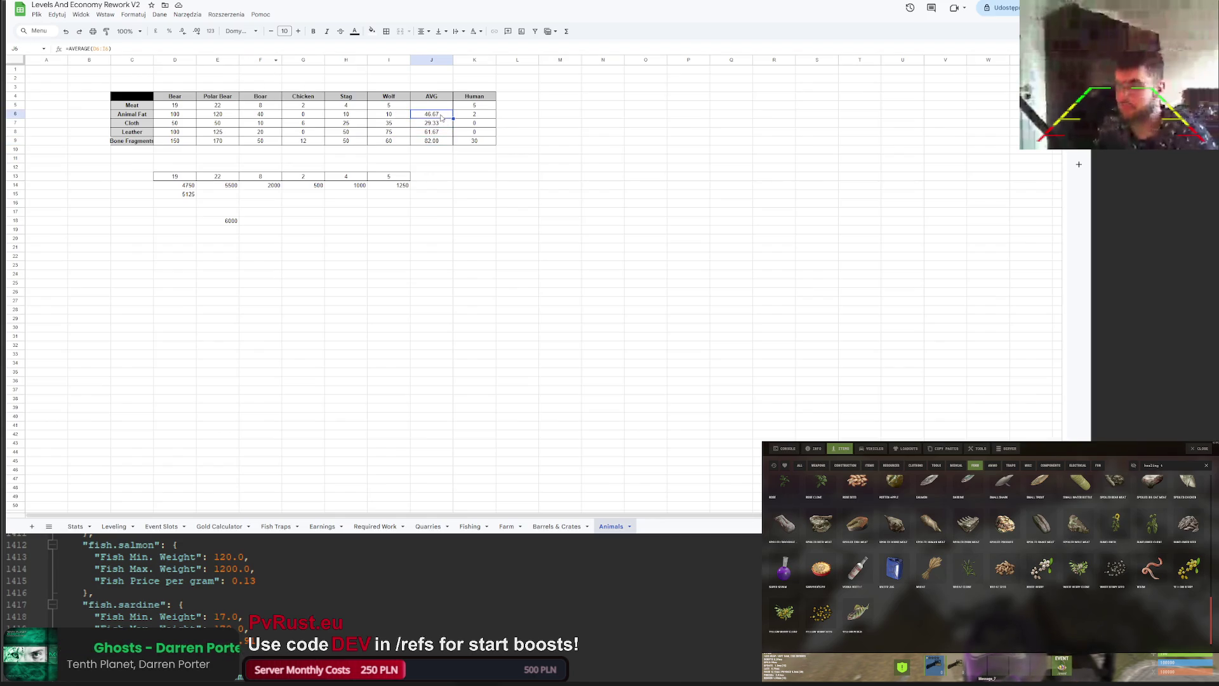
key("ctrl+Tab")
left_click(97, 236)
key("ctrl+v")
key("ctrl+z")
type("46.67")
Step: Copy the Leather average 61.67 into the Leather row of Gather Stats
key("ctrl+Tab")
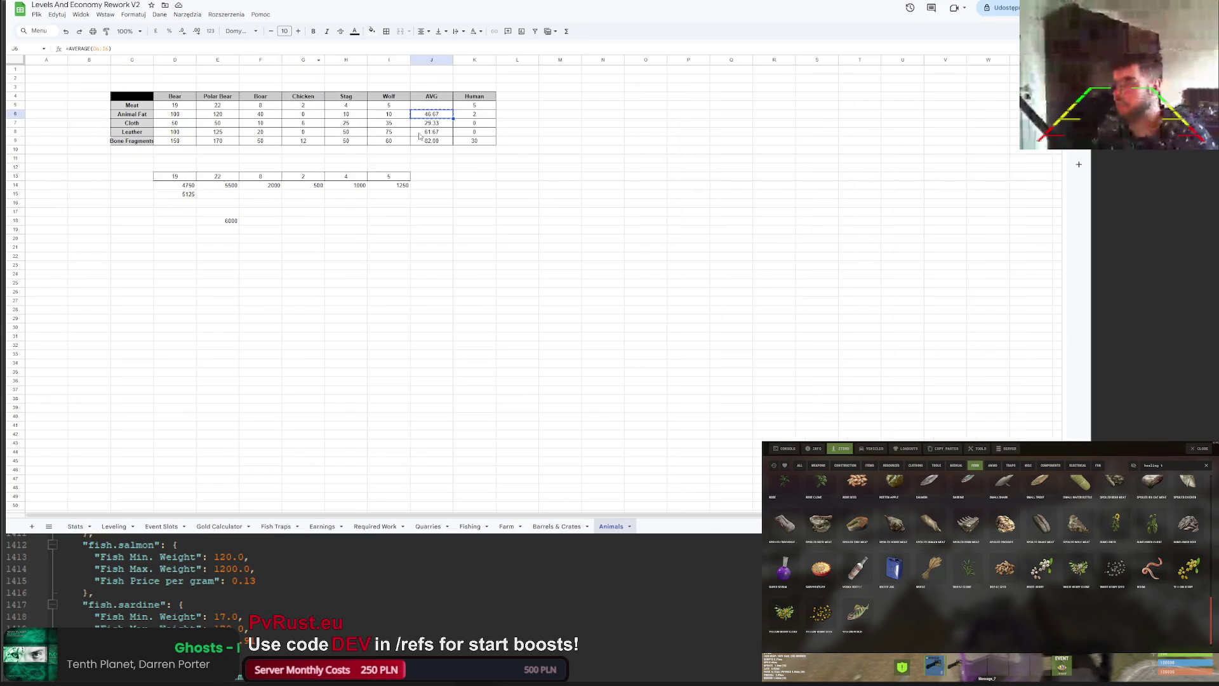
left_click(431, 122)
key("ctrl+c")
key("ctrl+Tab")
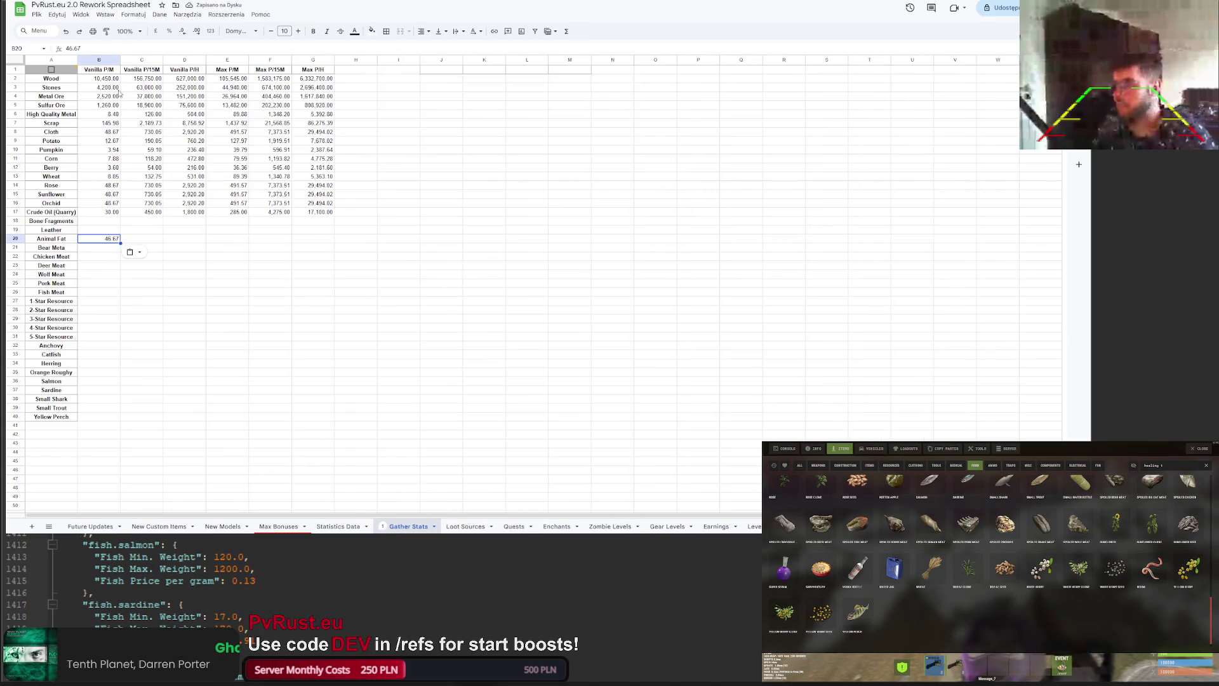
key("ctrl+Tab")
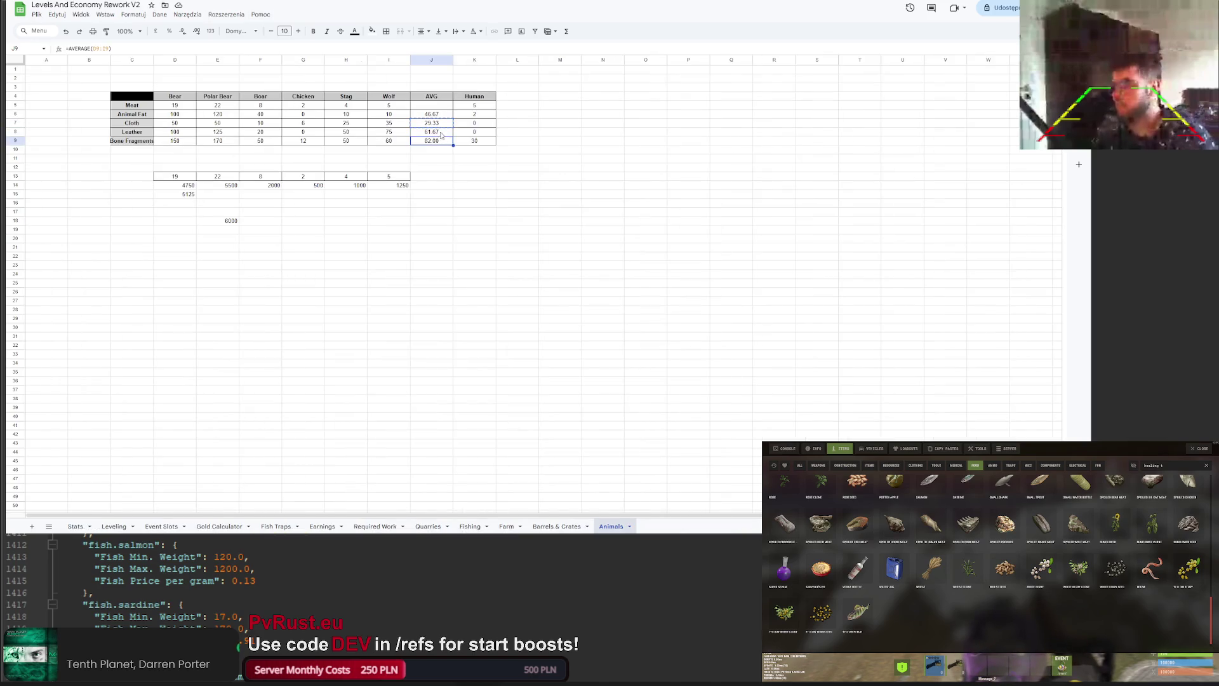
key("ctrl+Tab")
left_click(109, 231)
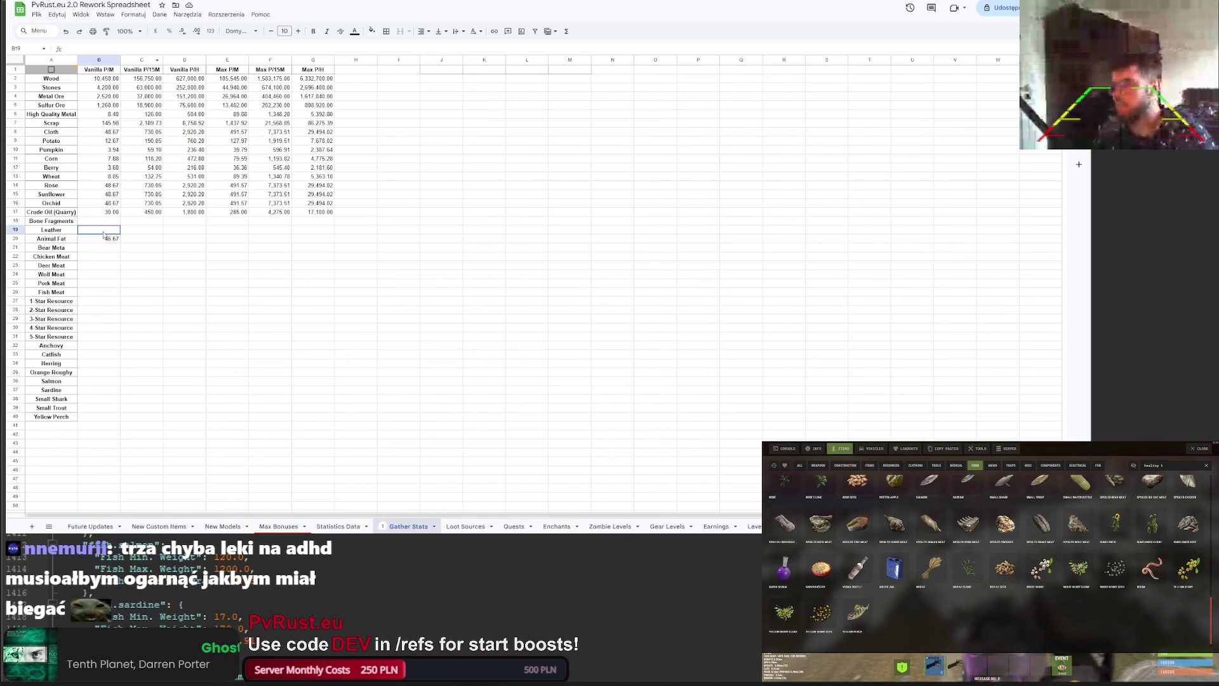
key("ctrl+Tab")
Step: Paste the Bone Fragments average 82 into Gather Stats and begin editing it
key("ctrl+c")
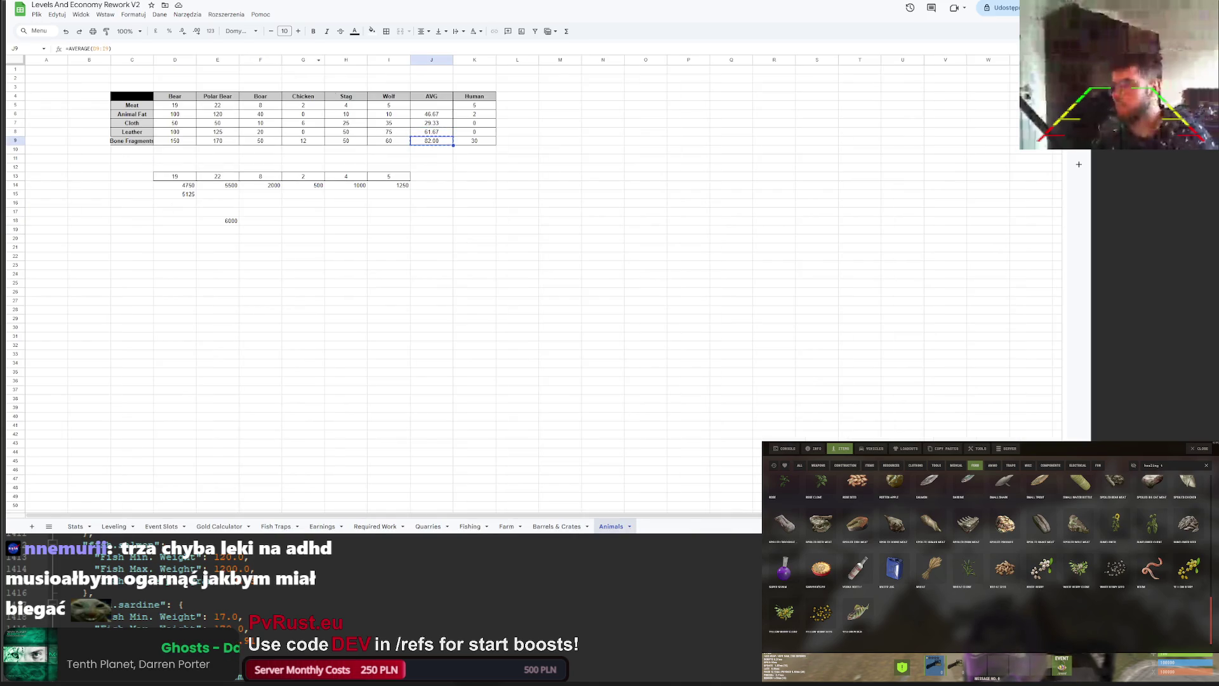
key("ctrl+Tab")
left_click(108, 220)
key("ctrl+v")
left_click(105, 49)
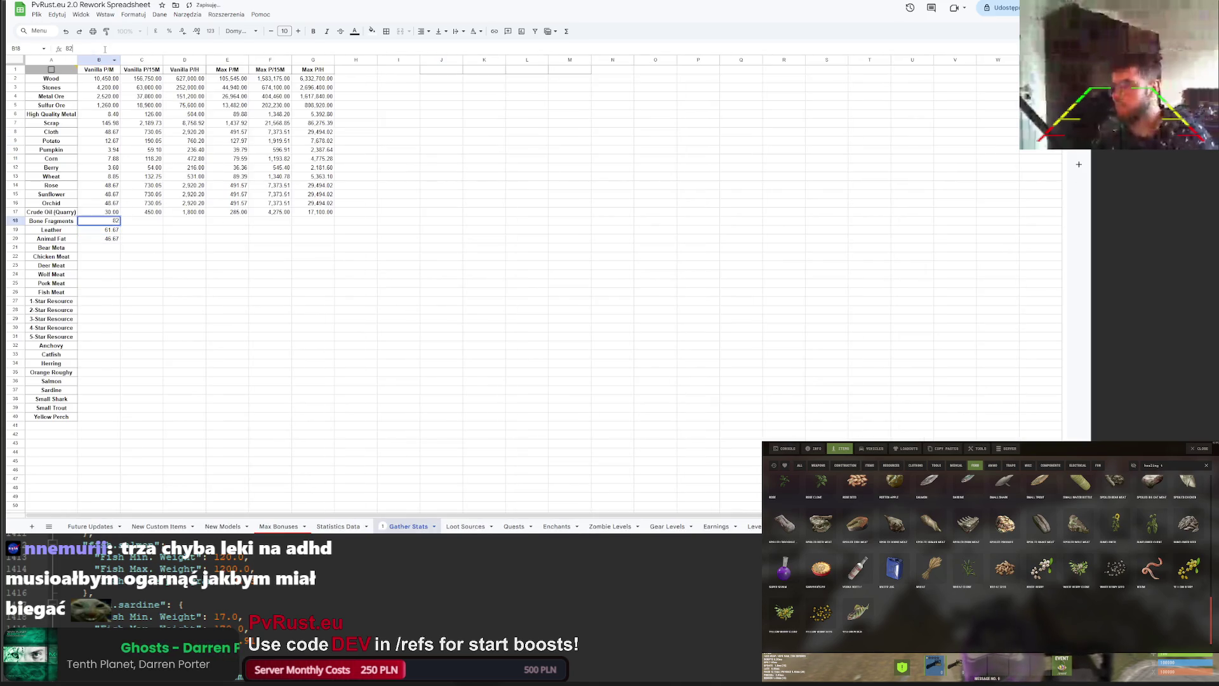
Step: Build =82* times the Statistics Data H42 rate (142.6086957) for Bone Fragments
type("*")
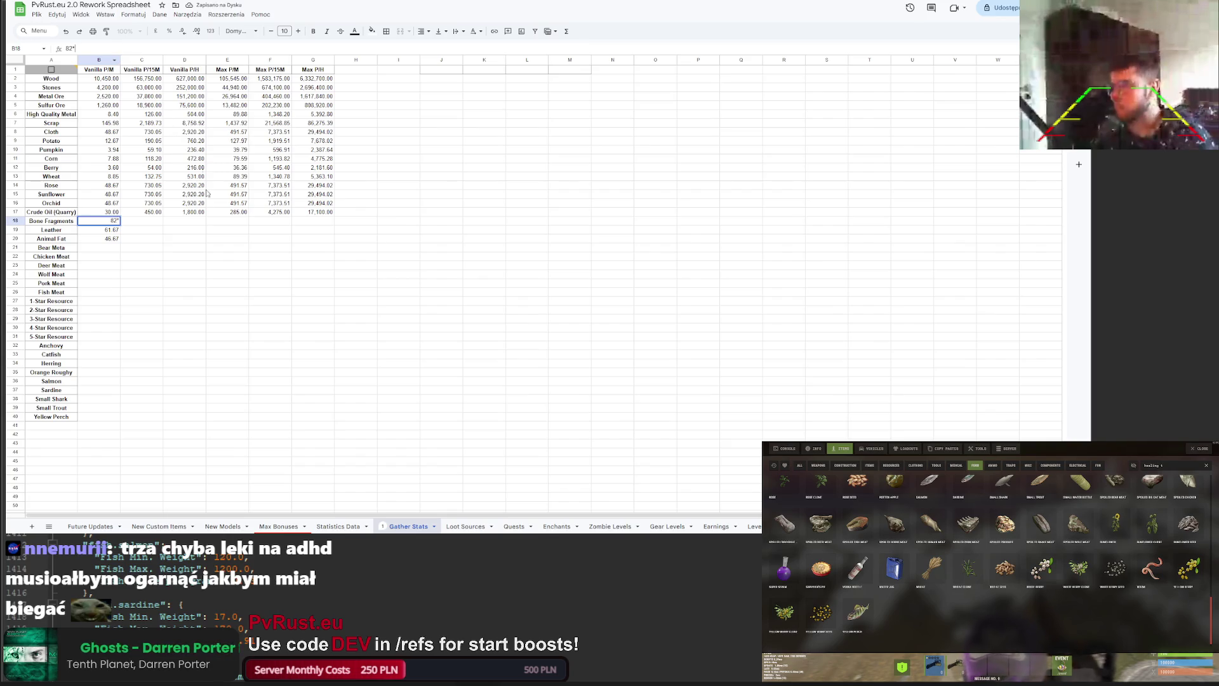
key("Home")
type("=")
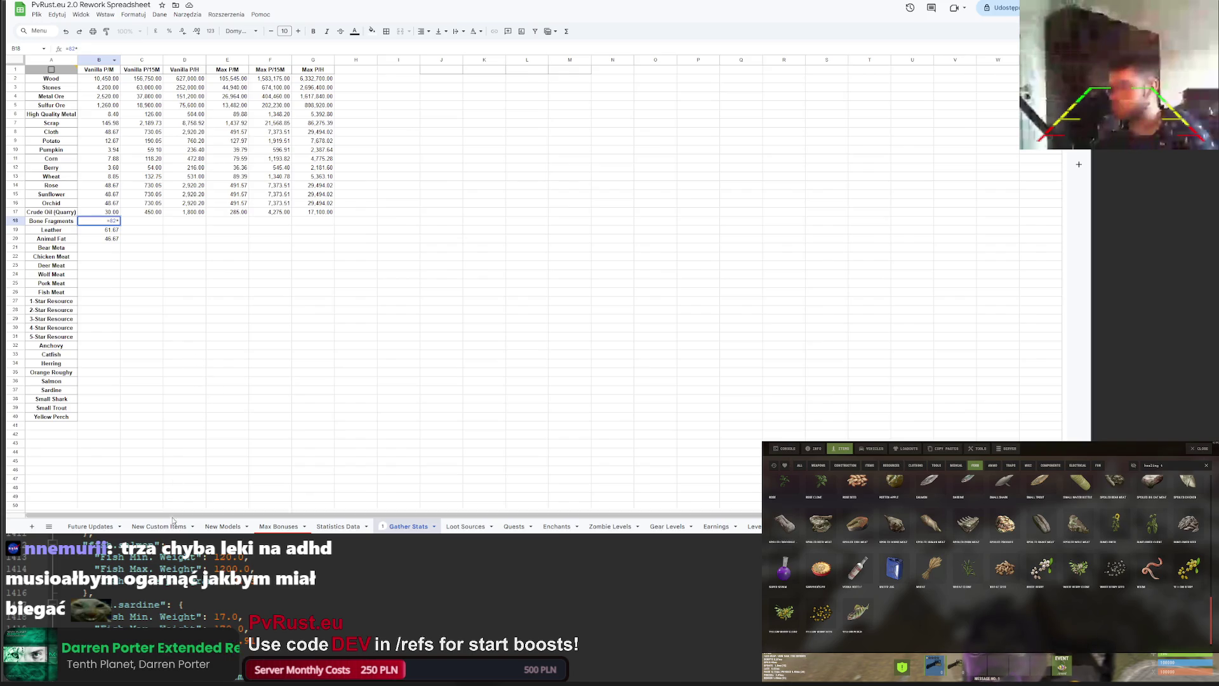
left_click(338, 526)
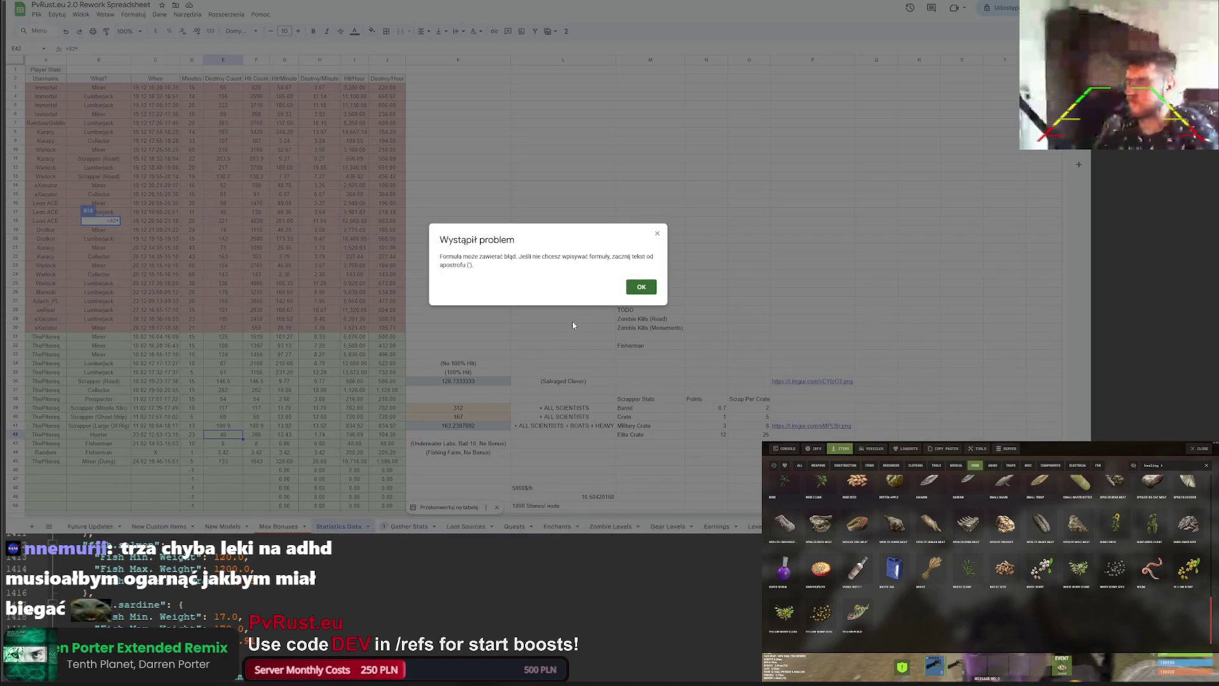
left_click(646, 288)
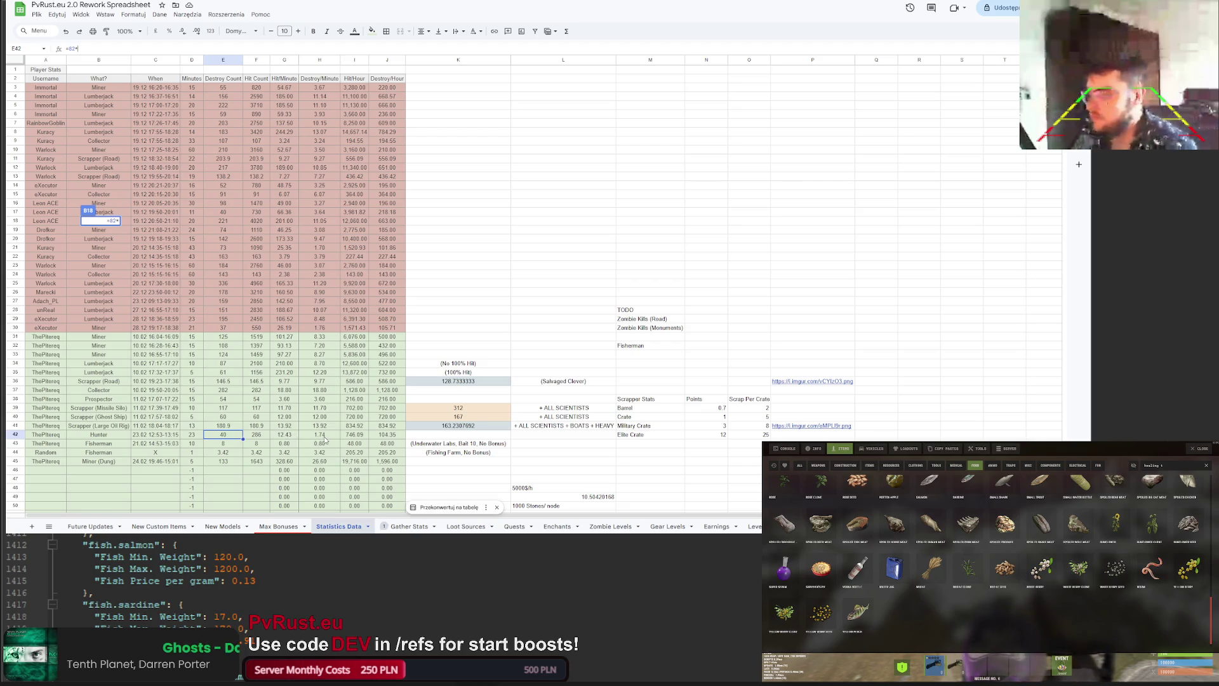
left_click(323, 438)
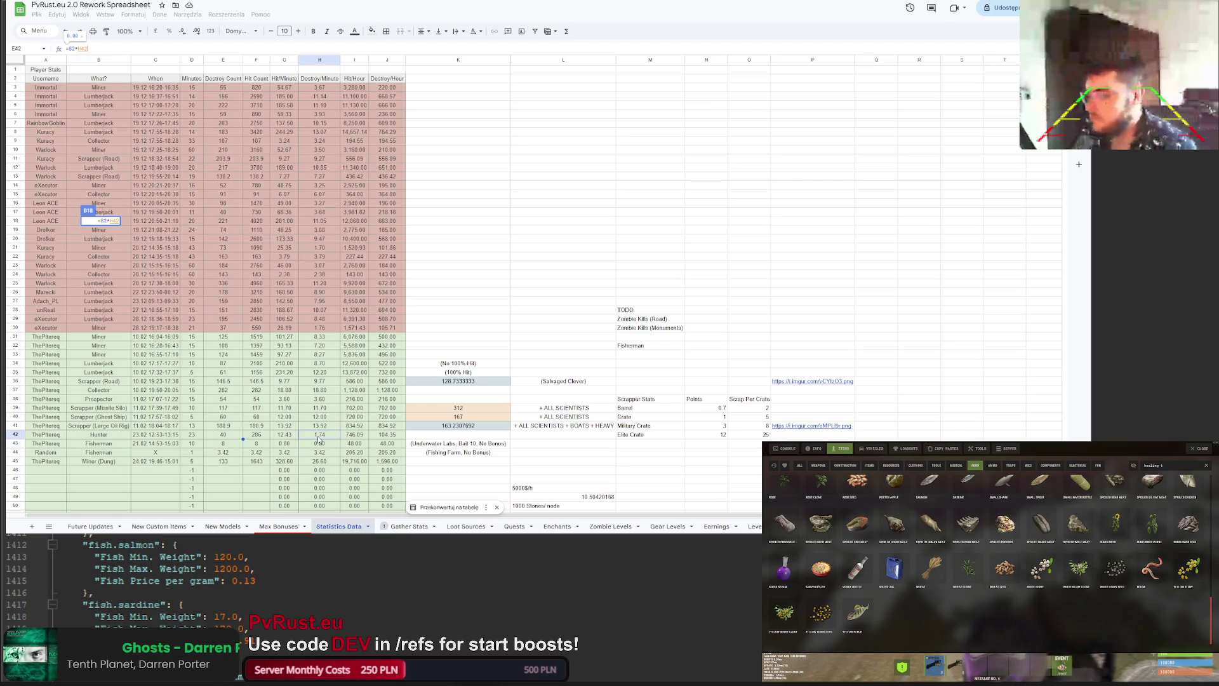
key("Return")
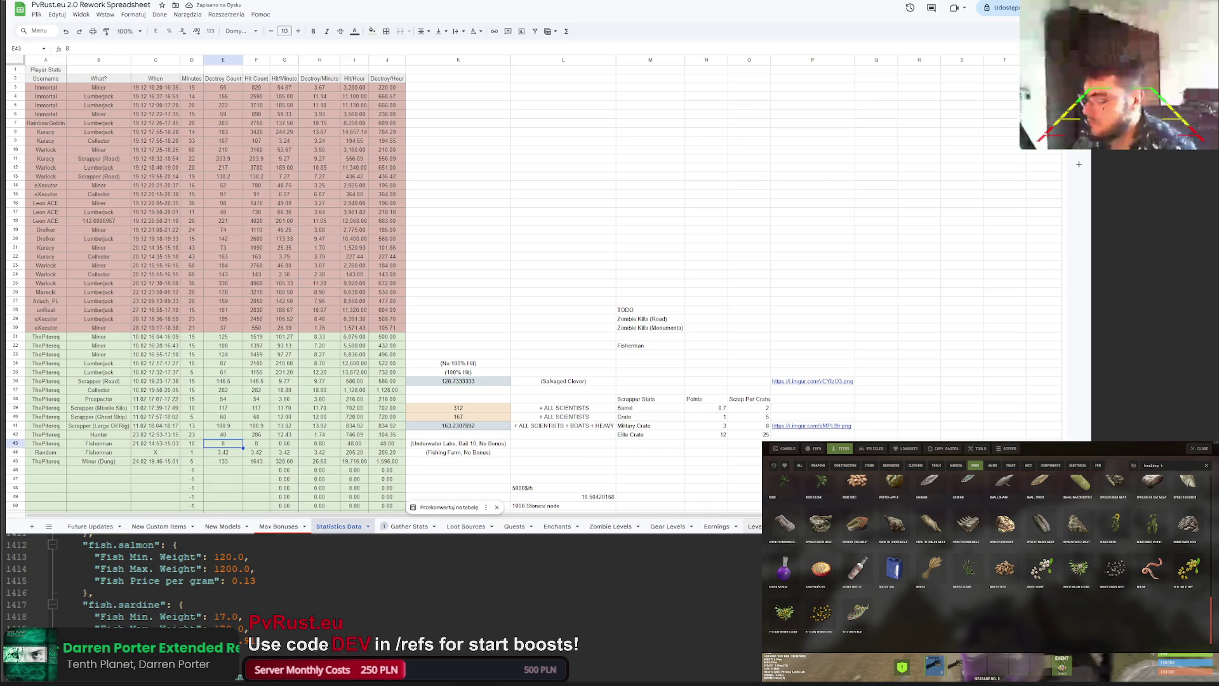
left_click(421, 526)
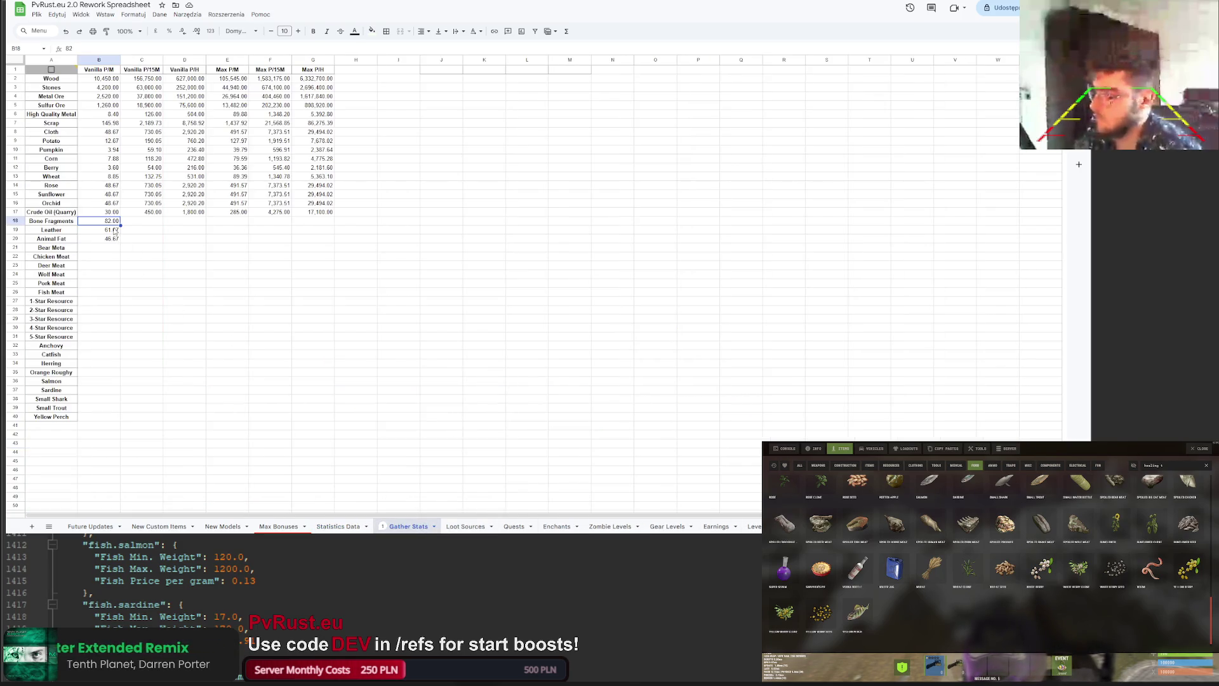
Step: Reopen the Bone Fragments value and check the rate in Statistics Data H42
key("Return")
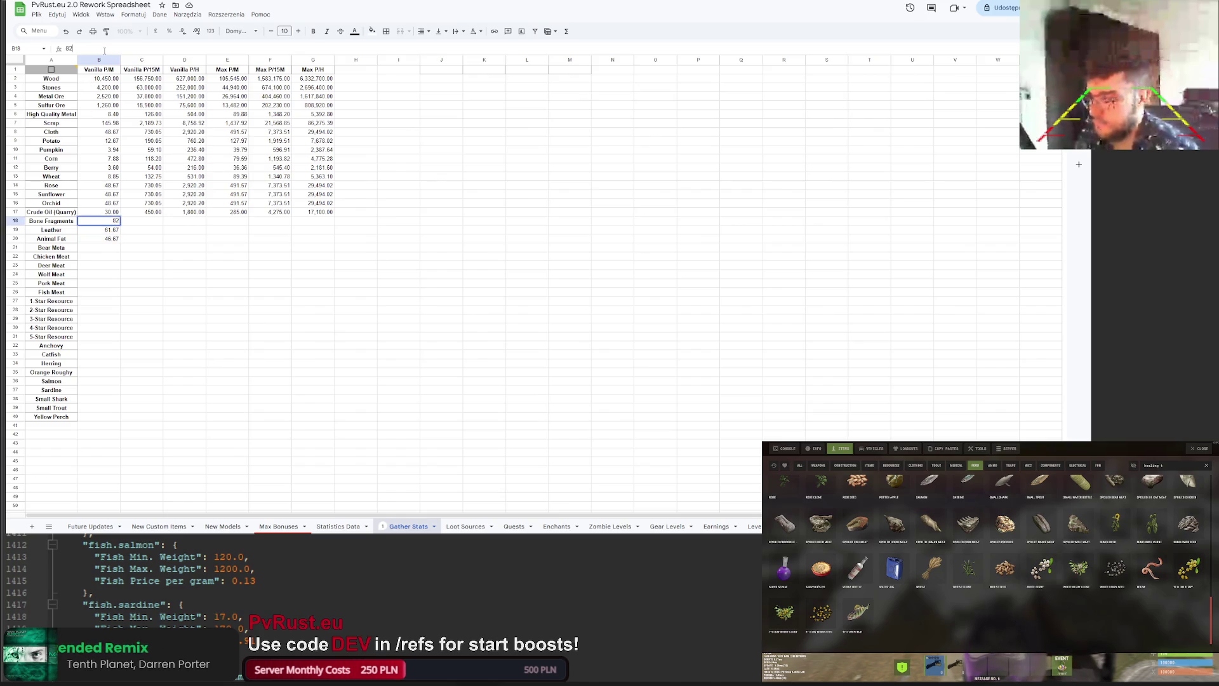
left_click(338, 526)
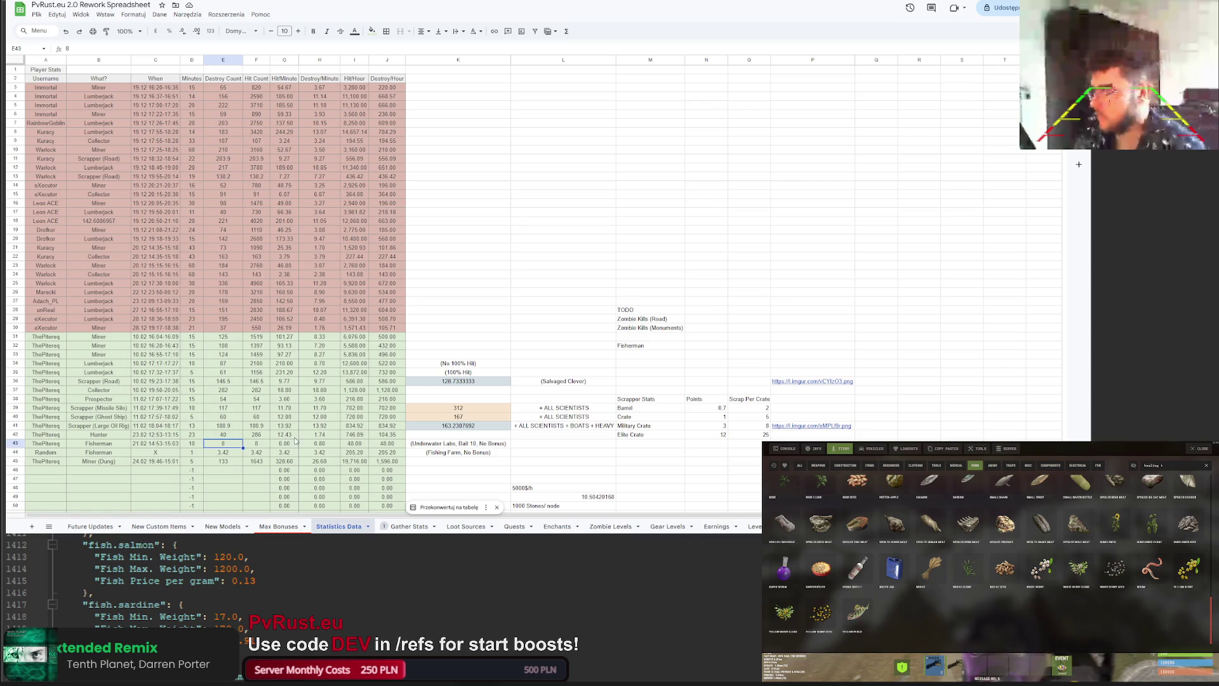
left_click(309, 434)
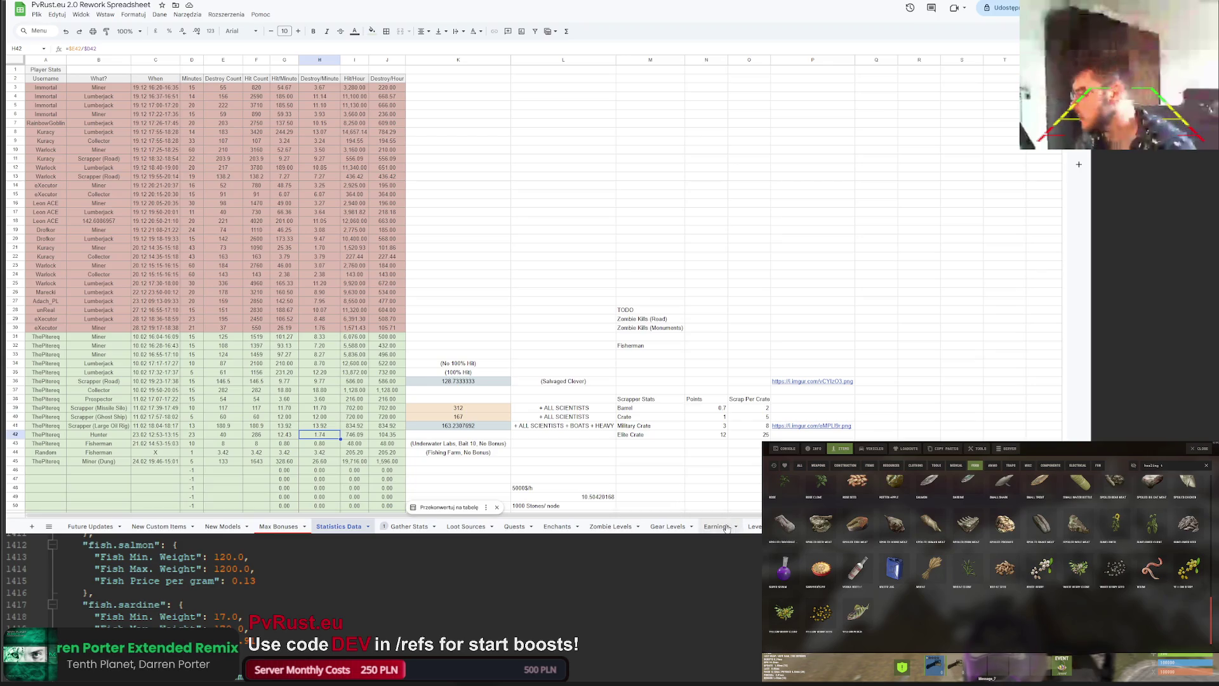
left_click(408, 526)
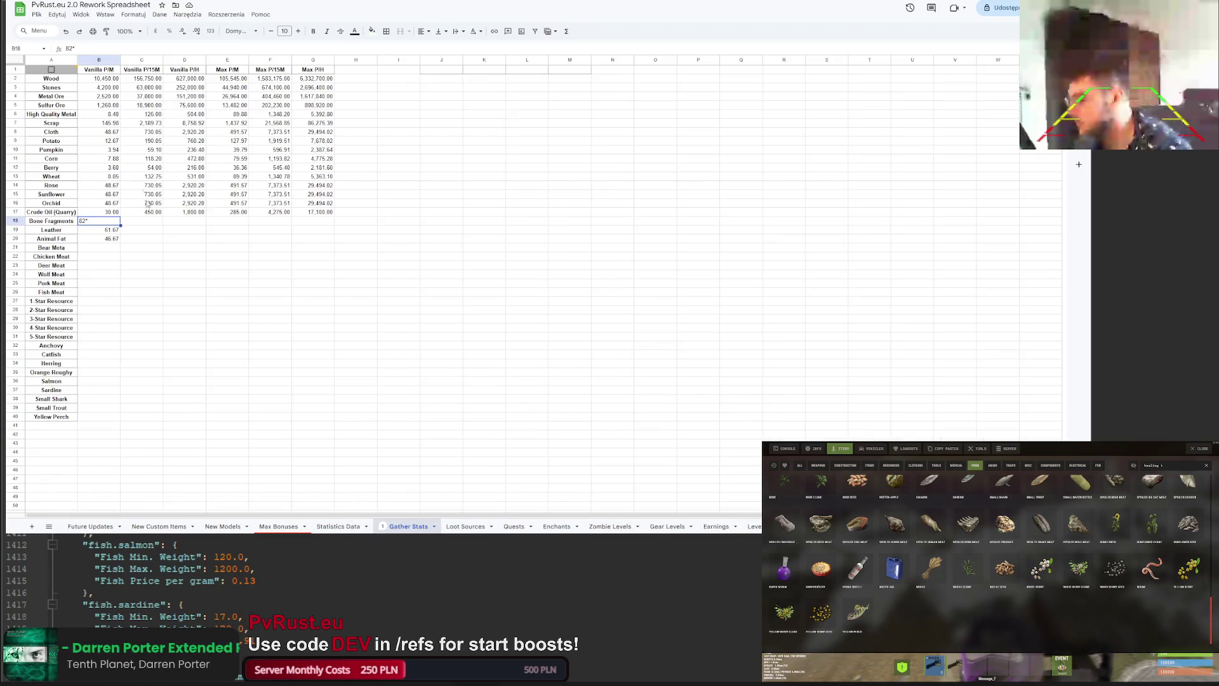
Step: Re-enter =82* with Statistics Data H42 as multiplier and confirm the formula
type("82*")
left_click(66, 49)
type("=")
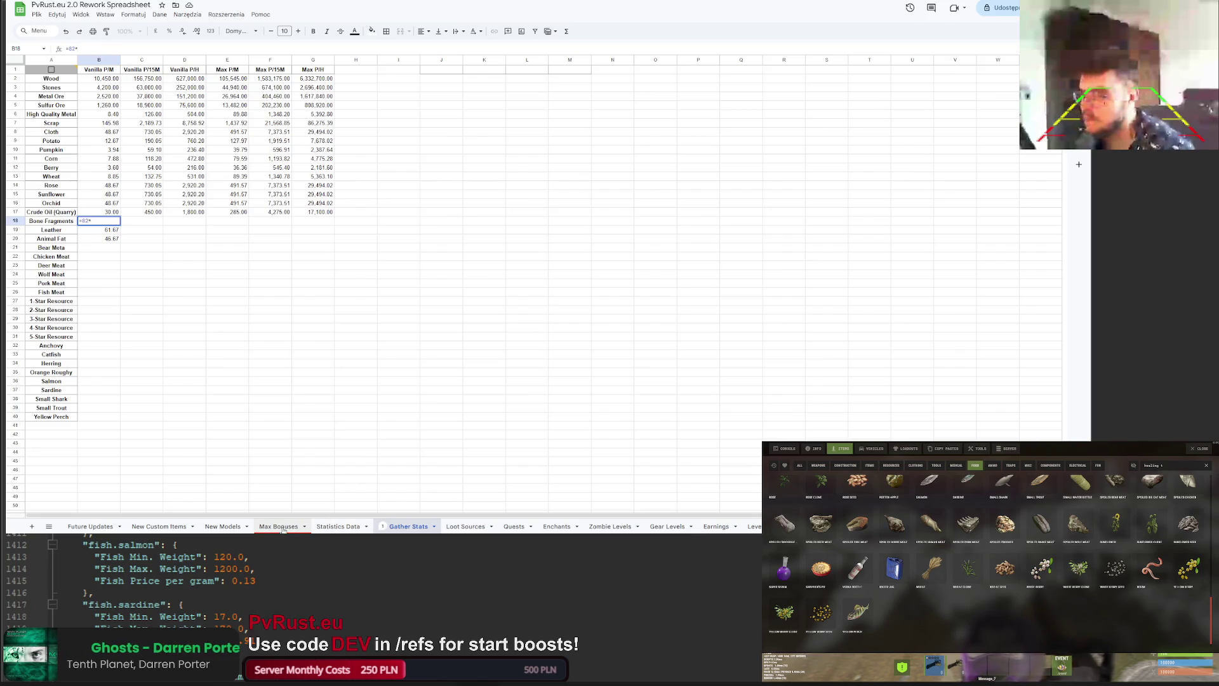
left_click(331, 527)
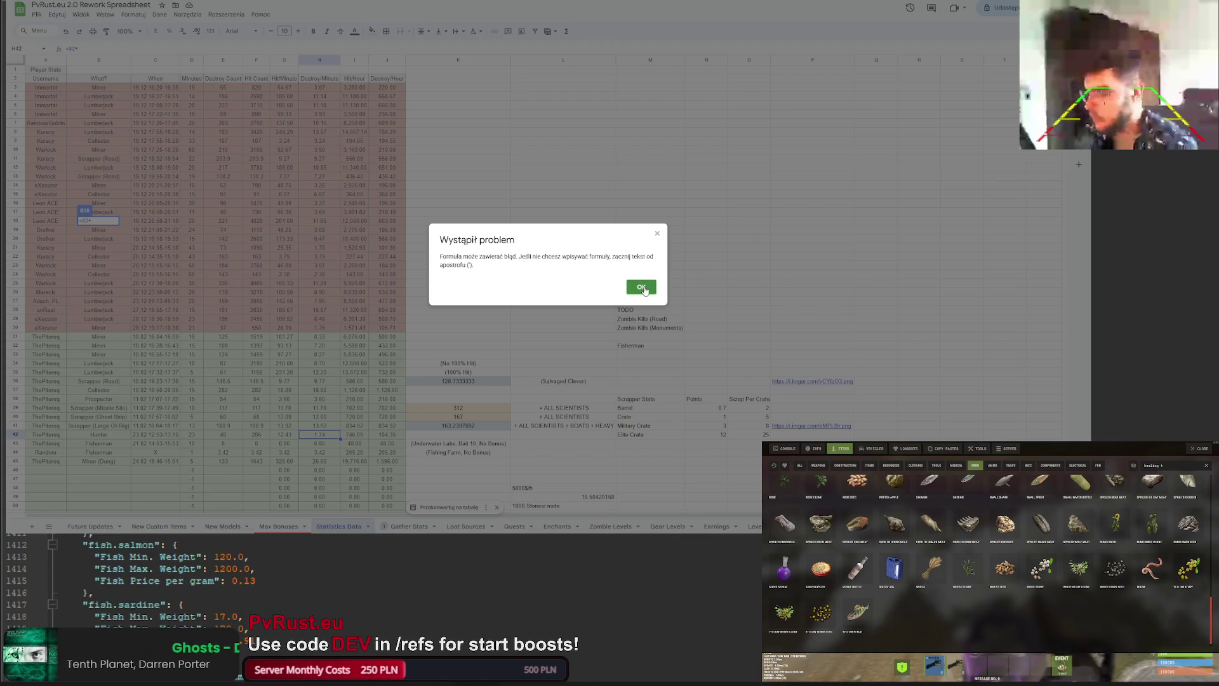
left_click(642, 287)
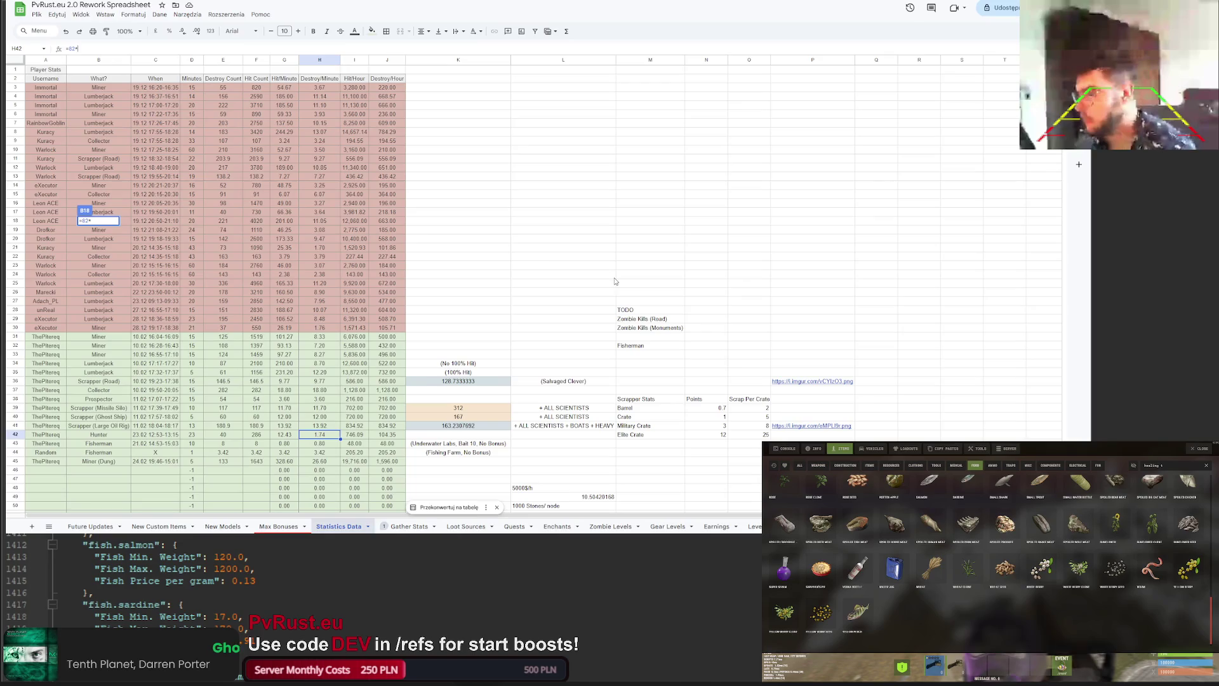
left_click(321, 435)
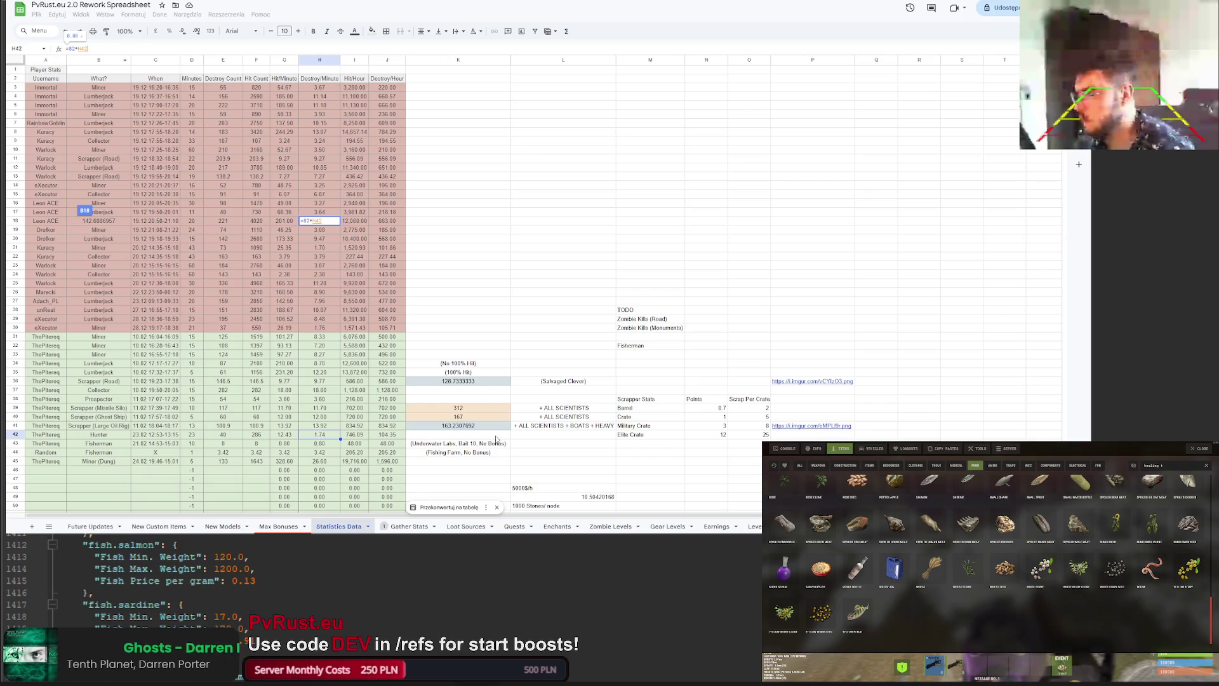
triple_click(118, 50)
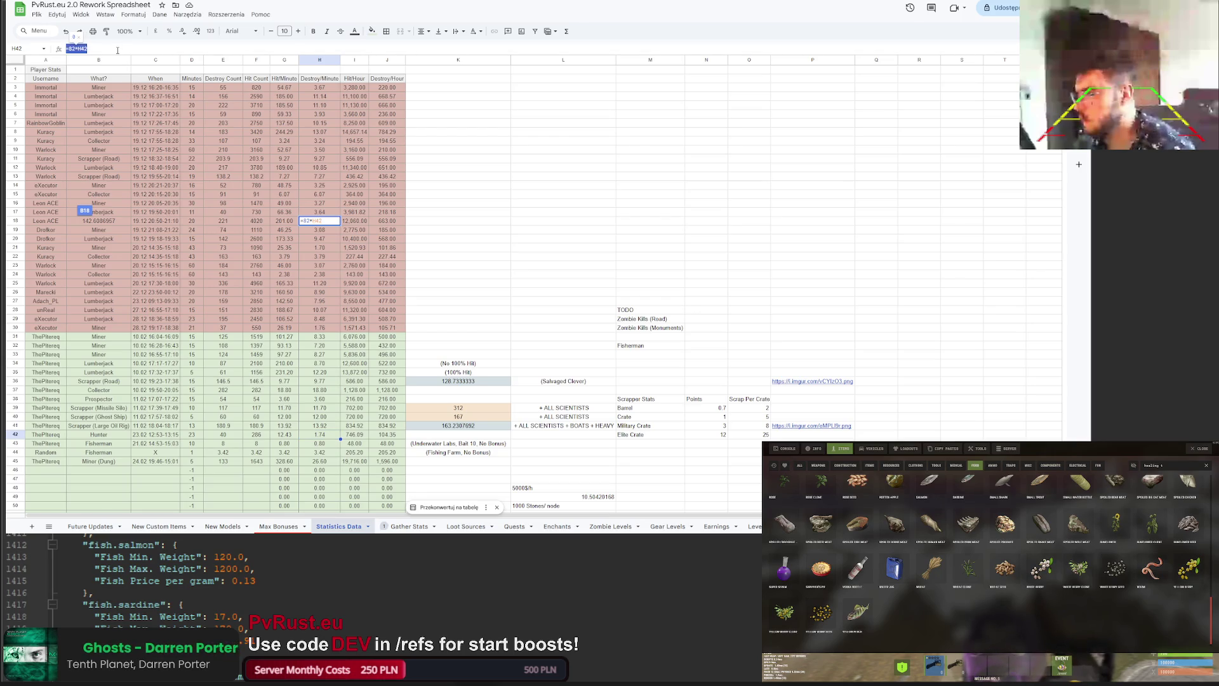
key("Return")
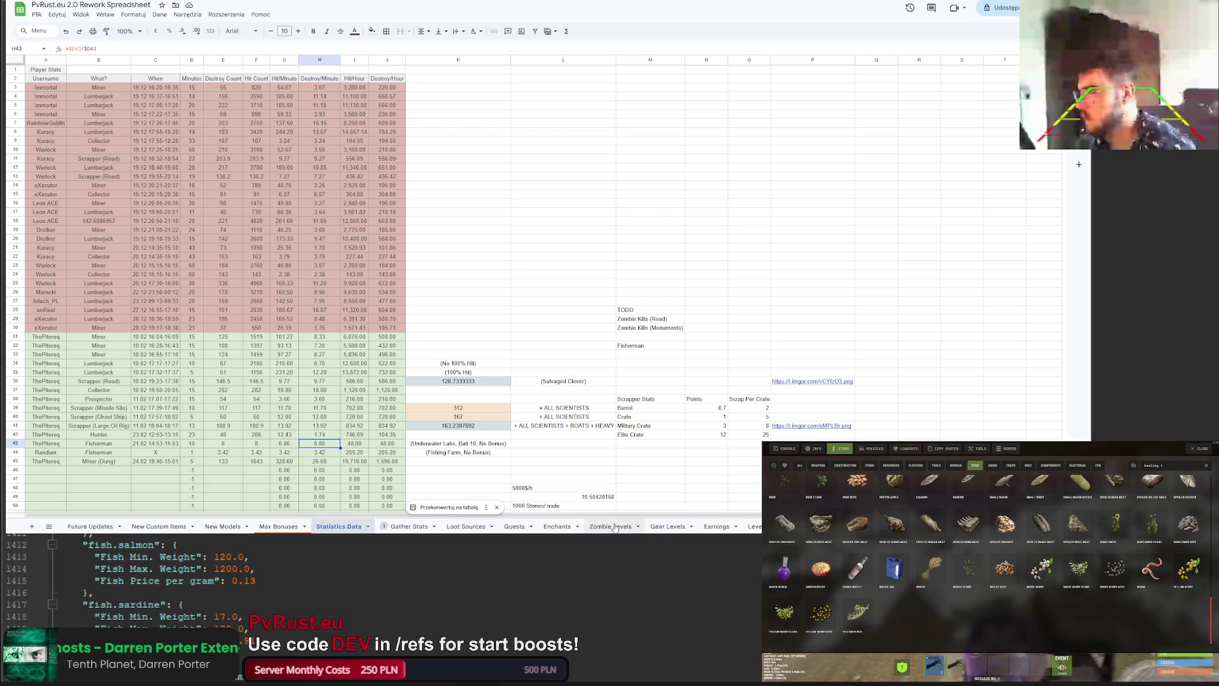
left_click(557, 526)
left_click(511, 526)
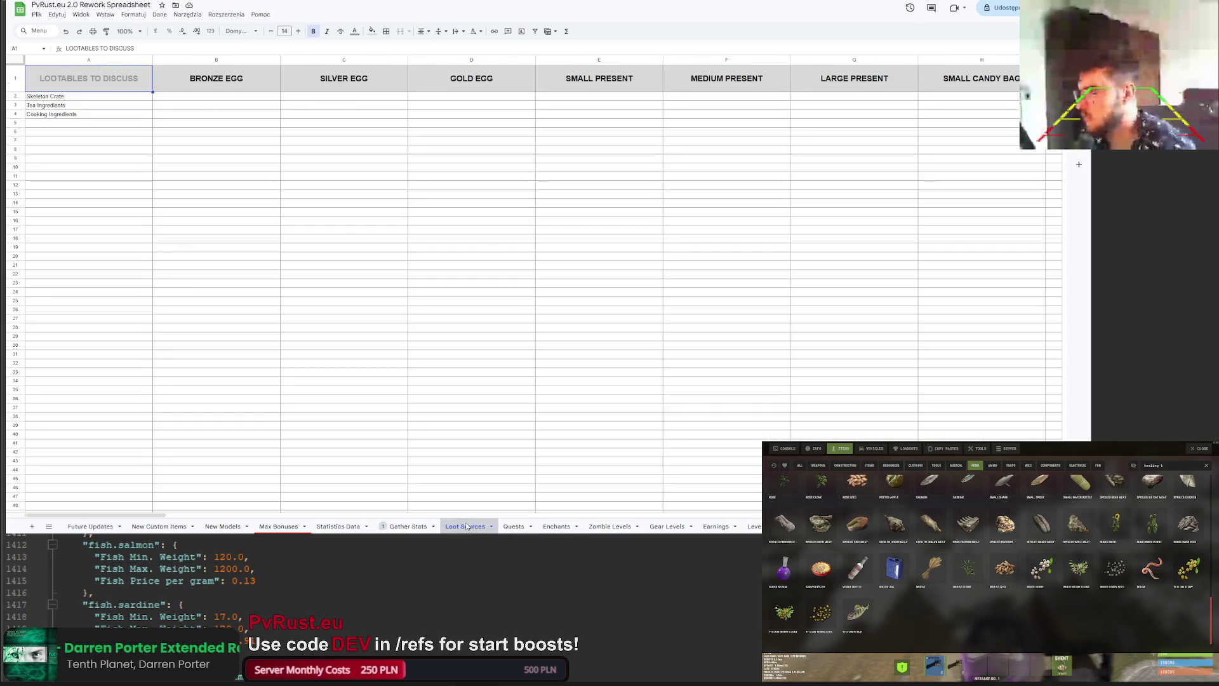
Step: Back on Gather Stats, complete the Bone Fragments formula with H42
left_click(408, 526)
left_click(91, 47)
type("H42")
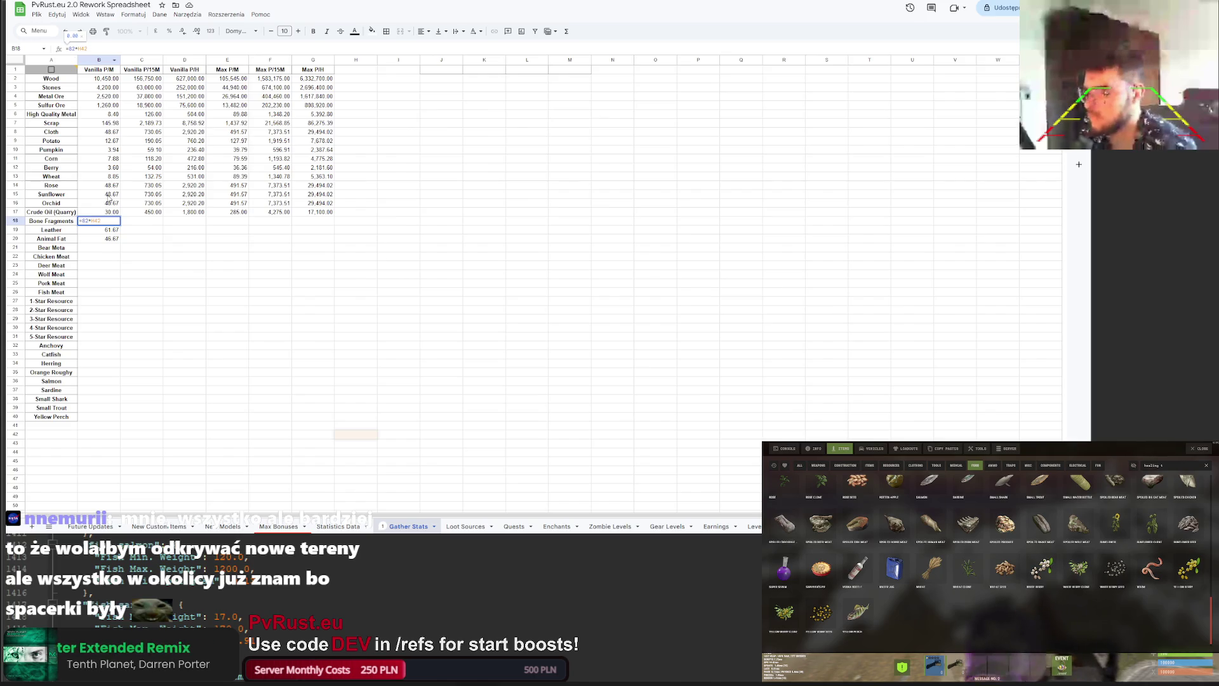
key("Return")
Step: Study the Rose Max P/M formula's Max Bonuses sheet reference, then re-confirm Bone Fragments
left_click(154, 147)
key("Right")
key("Down")
key("Down")
key("Down")
key("Right")
left_click(120, 49)
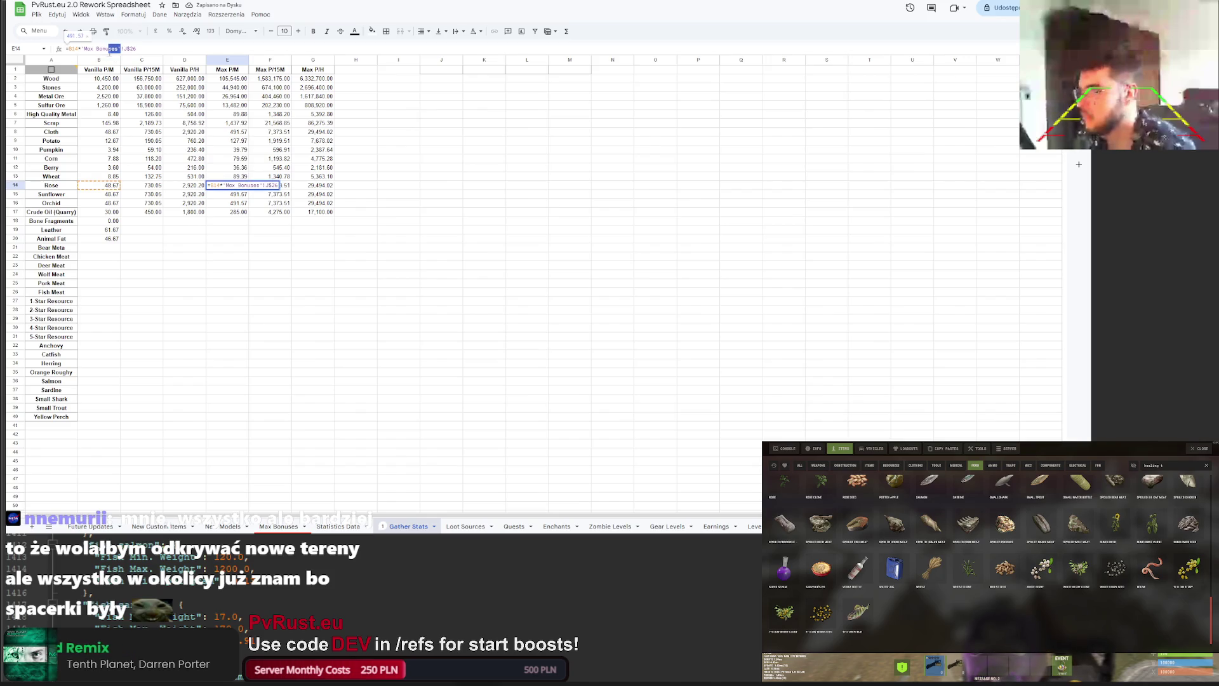
left_click_drag(122, 49, 81, 51)
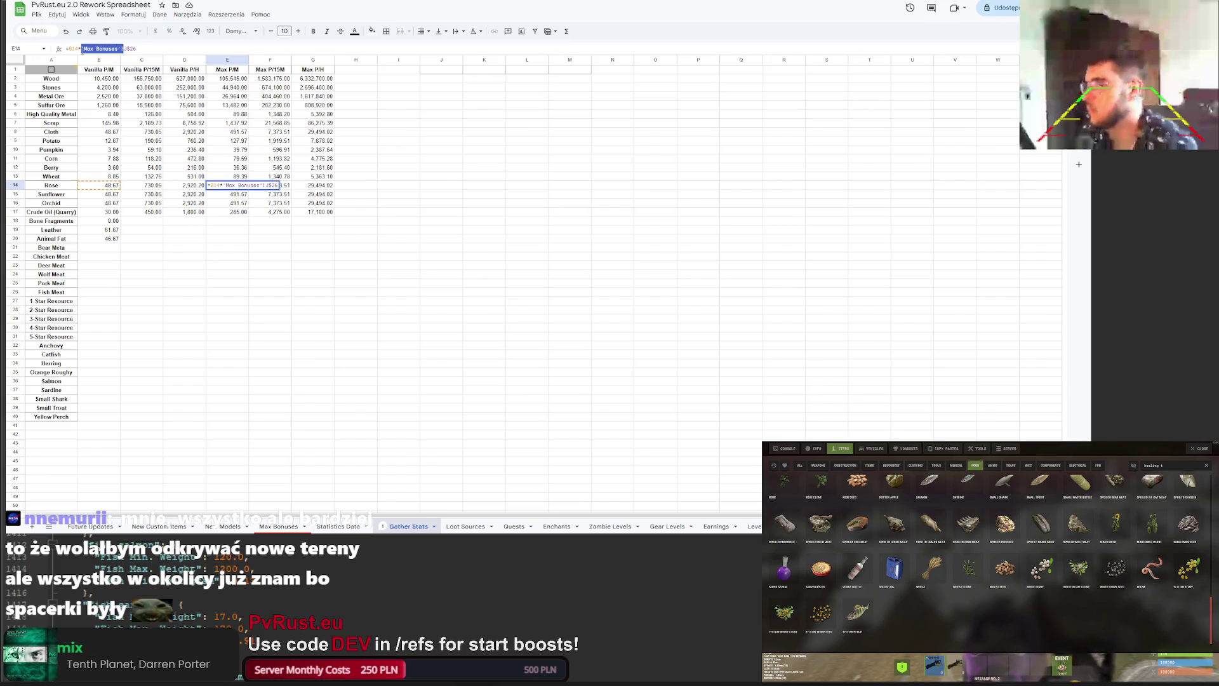
left_click(113, 221)
left_click(77, 50)
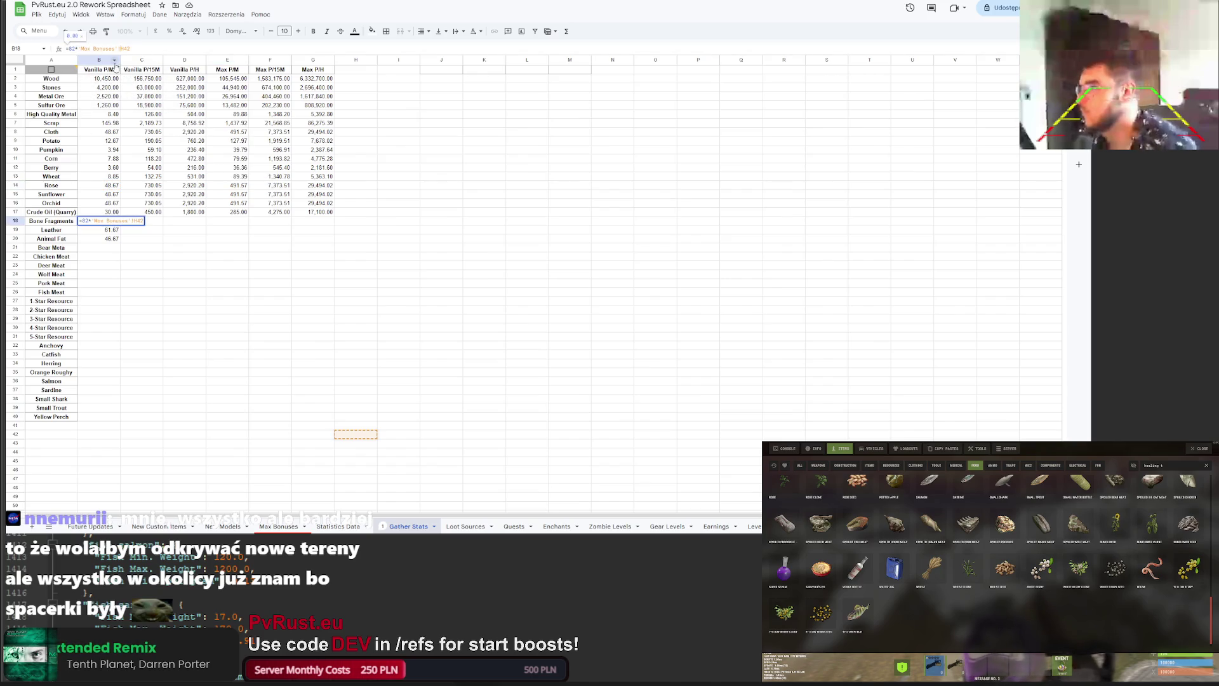
key("Return")
Step: Point the Bone Fragments bonus reference to 'Statistics Data'!H42, giving 142.61
left_click(113, 221)
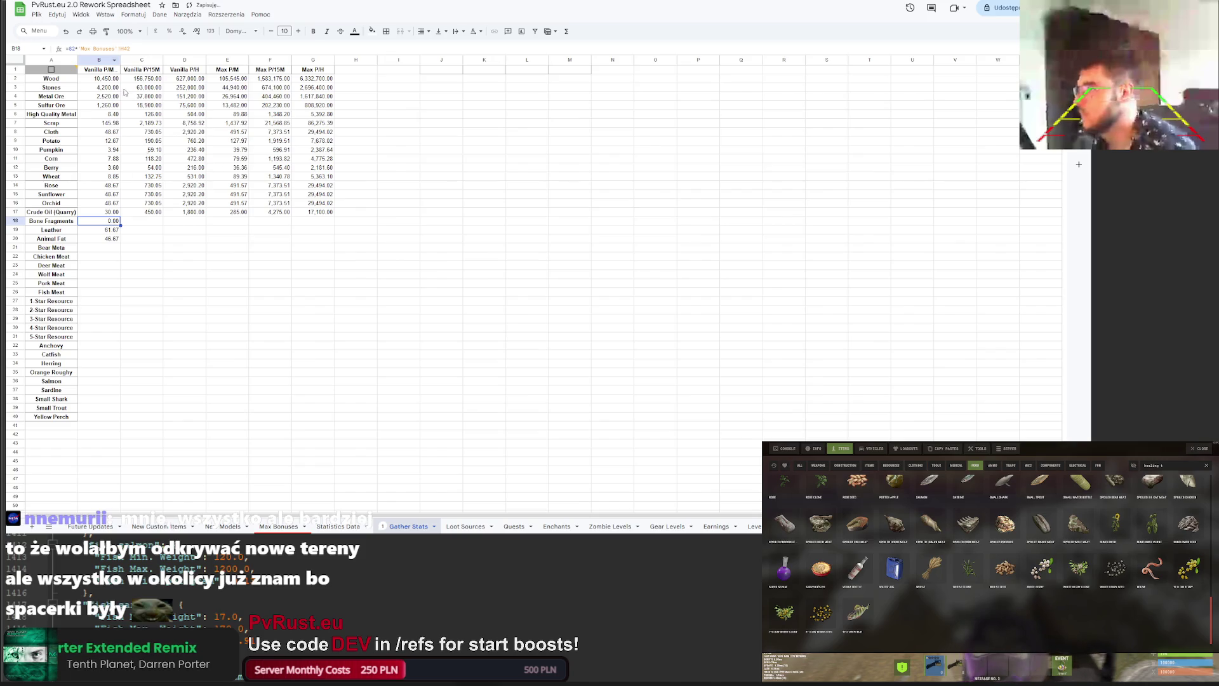
left_click(115, 49)
key("BackSpace")
key("BackSpace")
key("BackSpace")
type("Statistics Data")
key("Return")
key("Up")
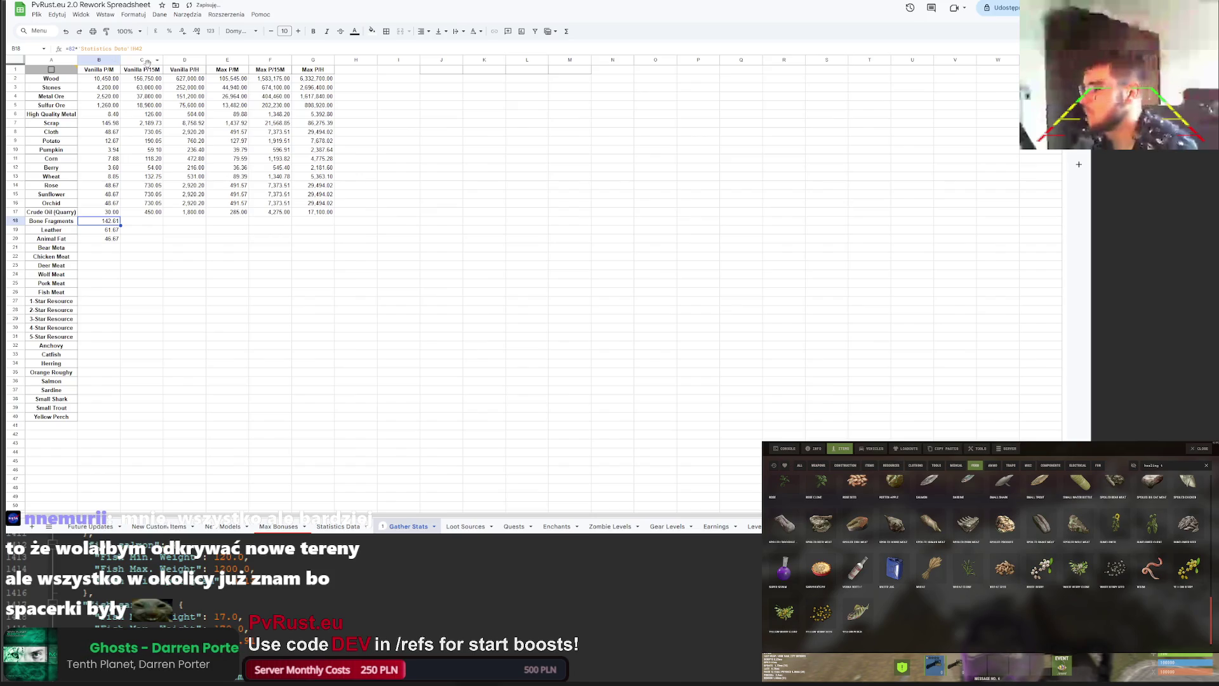
left_click(141, 265)
Step: Append the Statistics Data H42 multiplier to Leather (107.25) and Animal Fat (81.17)
double_click(111, 229)
type("*'Statistics Data'!H42")
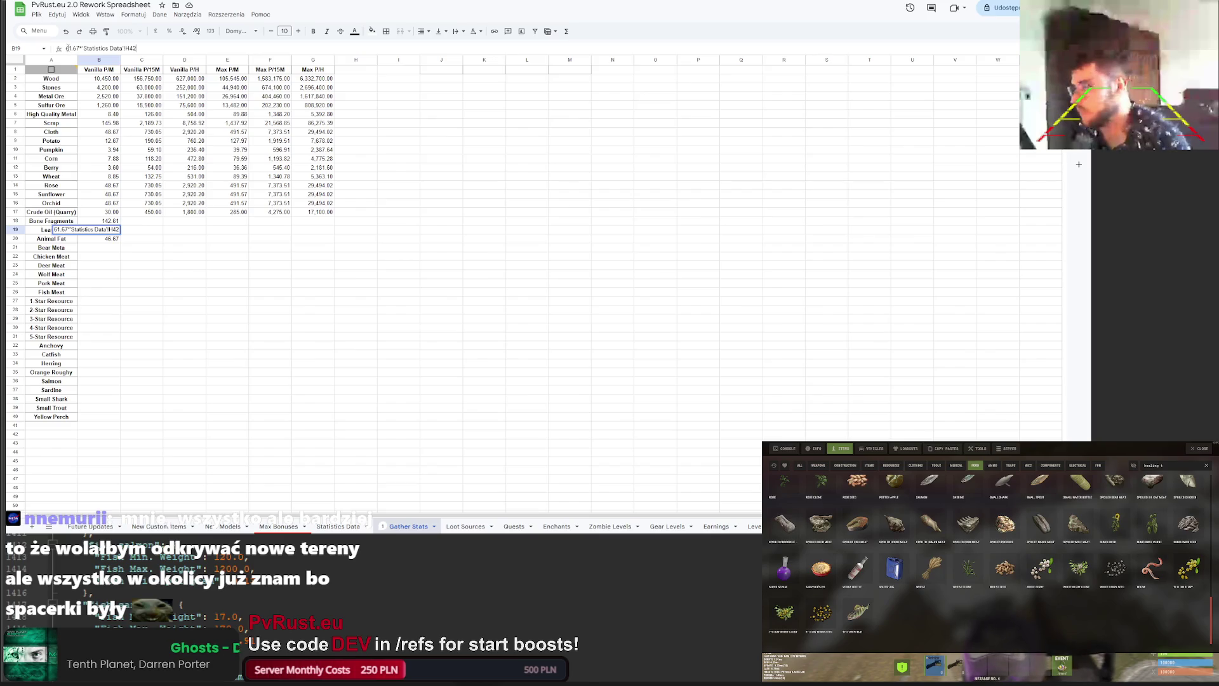
left_click(115, 239)
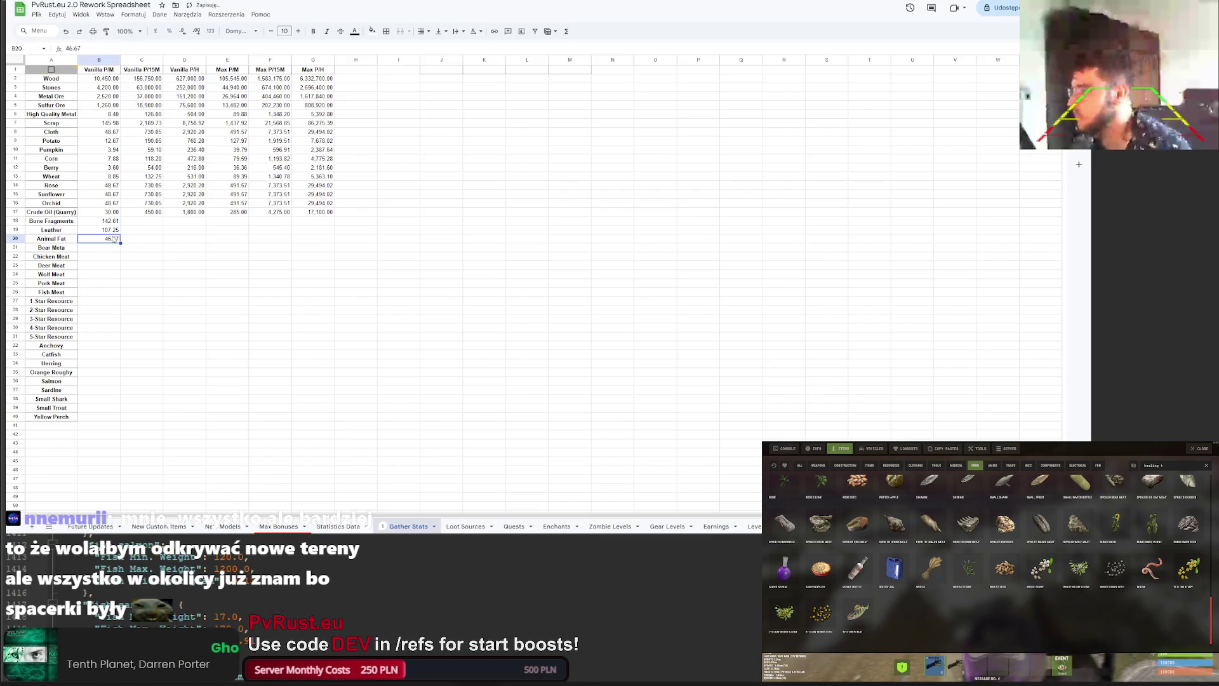
left_click(95, 48)
type("*'Statistics Data'!H42")
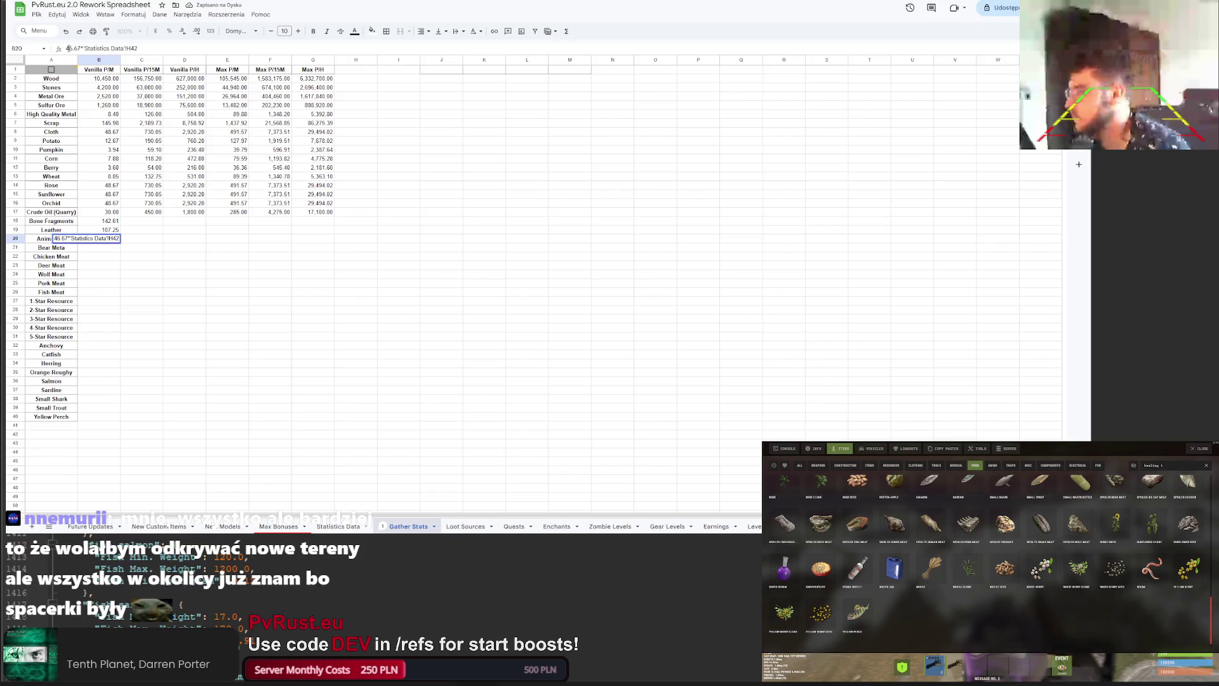
key("Return")
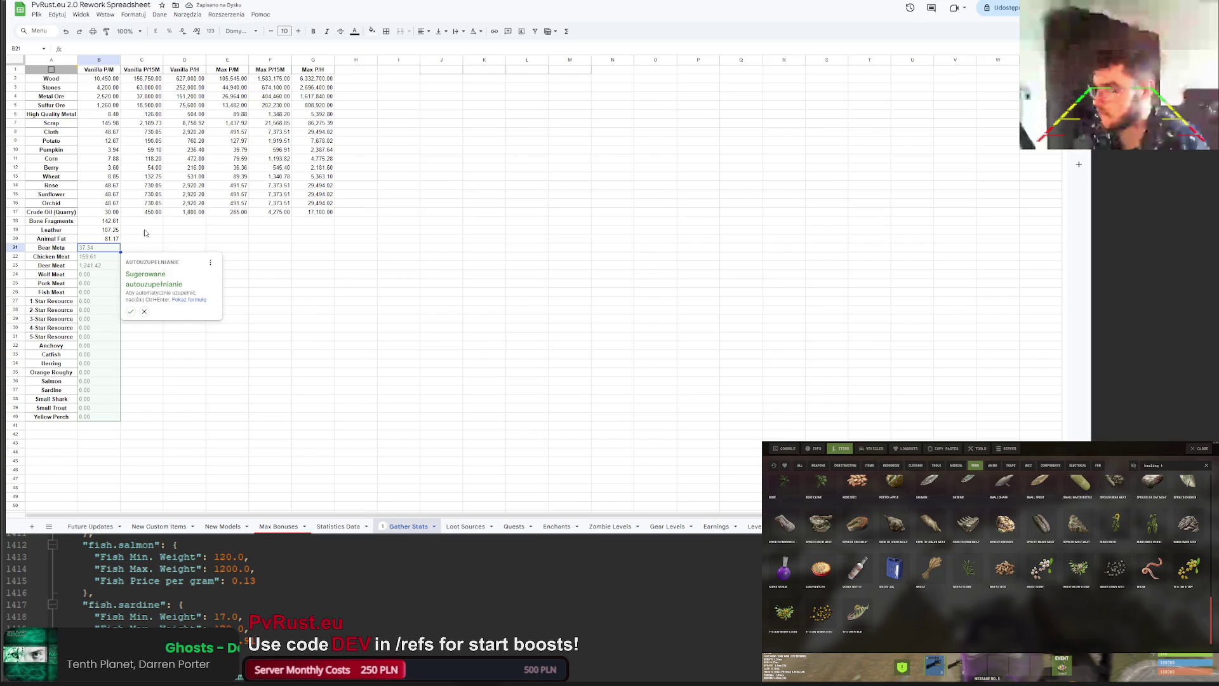
Step: Fill the Vanilla P/15M and Vanilla P/H formulas down through Animal Fat
left_click(145, 239)
left_click(150, 221)
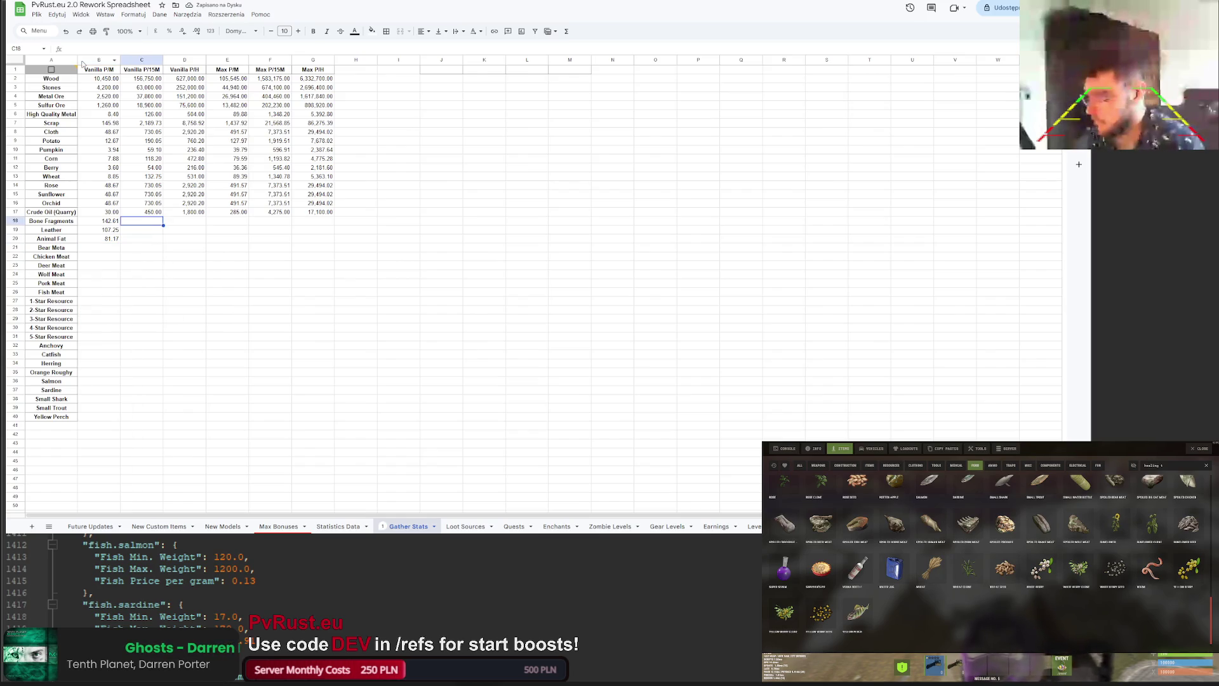
left_click(153, 212)
mouse_move(163, 217)
left_mouse_down()
mouse_move(160, 241)
mouse_move(205, 240)
left_mouse_up()
left_click(190, 212)
left_click(232, 169)
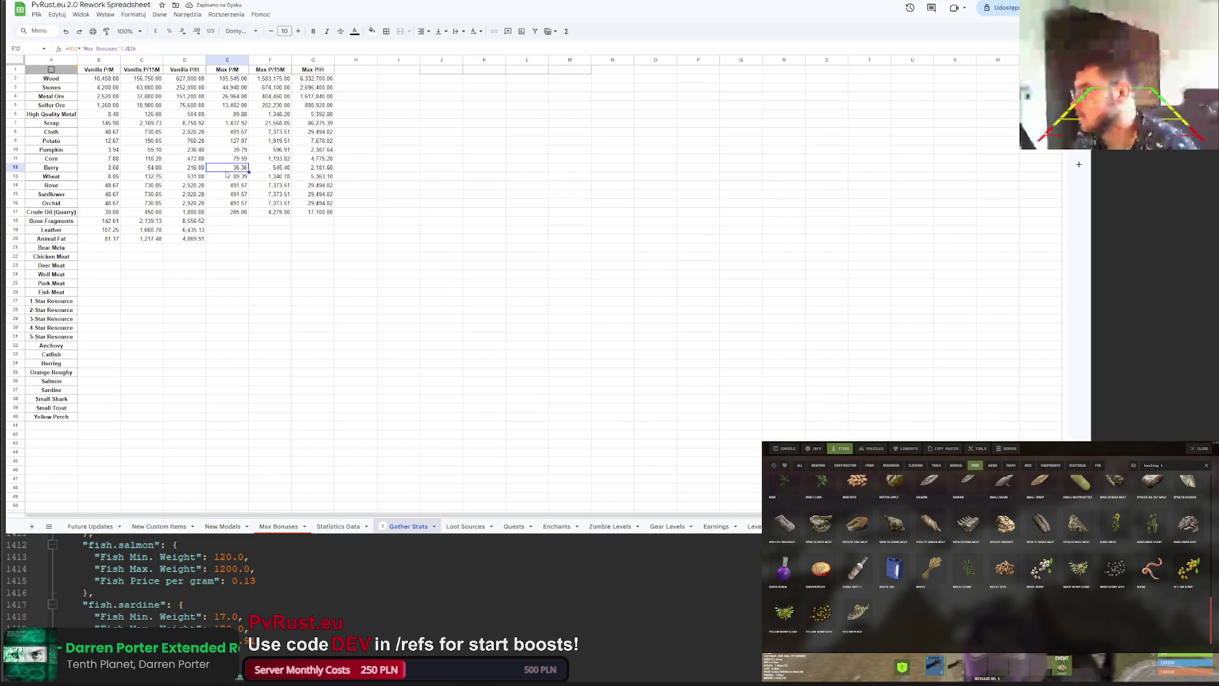
Step: Paste the Max P/M formula into E18 and change its B12 reference to B18
left_click(235, 221)
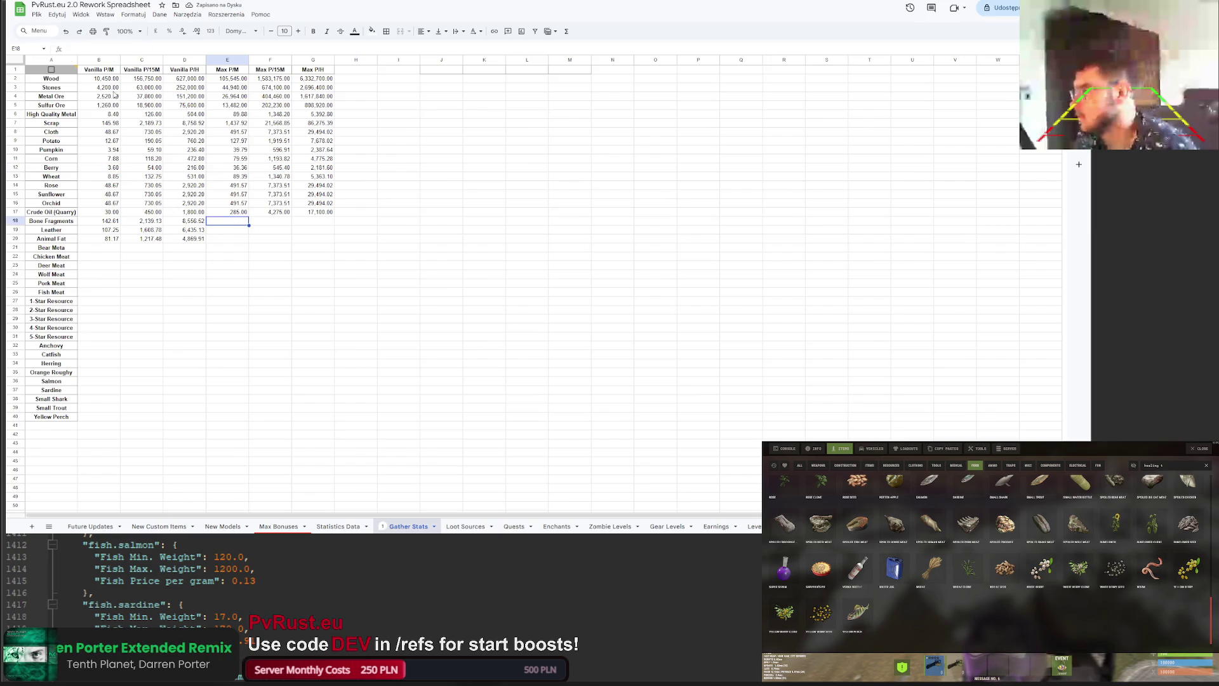
left_click(91, 48)
key("ctrl+v")
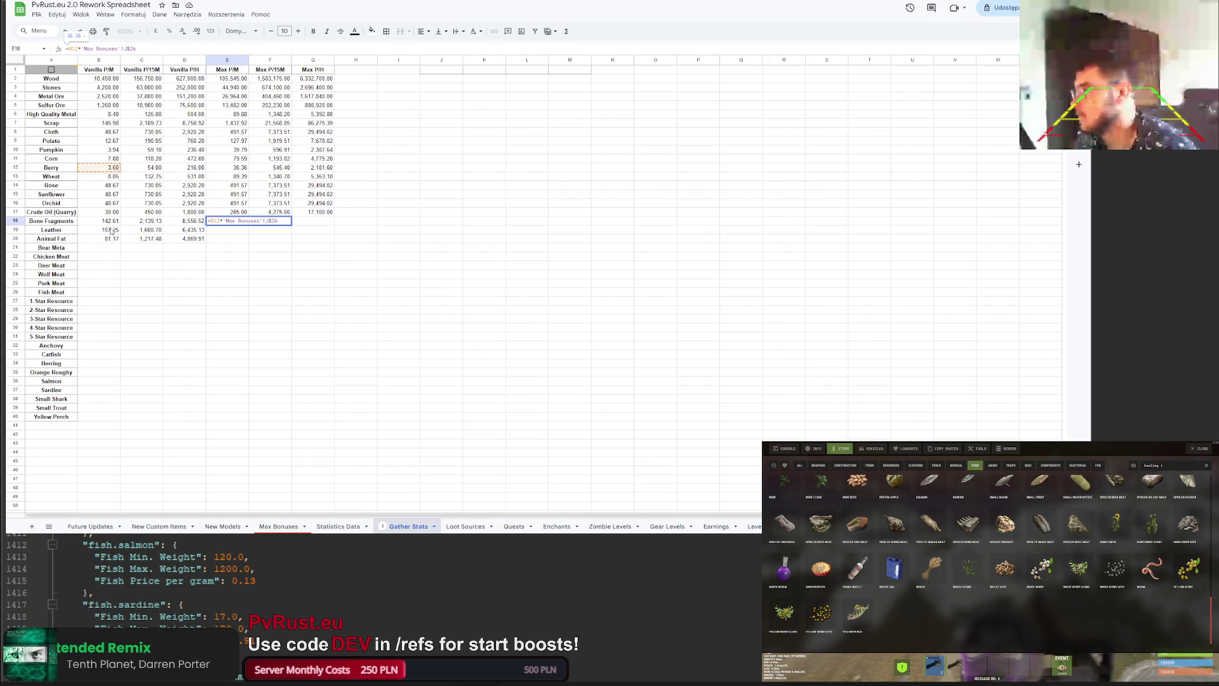
left_click(77, 48)
key("BackSpace")
type("8")
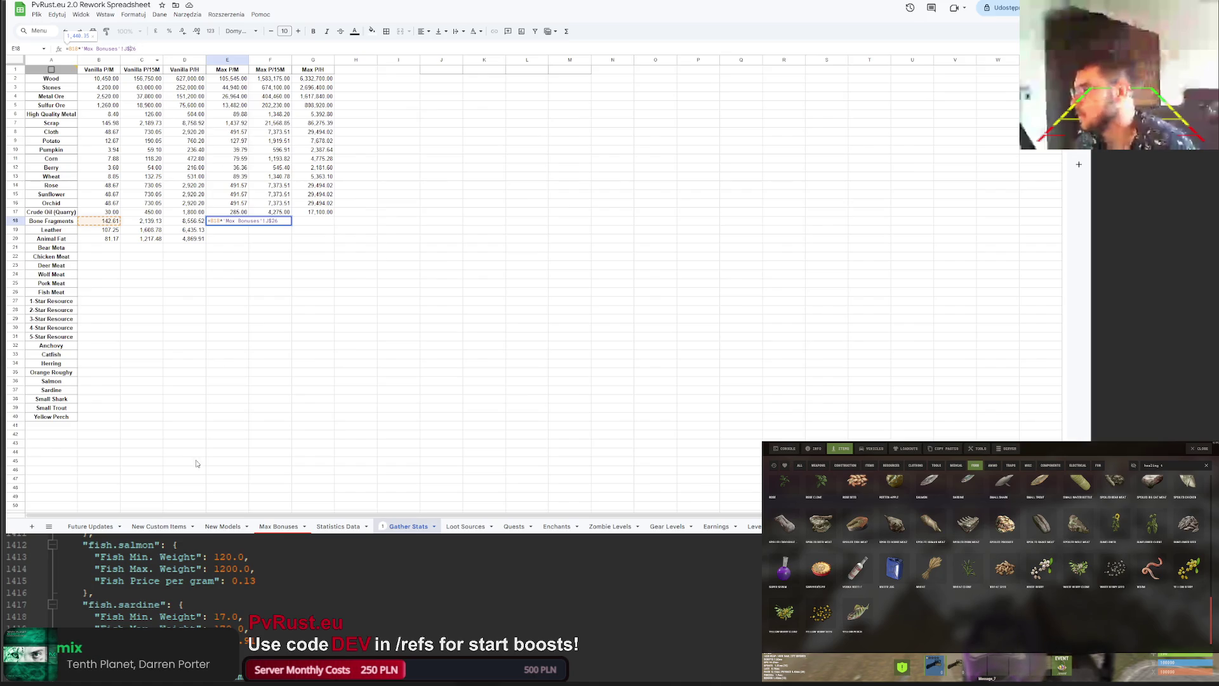
left_click(273, 525)
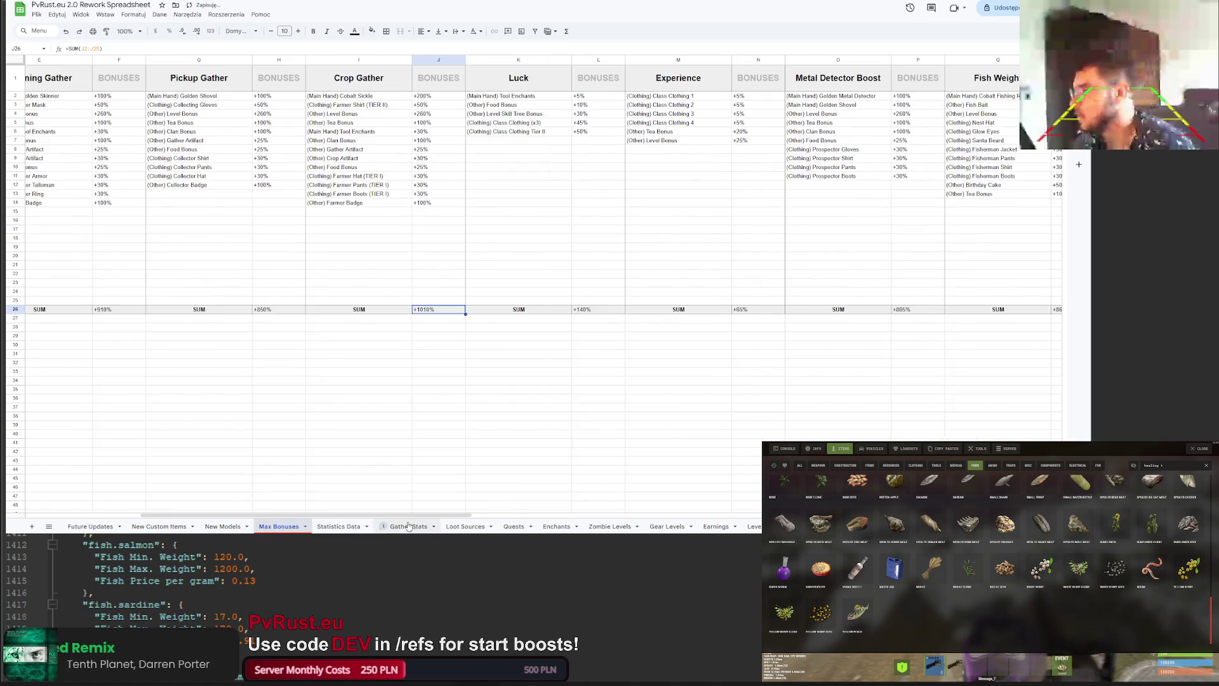
left_click_drag(403, 513, 270, 508)
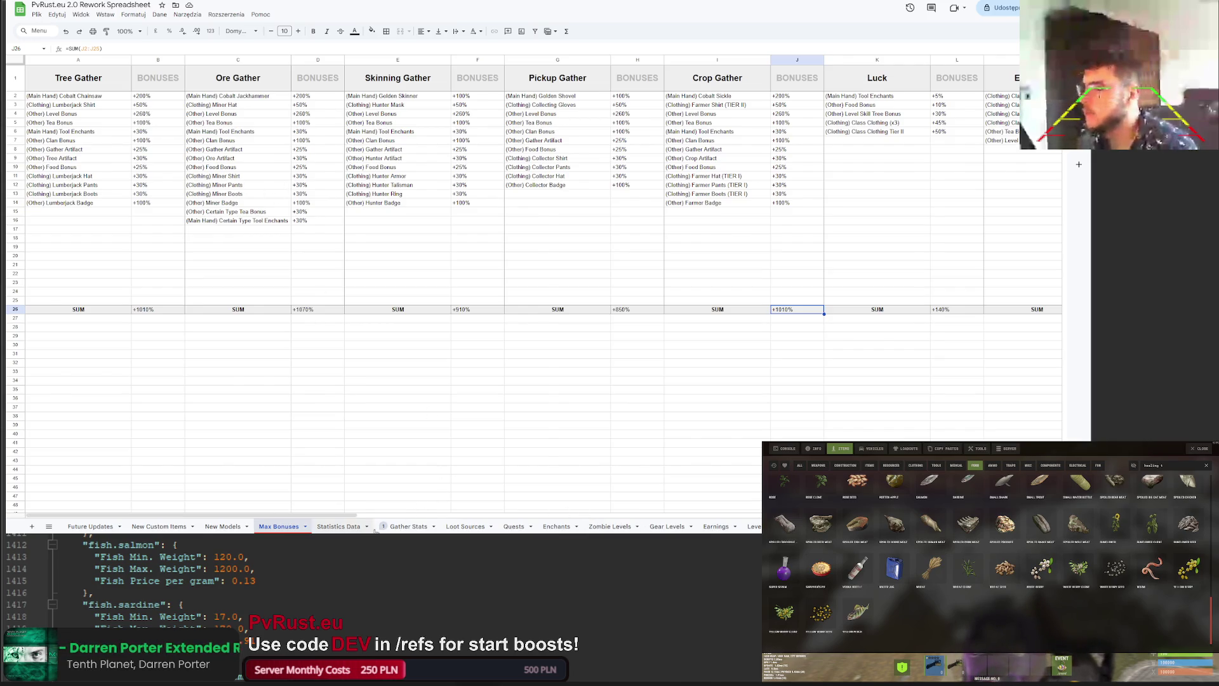
left_click(406, 526)
left_click(72, 49)
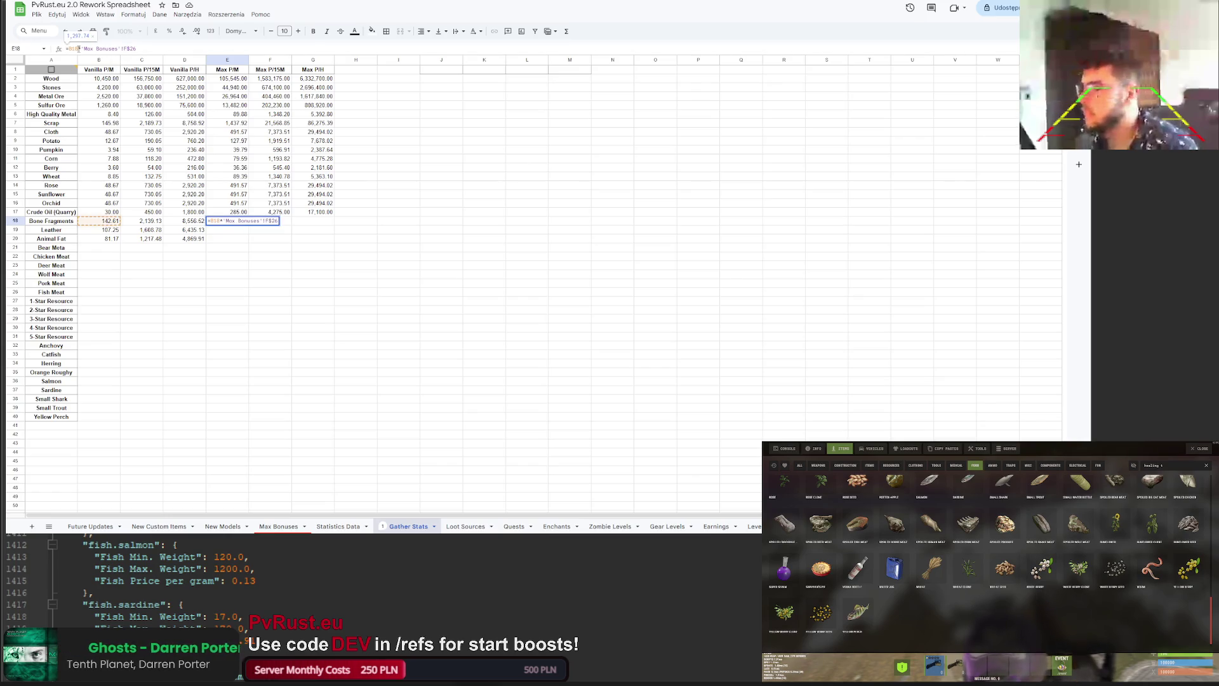
Step: Confirm Bone Fragments Max P/M and fill Max P/M, P/15M and P/H down to Animal Fat
key("Return")
left_click(247, 223)
mouse_move(247, 224)
left_mouse_down()
mouse_move(248, 241)
mouse_move(328, 242)
left_mouse_up()
left_click(240, 223)
left_click(279, 212)
left_click(321, 212)
left_click(323, 222)
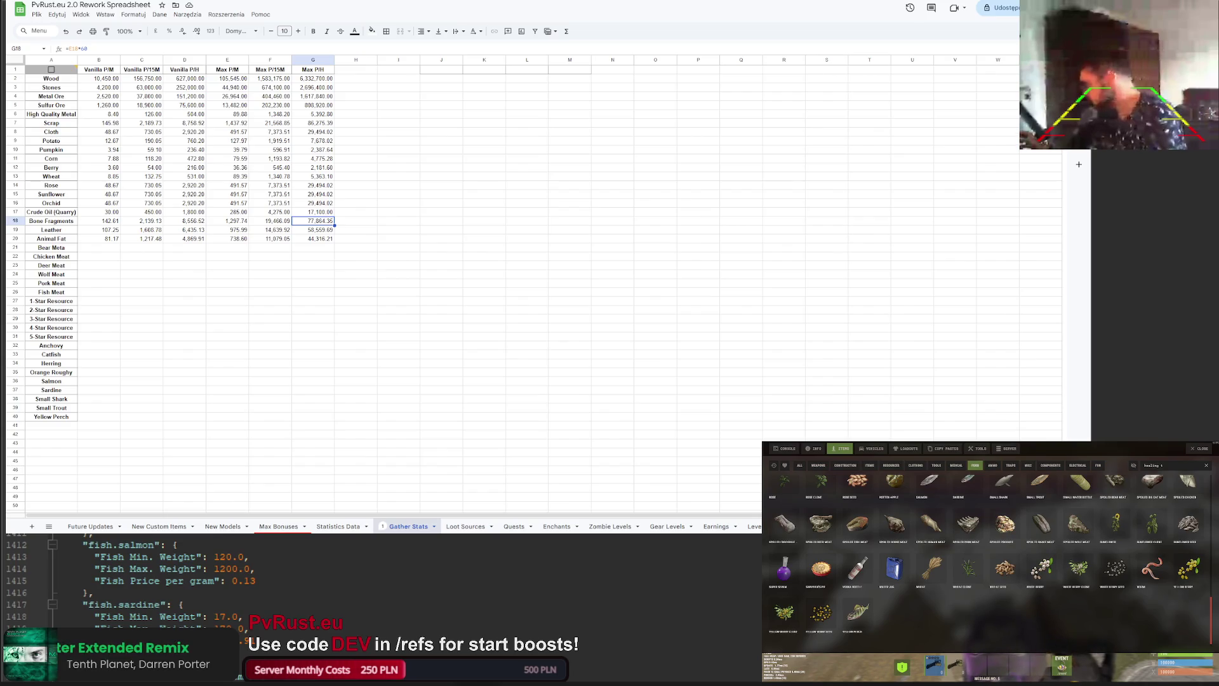
left_click(99, 248)
Step: Correct the misspelled 'Bear Meta' label to 'Bear Meat'
left_click(50, 247)
left_click(101, 49)
key("BackSpace")
key("BackSpace")
type("at")
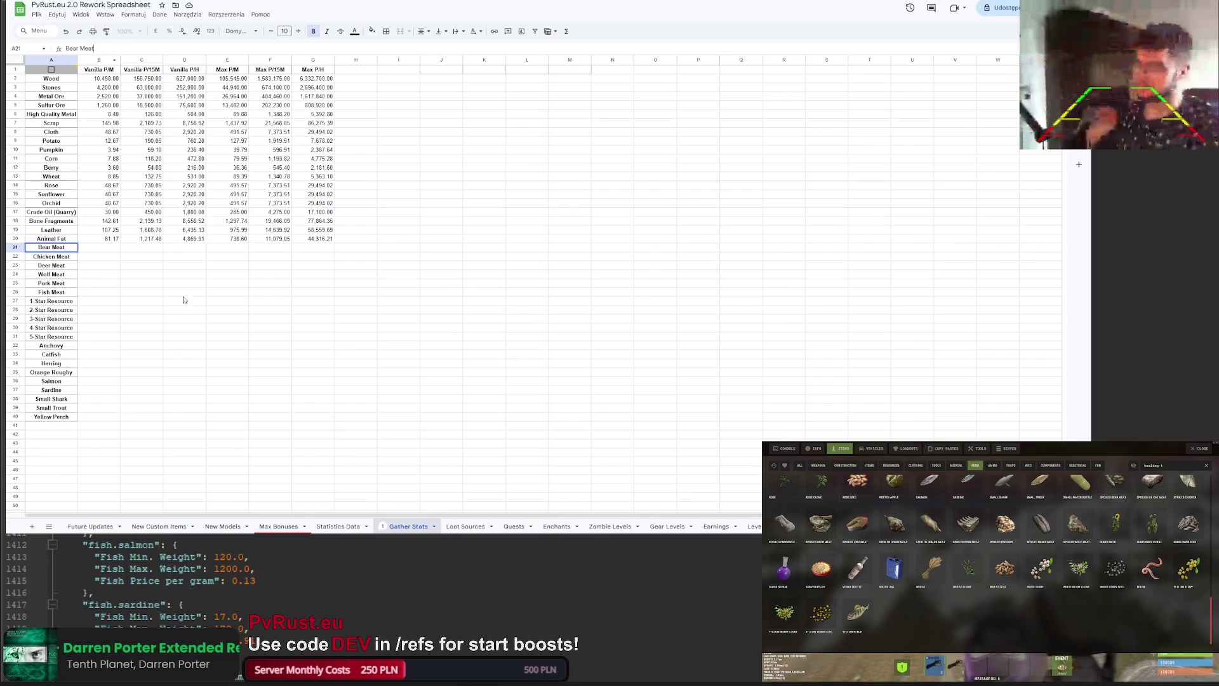
left_click(185, 301)
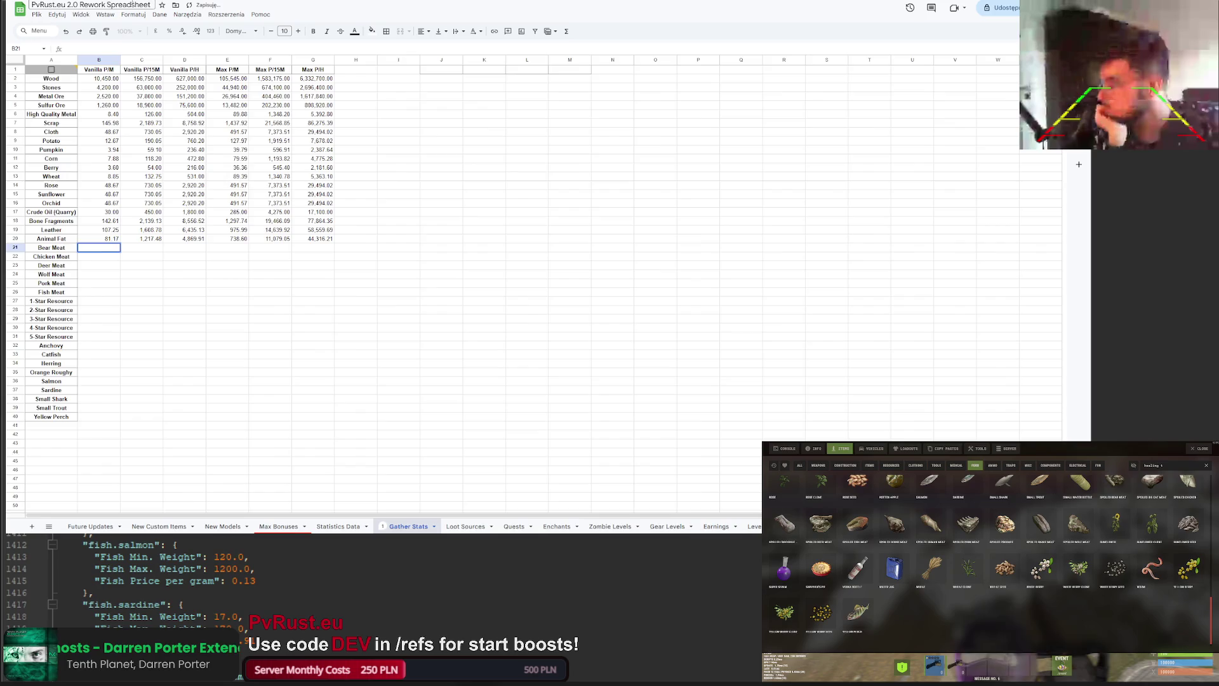
Step: Check the bear yields in the Animals sheet and enter 20.55 as Bear Meat's Vanilla P/M
key("ctrl+Tab")
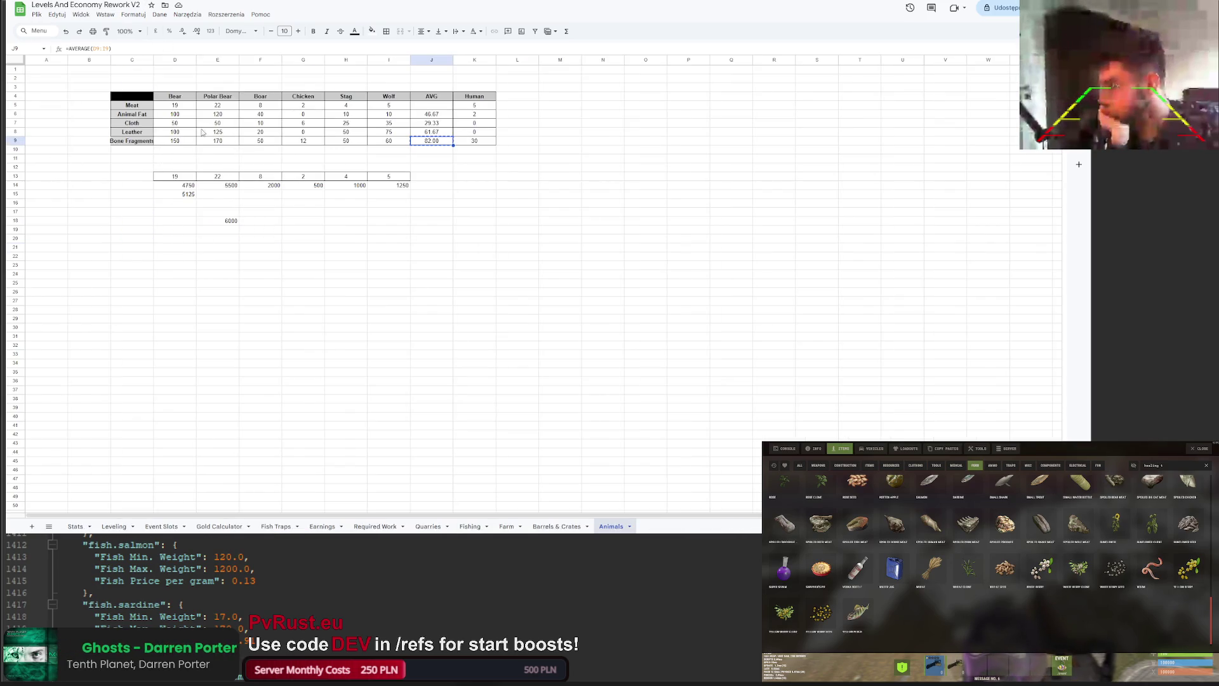
left_click(180, 107)
key("ctrl+c")
key("ctrl+shift+Tab")
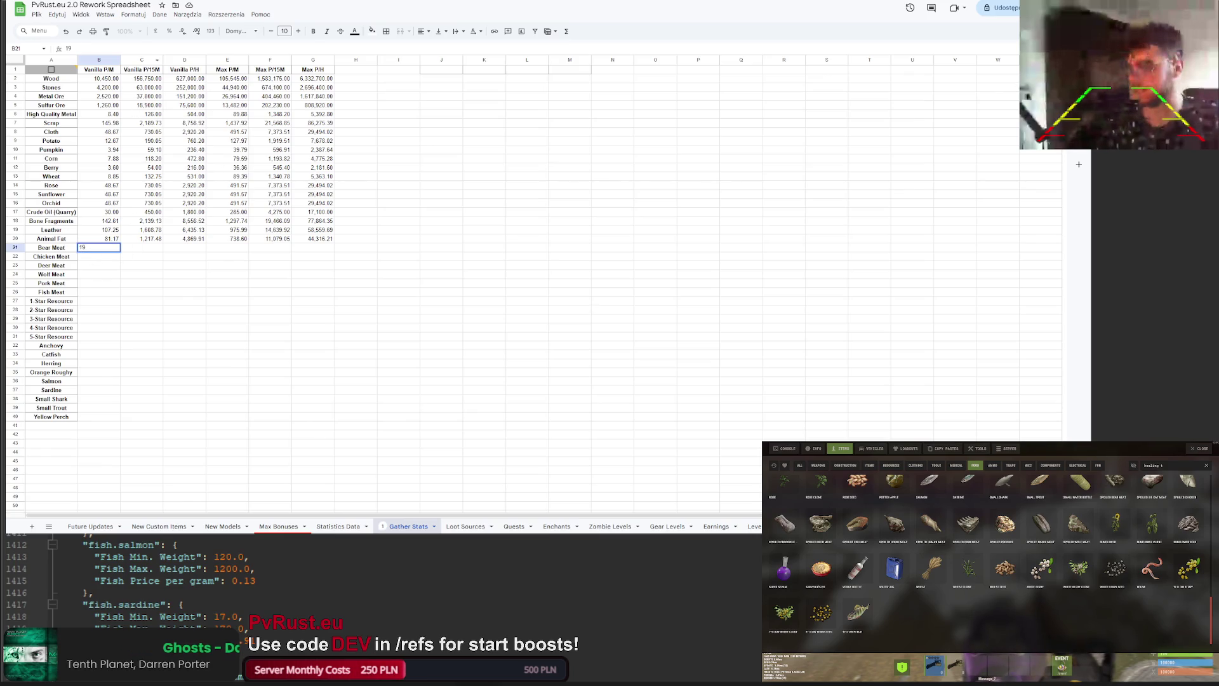
key("ctrl+Tab")
left_click(213, 109)
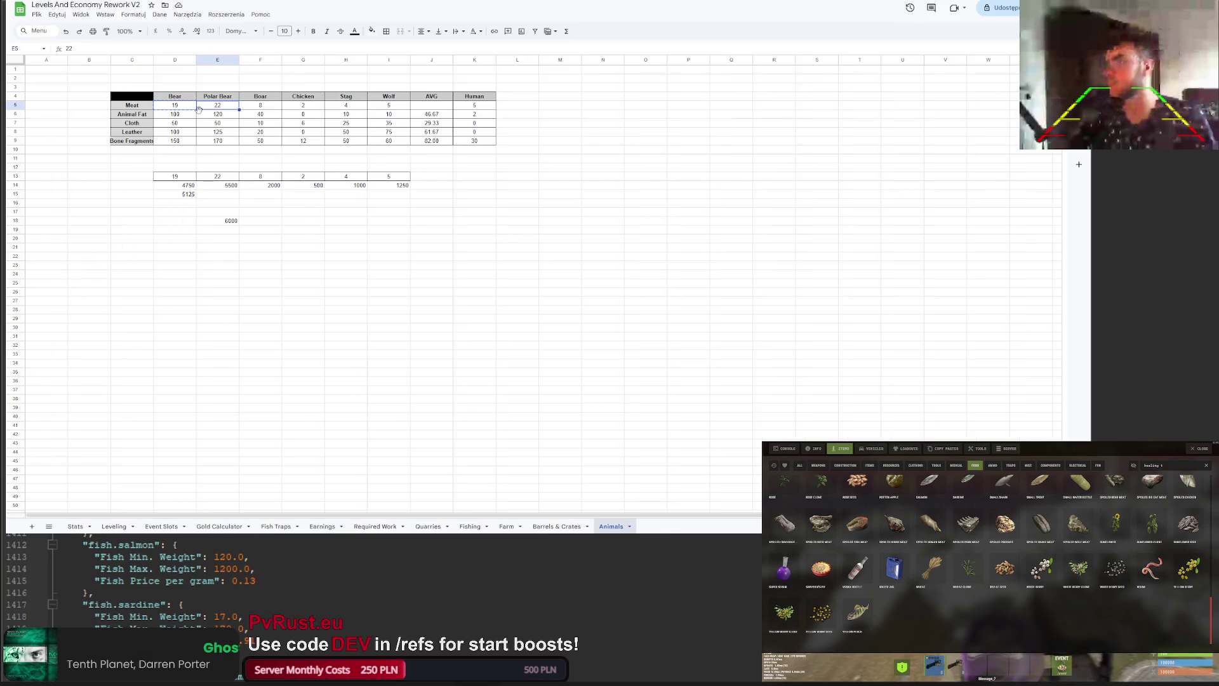
left_click(248, 112)
key("ctrl+shift+Tab")
type("19")
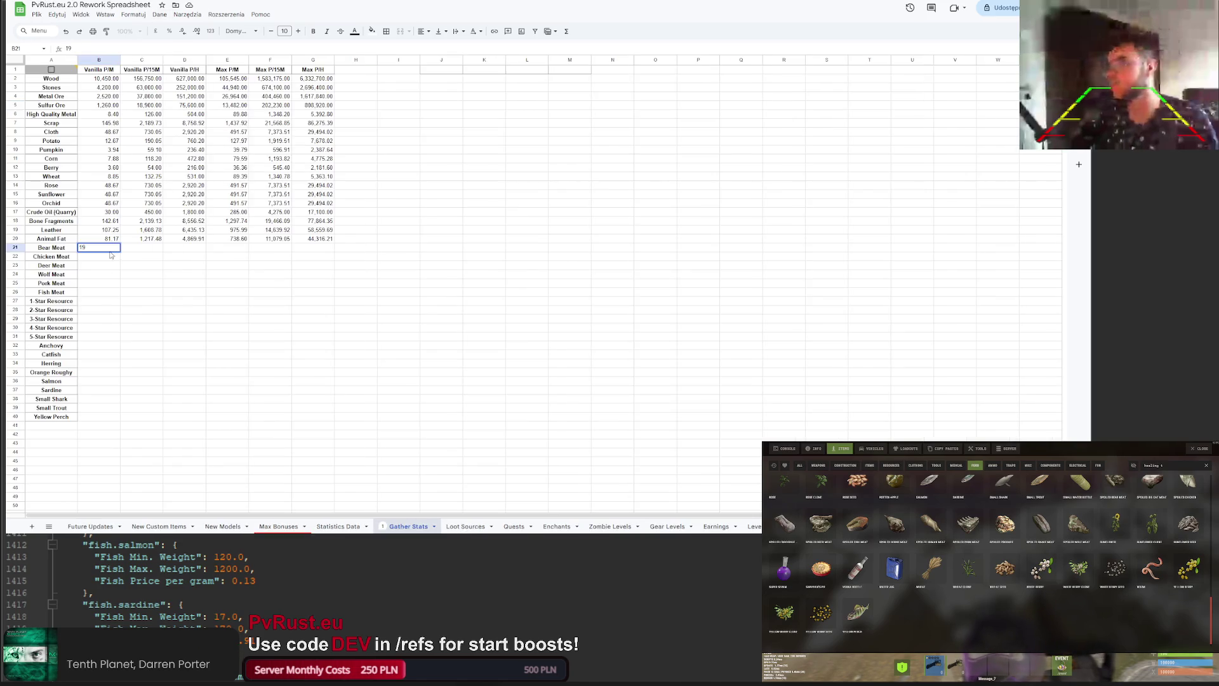
key("ctrl+Tab")
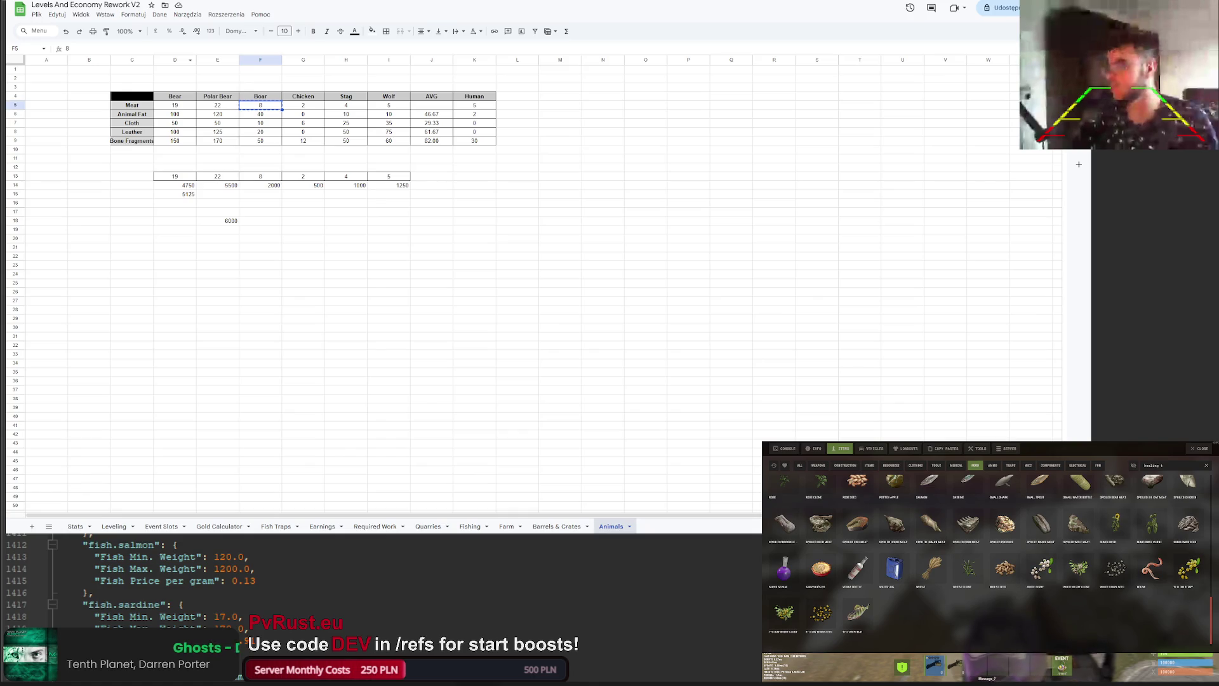
key("ctrl+shift+Tab")
type("20.55")
key("Return")
Step: Bring the next animal and stag meat yields over, pasting 4 into Deer Meat
key("ctrl+Tab")
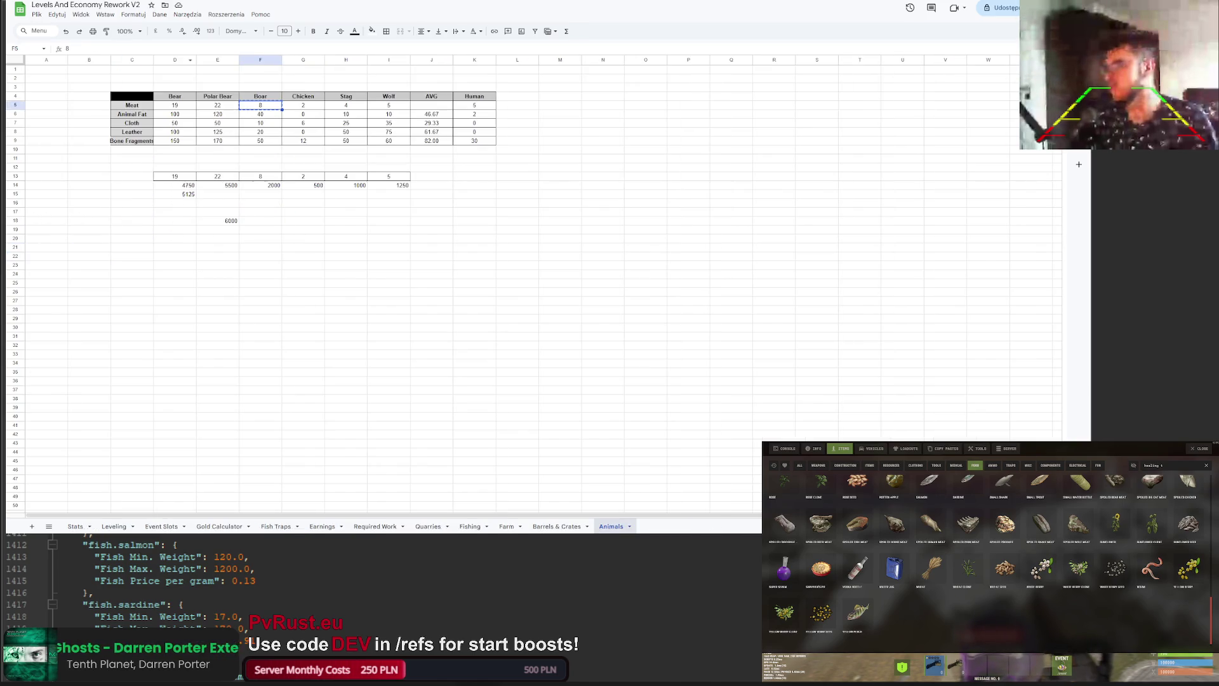
left_click(302, 105)
key("ctrl+shift+Tab")
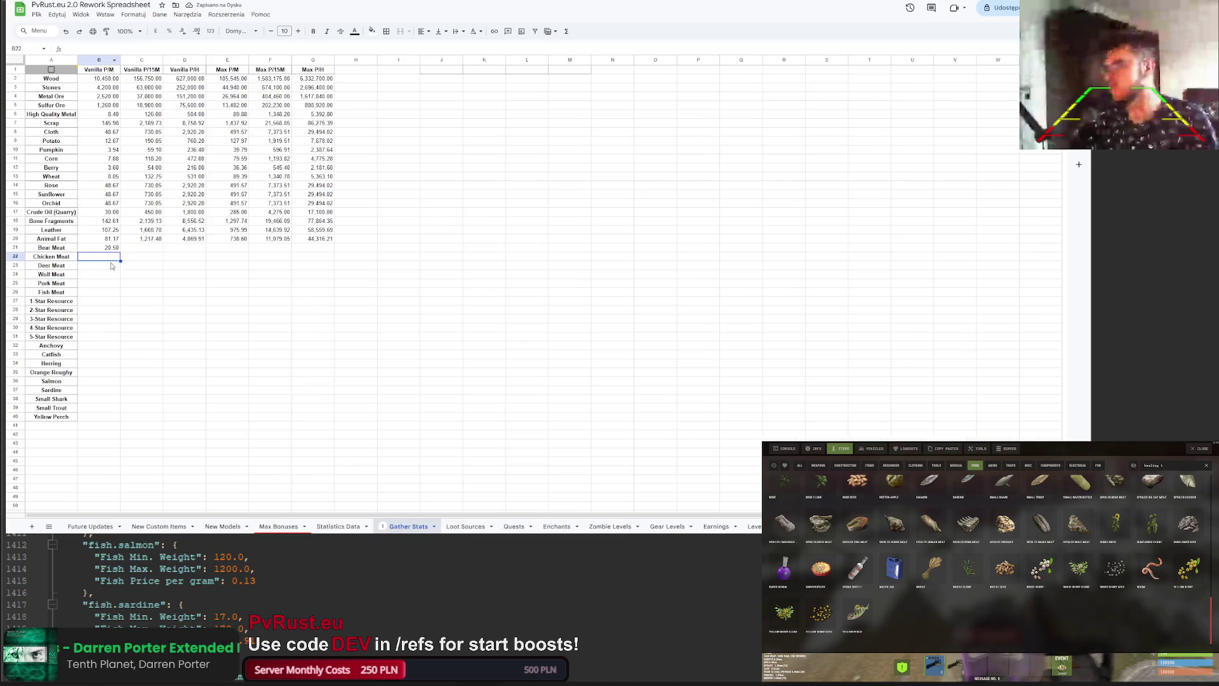
key("ctrl+Tab")
left_click(345, 106)
key("ctrl+c")
key("ctrl+shift+Tab")
key("Down")
key("ctrl+v")
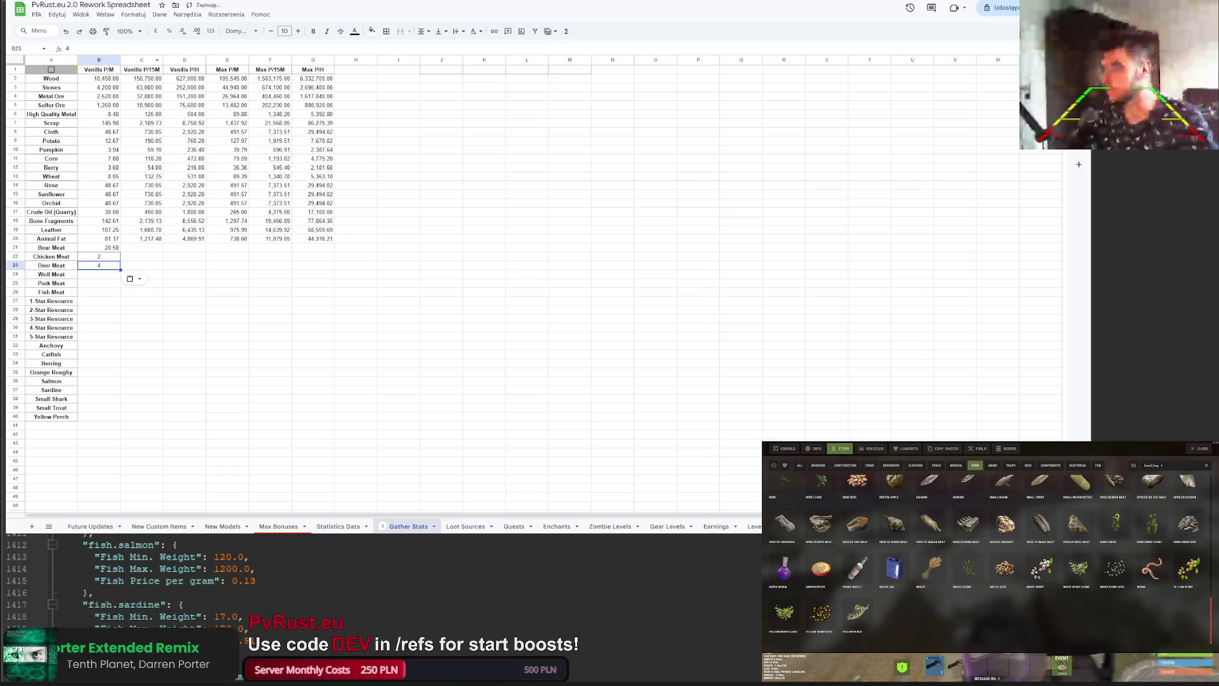
Step: Copy the wolf's meat yield from the Animals sheet into the Wolf Meat row
key("ctrl+Tab")
key("Right")
key("ctrl+c")
key("ctrl+shift+Tab")
key("Down")
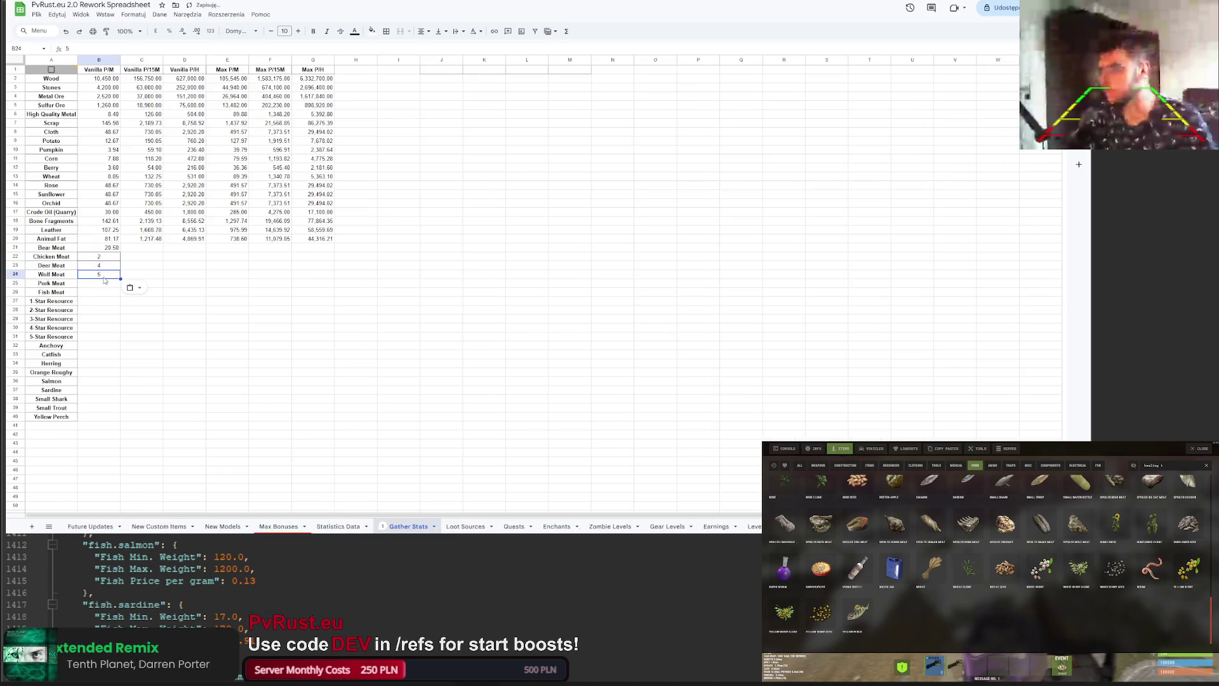
key("ctrl+z")
key("ctrl+z")
left_click(105, 265)
key("ctrl+v")
key("ctrl+Tab")
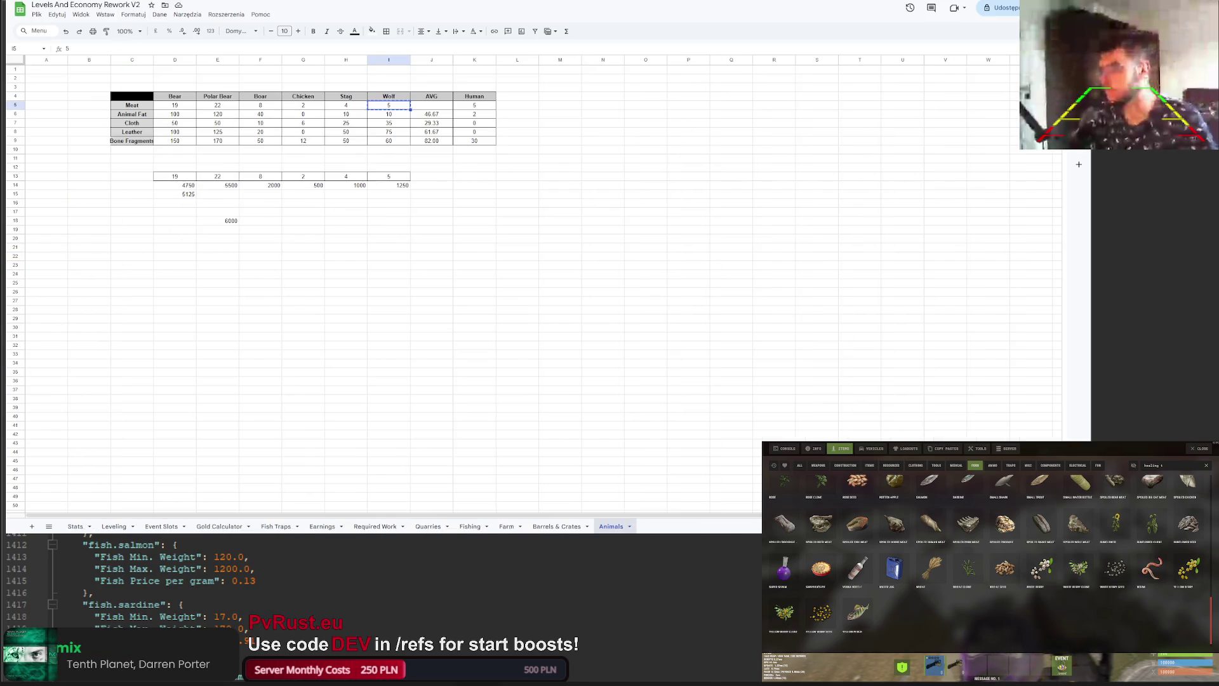
key("ctrl+shift+Tab")
left_click(168, 277)
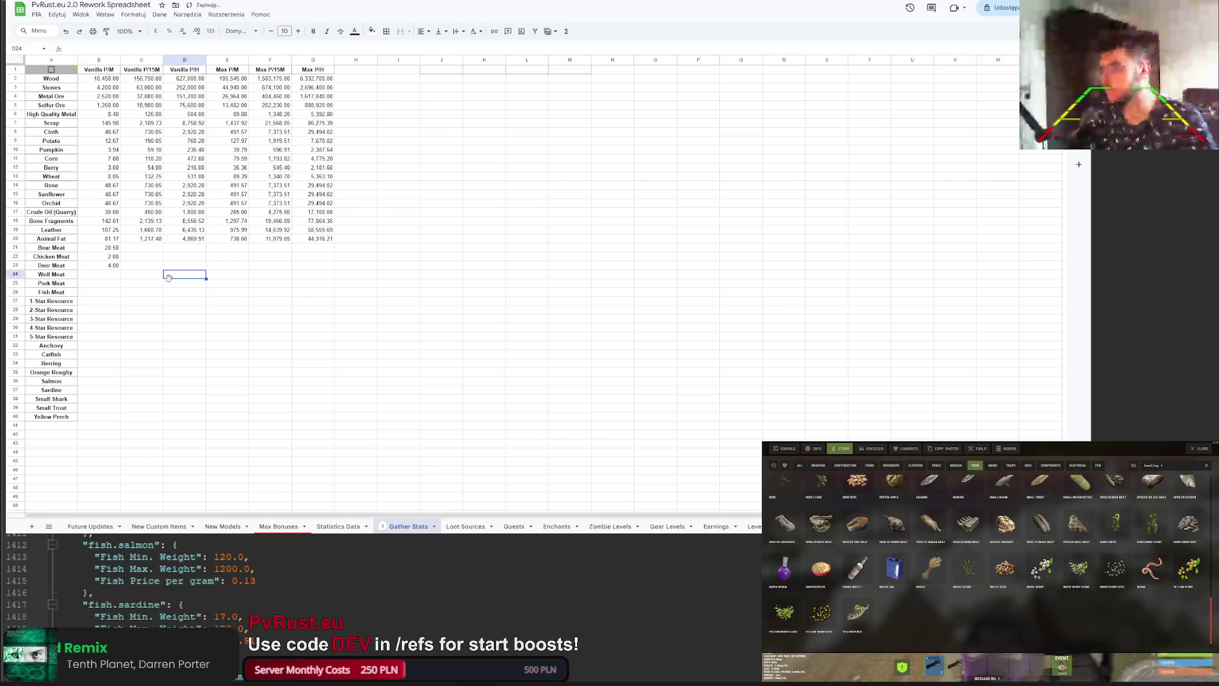
Step: Enter 8 as the Pork Meat Vanilla P/M value
key("ctrl+Tab")
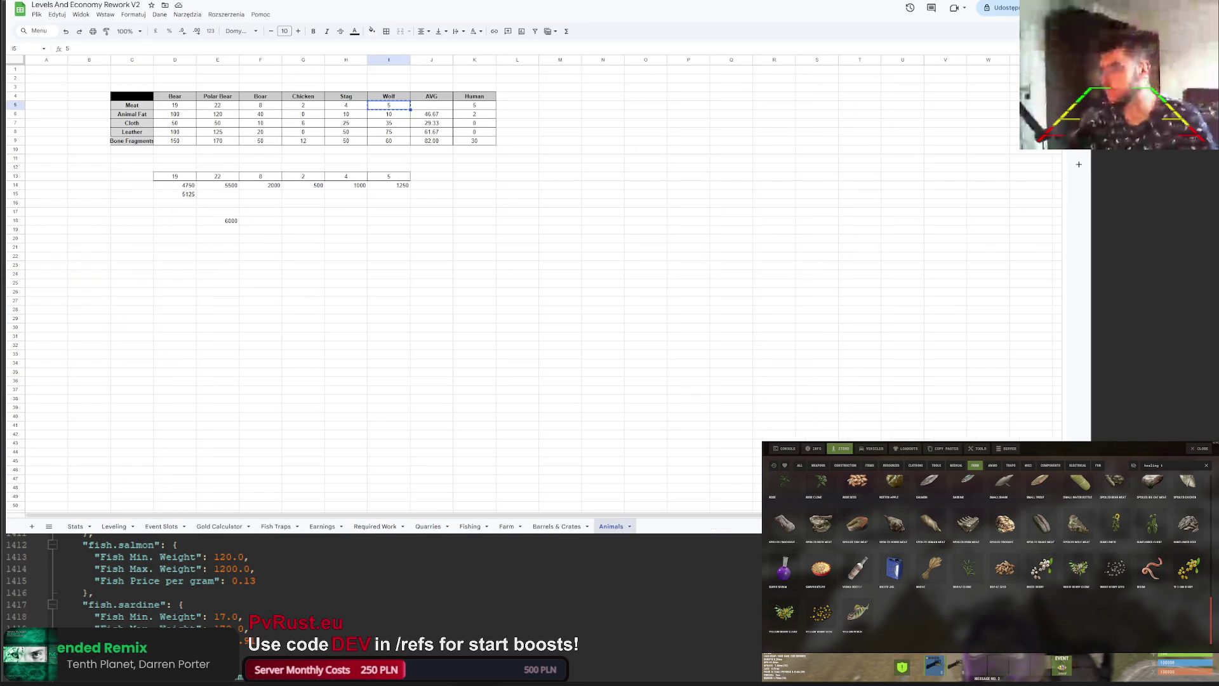
key("ctrl+shift+Tab")
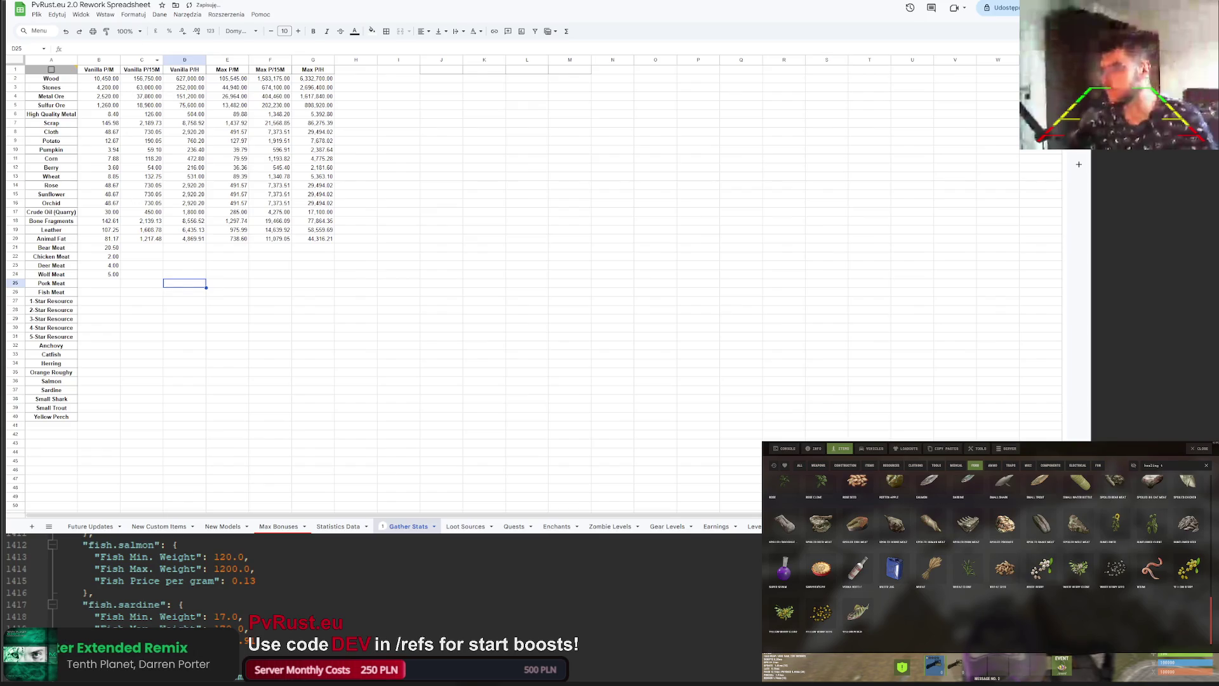
key("ctrl+Tab")
key("ctrl+Tab")
key("ctrl+Tab")
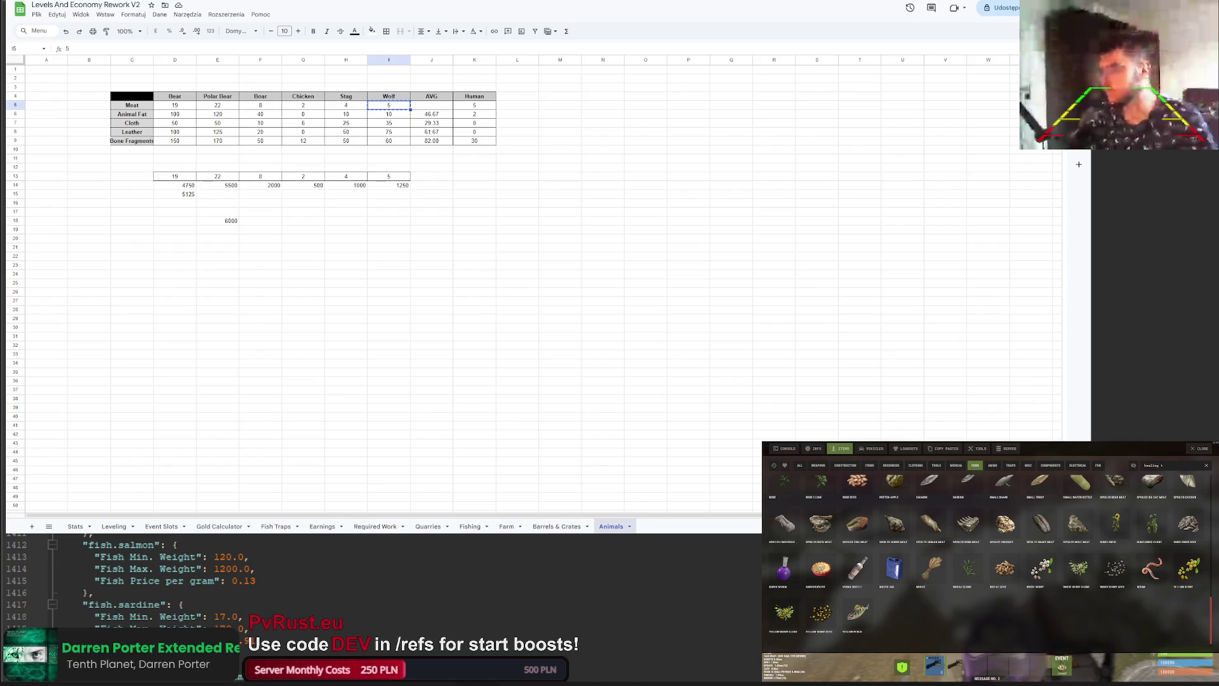
key("ctrl+Tab")
left_click(90, 285)
type("8")
left_click(141, 310)
key("ctrl+Tab")
key("ctrl+Tab")
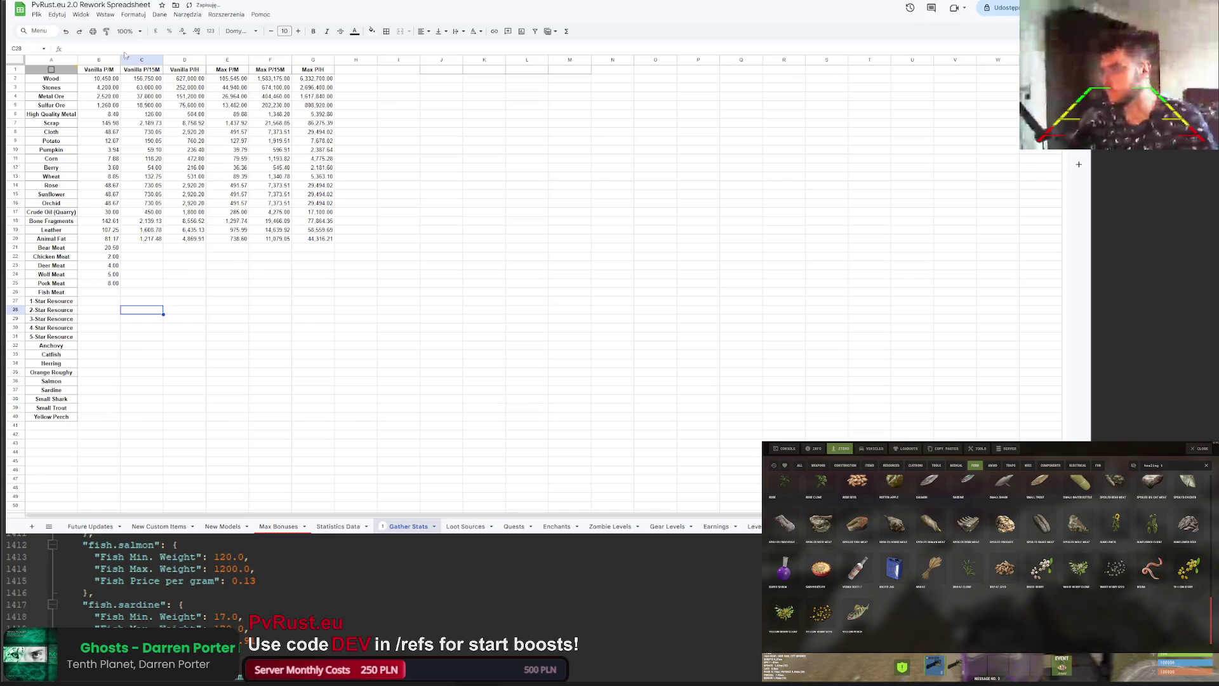
Step: Fill the Animal Fat formulas in columns C through G down to row 25 for all five meat rows
left_click(143, 239)
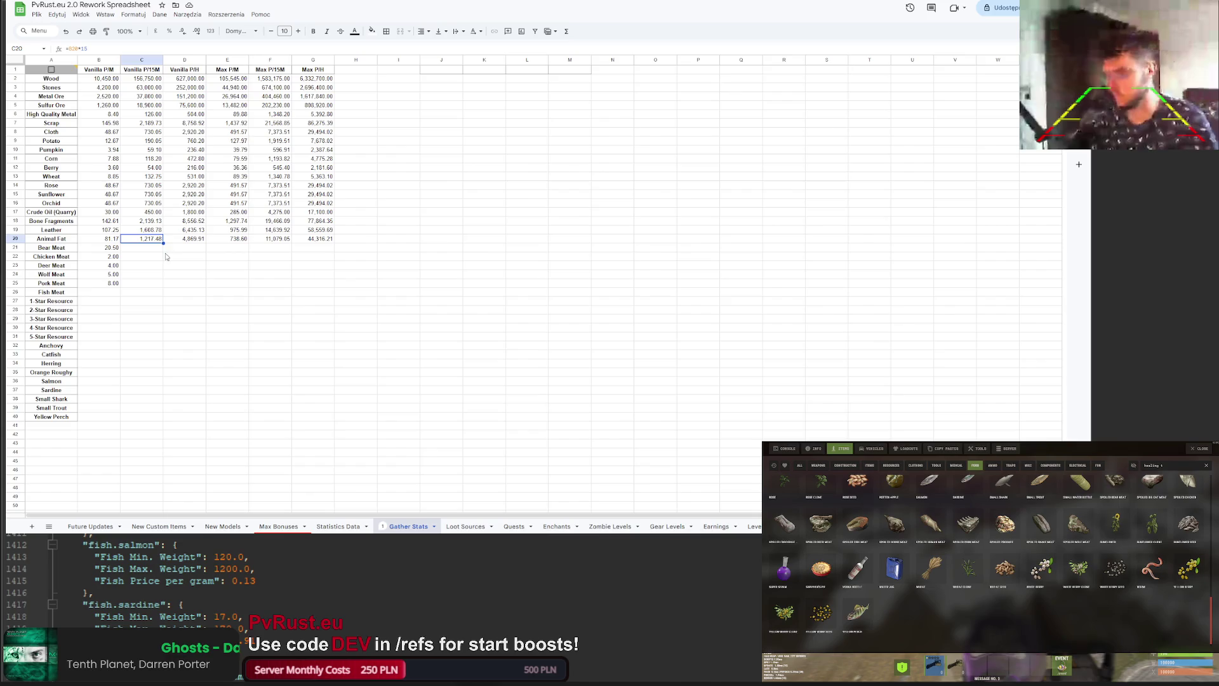
left_click_drag(163, 243, 155, 281)
left_click(197, 240)
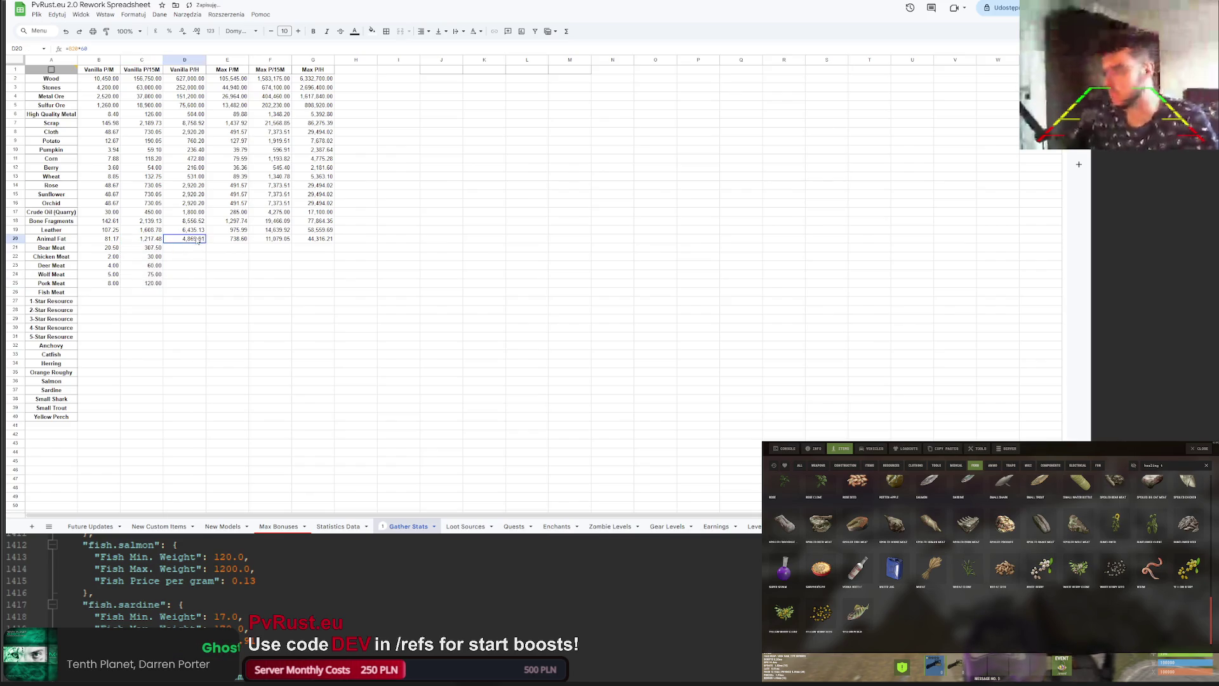
left_click_drag(206, 243, 194, 284)
left_click(236, 241)
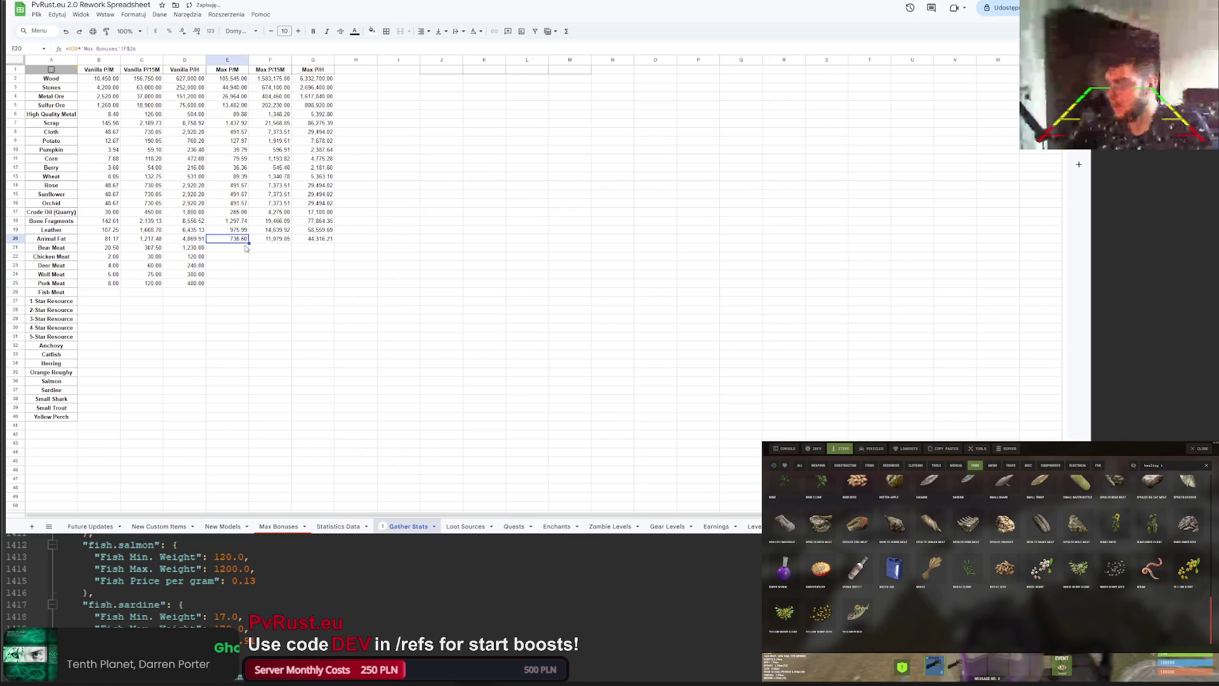
left_click_drag(248, 243, 249, 284)
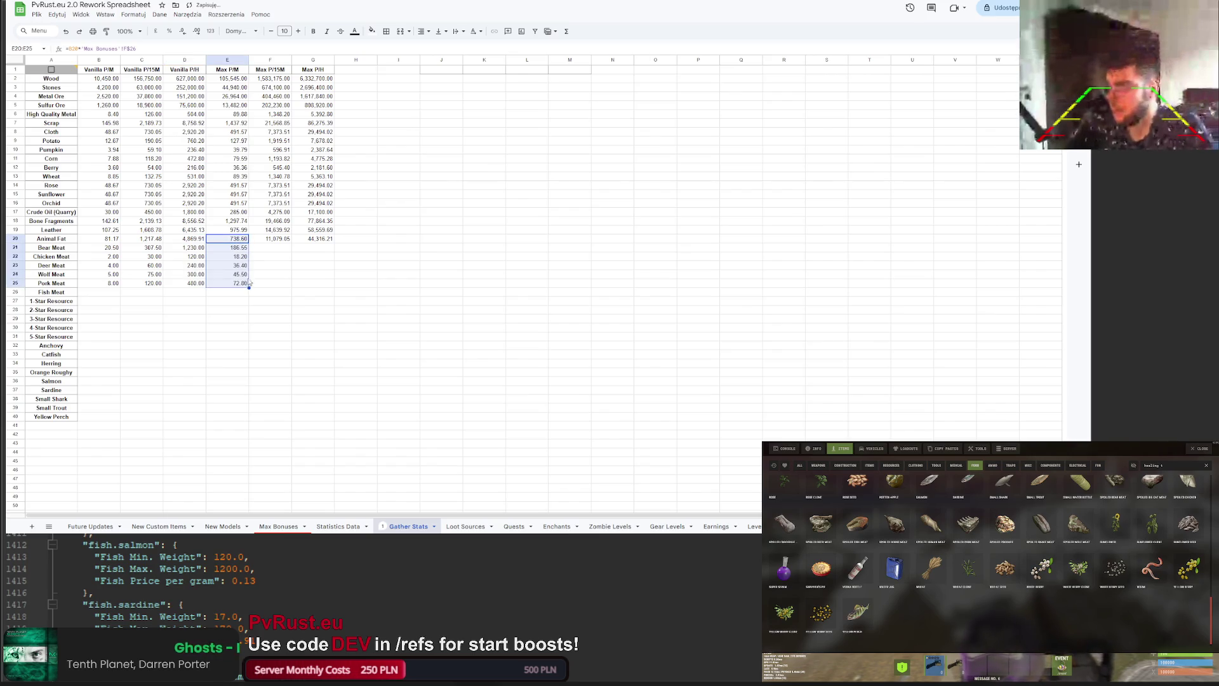
left_click(270, 239)
left_click_drag(291, 243, 292, 284)
left_click(314, 240)
left_click_drag(335, 244, 336, 284)
left_click(367, 275)
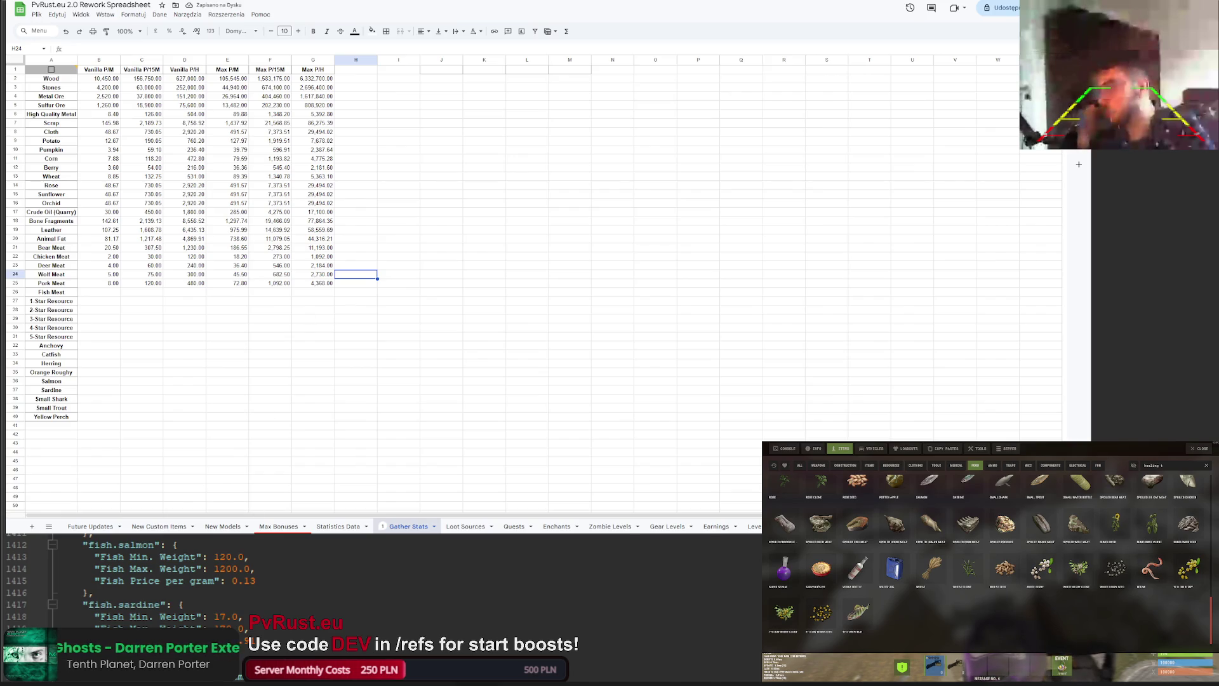
scroll(1022, 600, "up", 3)
Step: Search the item list for 'meat'
left_click(1169, 468)
type("h")
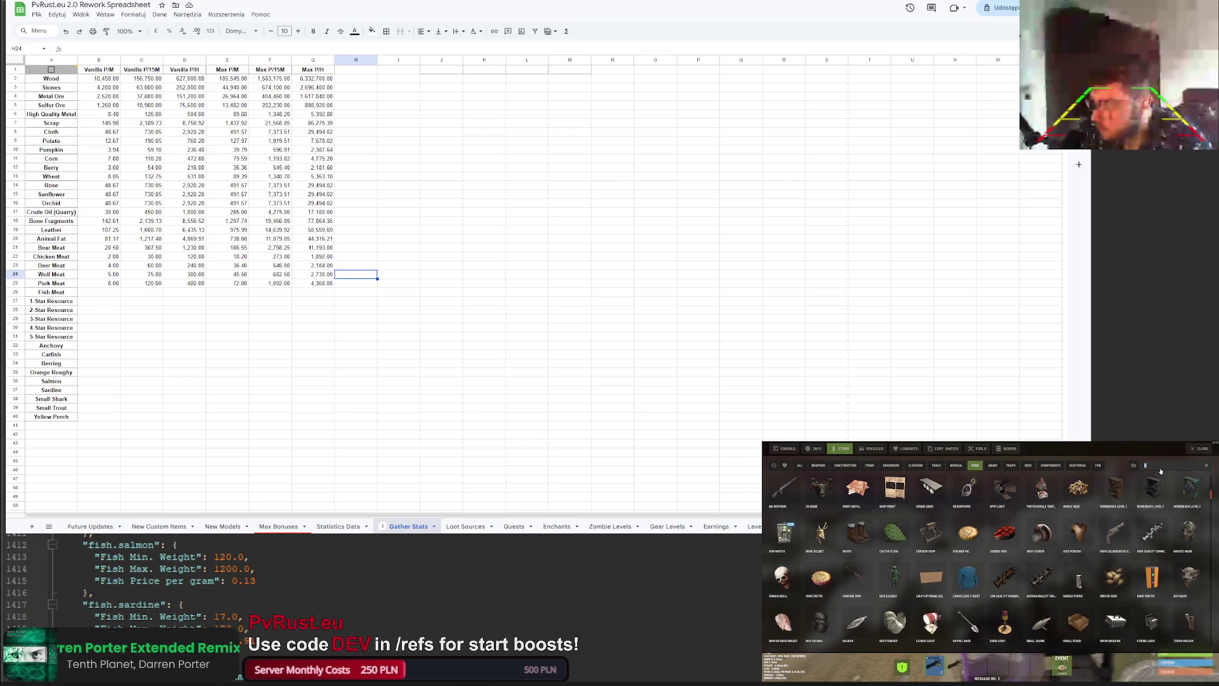
key("BackSpace")
type("meat")
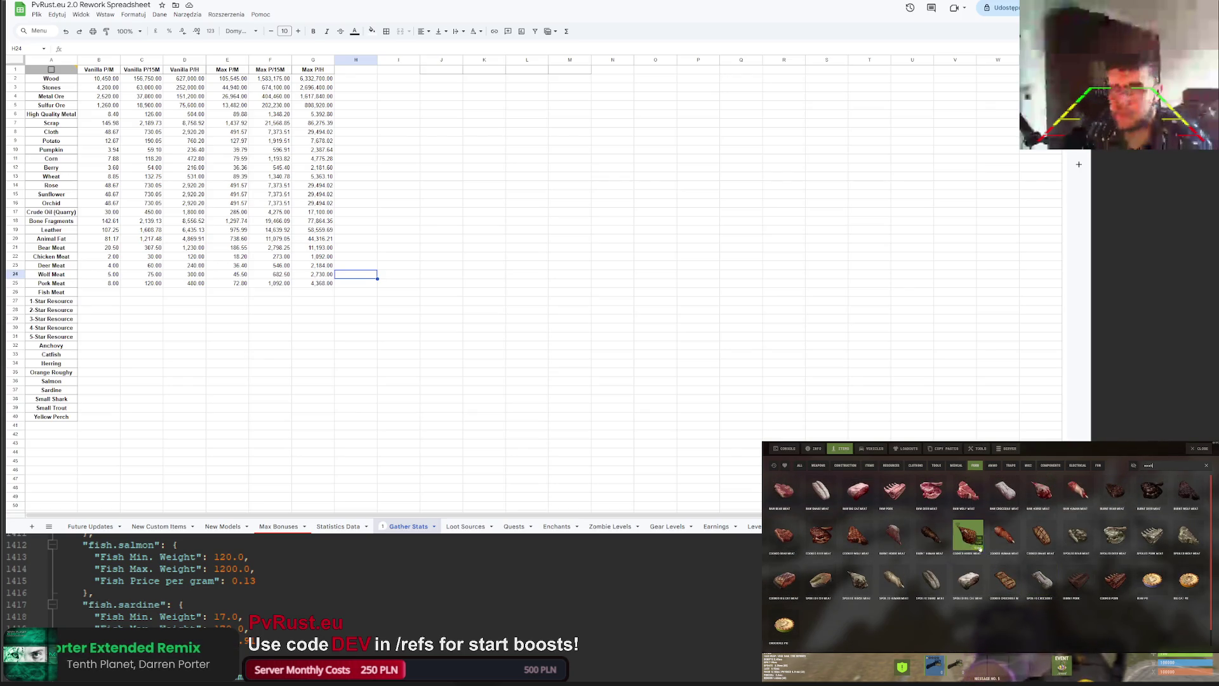
mouse_move(882, 525)
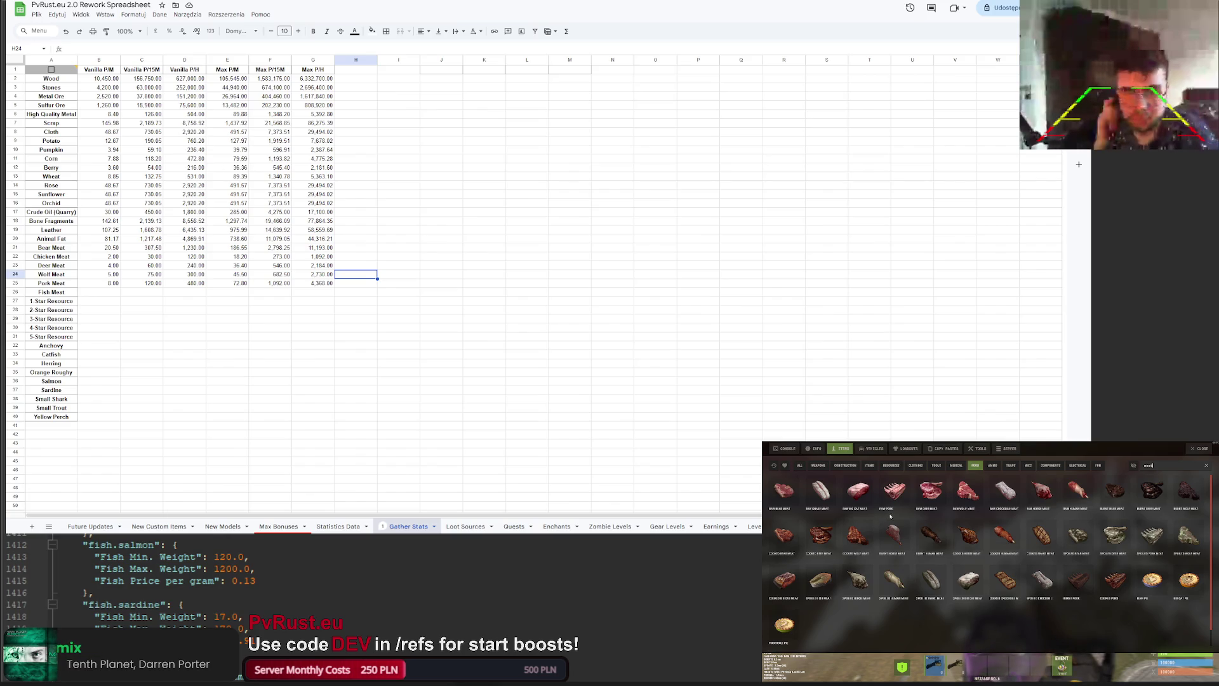
Step: Move the item names from Fish Meat to Yellow Perch down three rows
left_click(98, 355)
left_click_drag(51, 292, 51, 417)
key("ctrl+c")
left_click(50, 311)
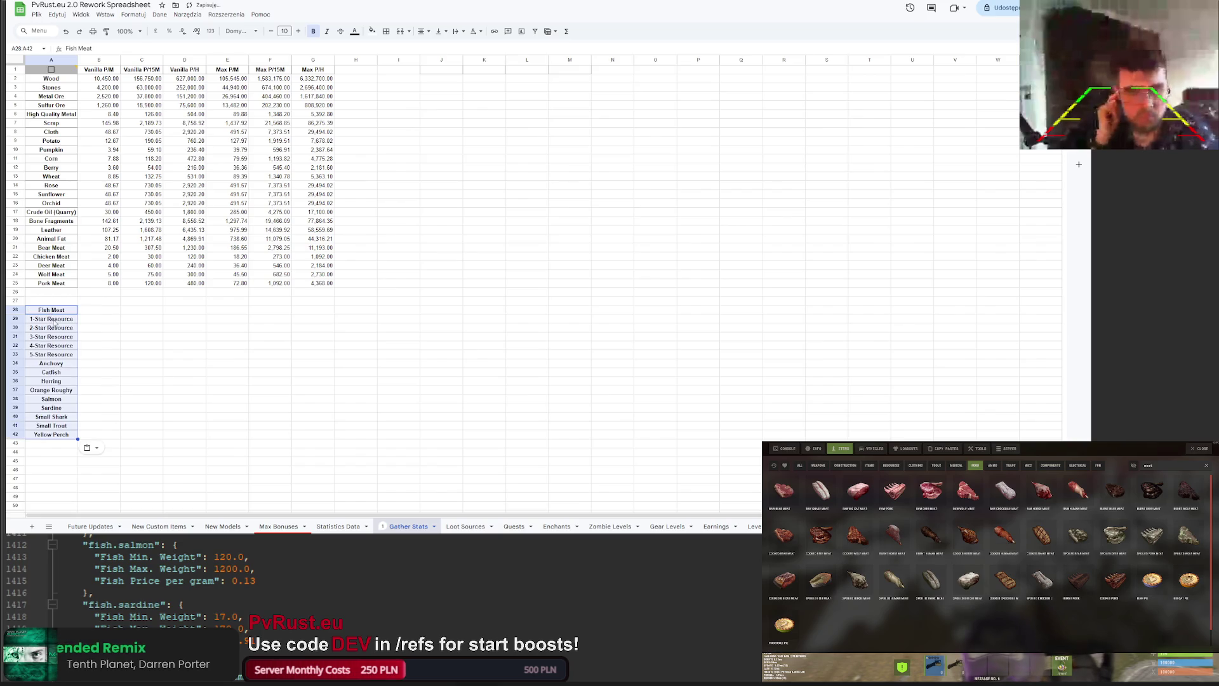
left_click(52, 319)
key("ctrl+v")
left_click(51, 489)
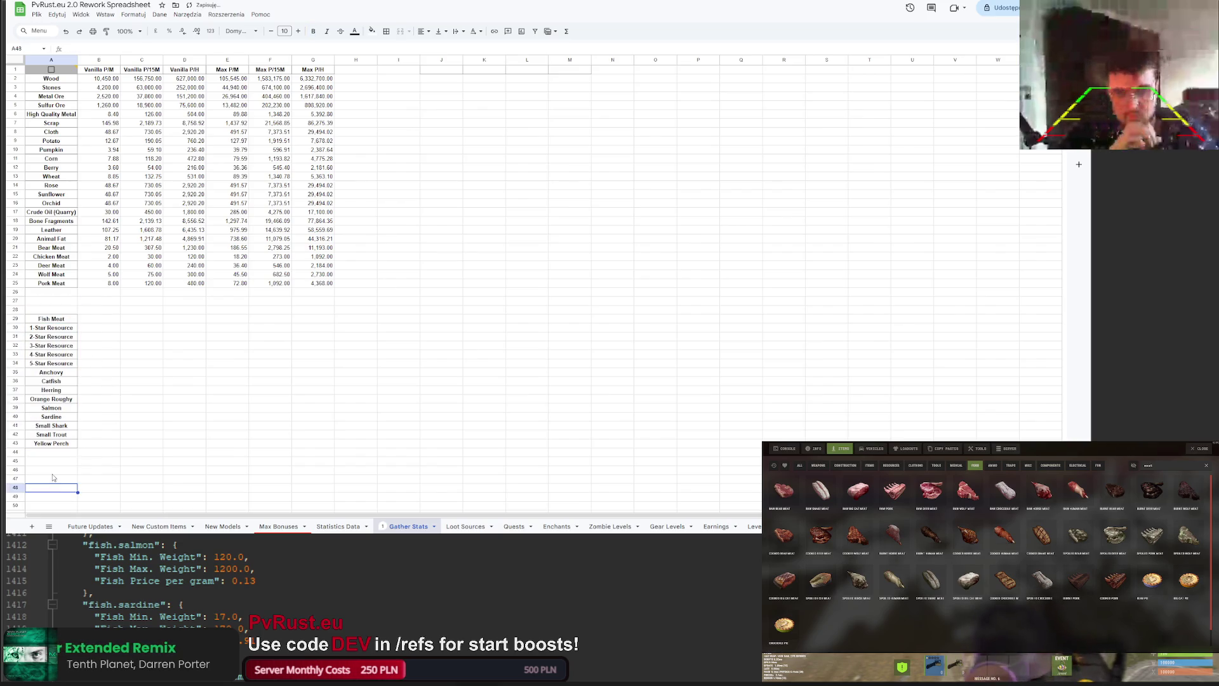
Step: Copy the Fish Meat label into the three empty rows A26 to A28
left_click(61, 319)
key("ctrl+c")
left_click(61, 310)
left_click_drag(62, 310, 62, 292)
key("ctrl+v")
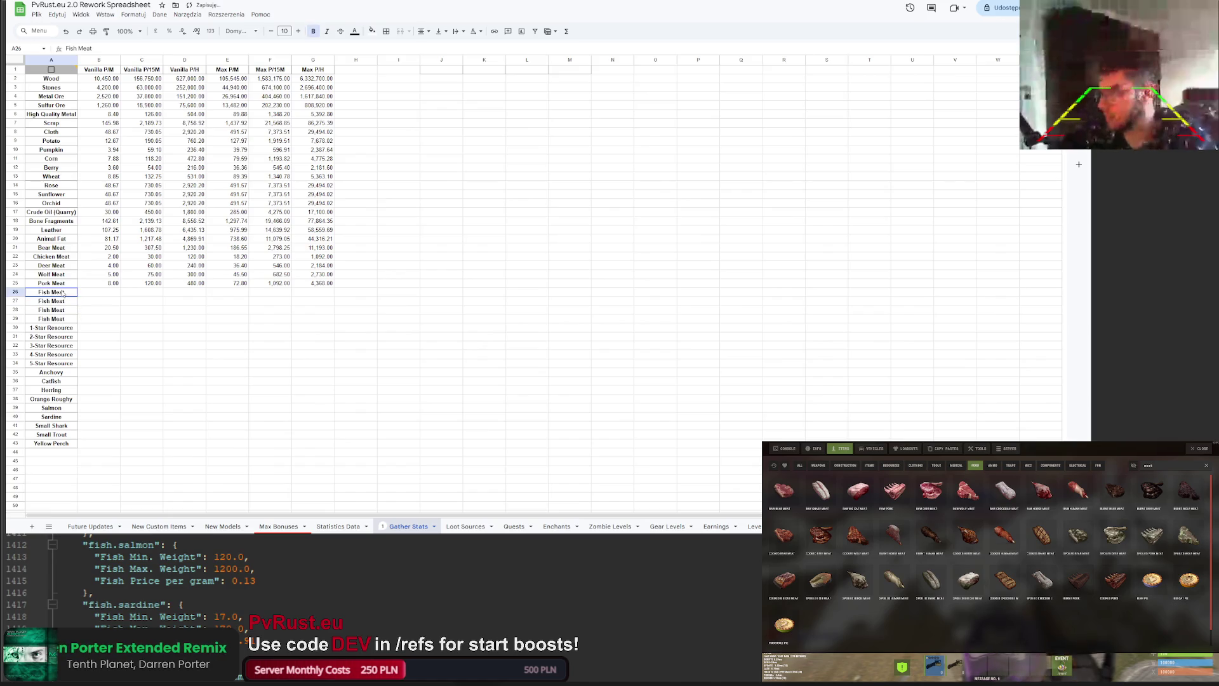
Step: Rename the three copies to Big Cat Meat, Snake Meat and Crodocile Meat
left_click(63, 293)
double_click(44, 291)
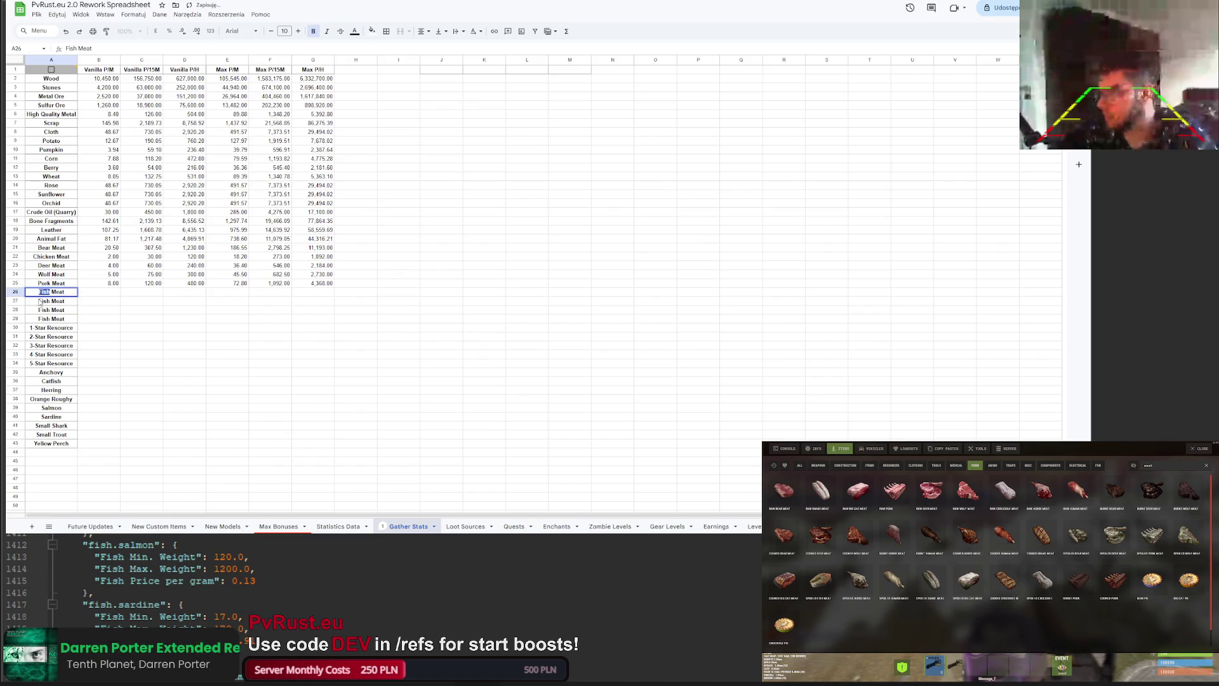
type("Big Cat")
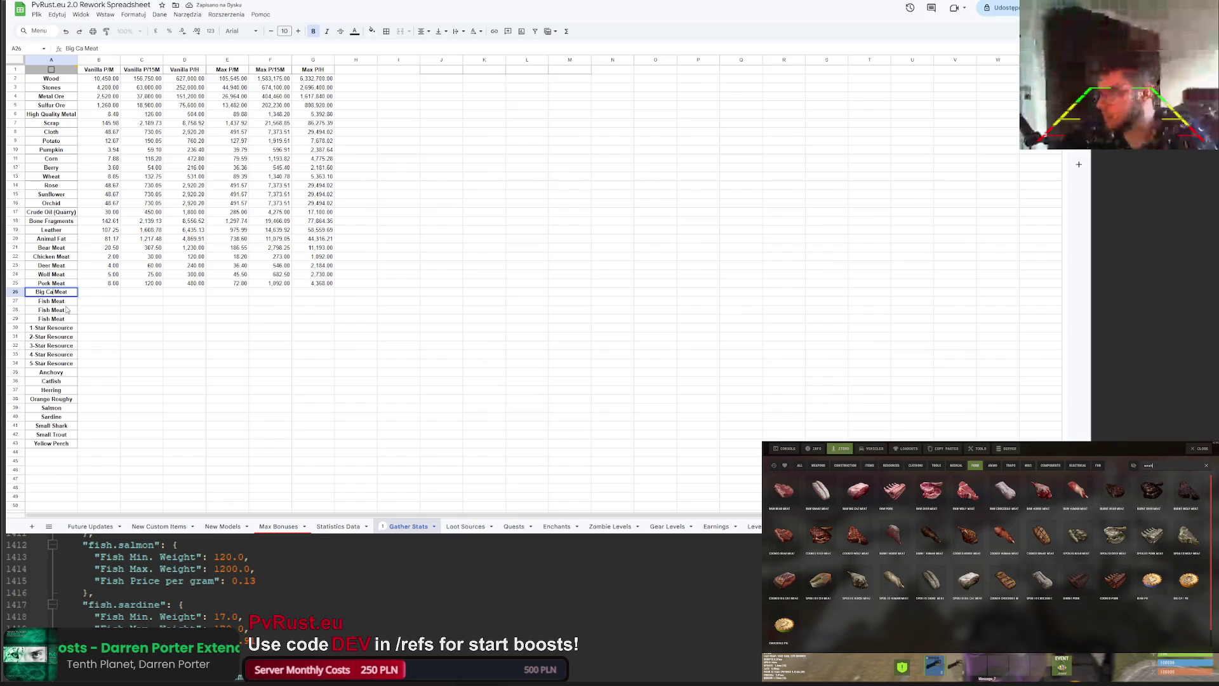
key("Return")
double_click(45, 300)
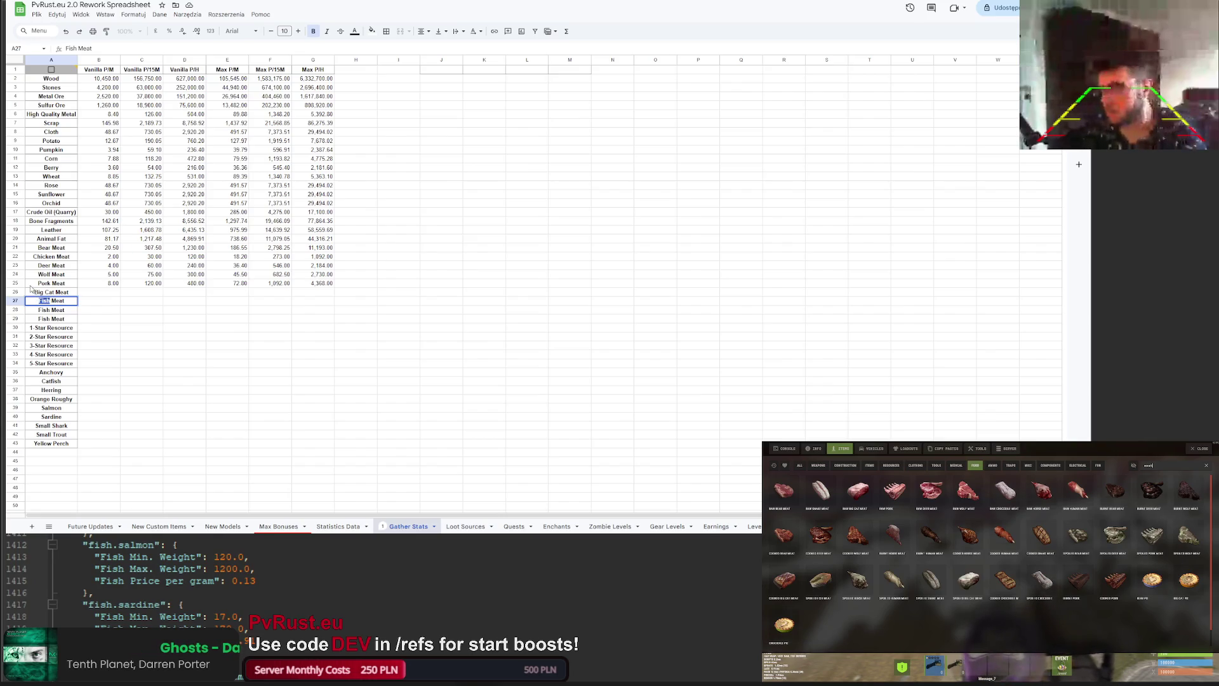
type("Snake")
key("Return")
double_click(44, 310)
double_click(43, 310)
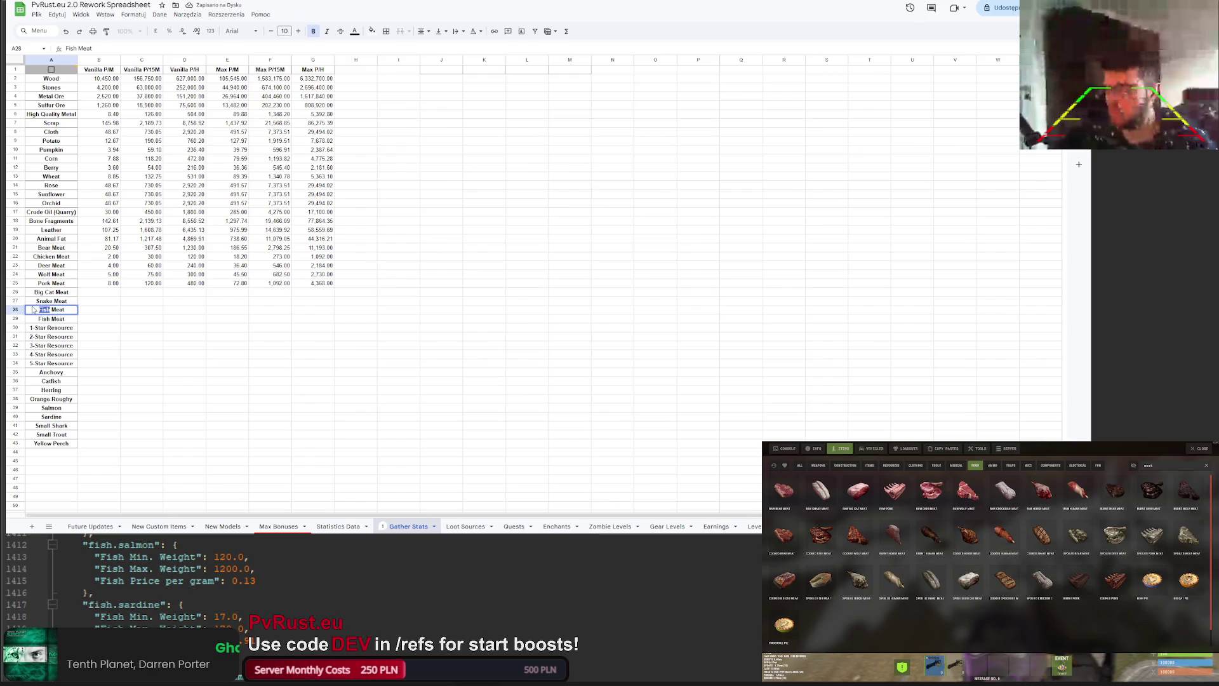
type("Crodocile")
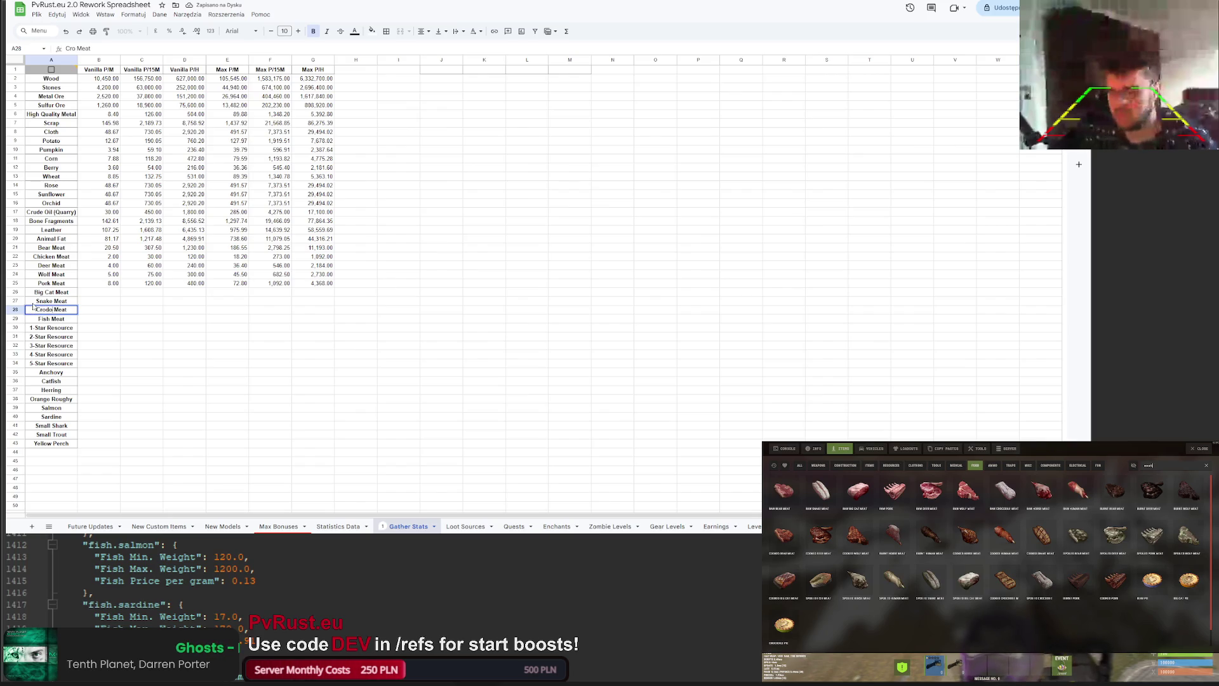
key("Return")
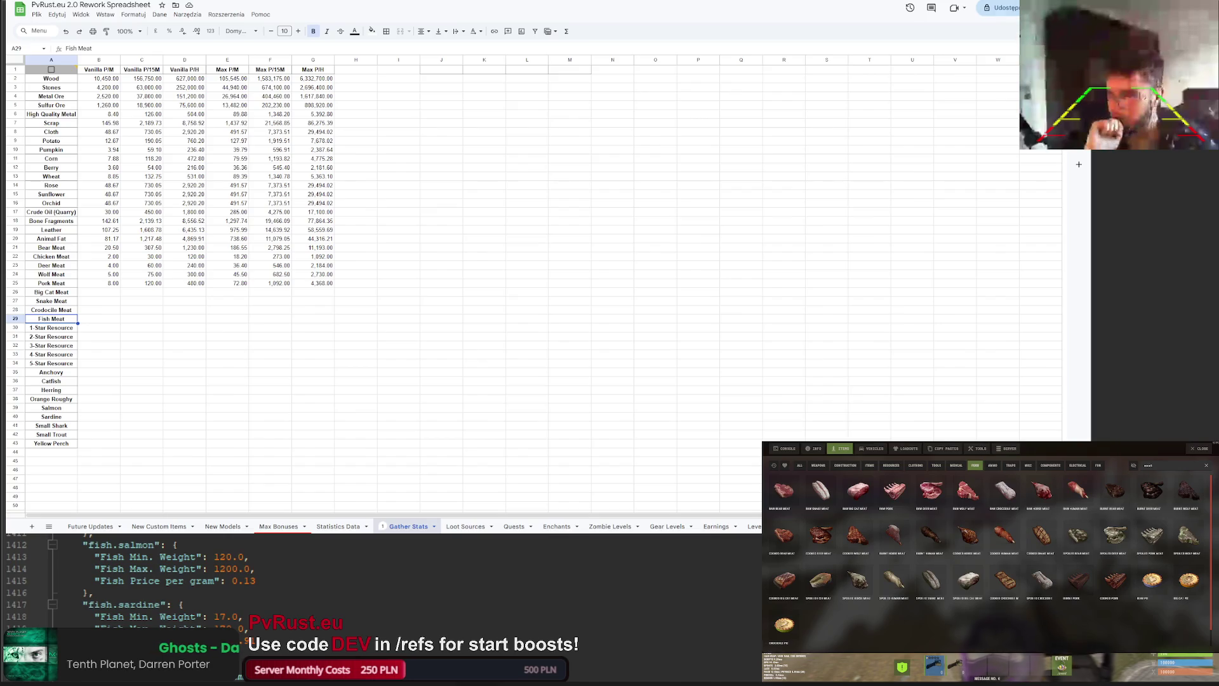
Step: Close Rust's item menu, review then close the bonuses and gear level panels, and open chat
left_click(356, 301)
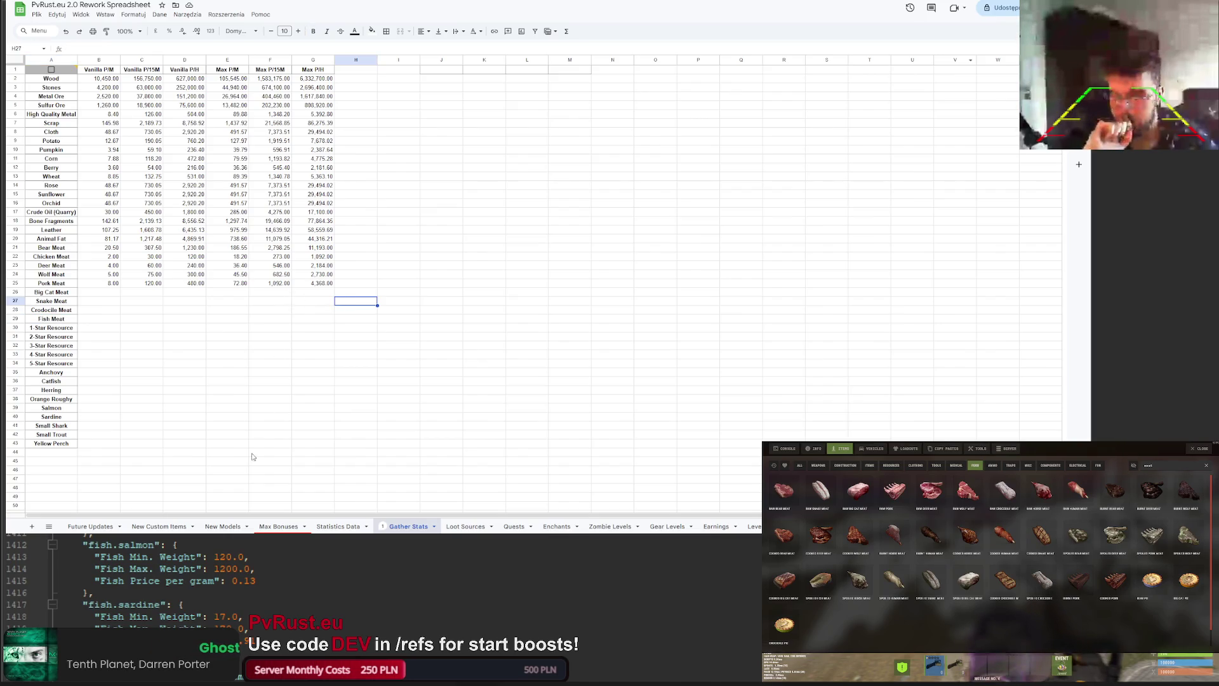
key("Escape")
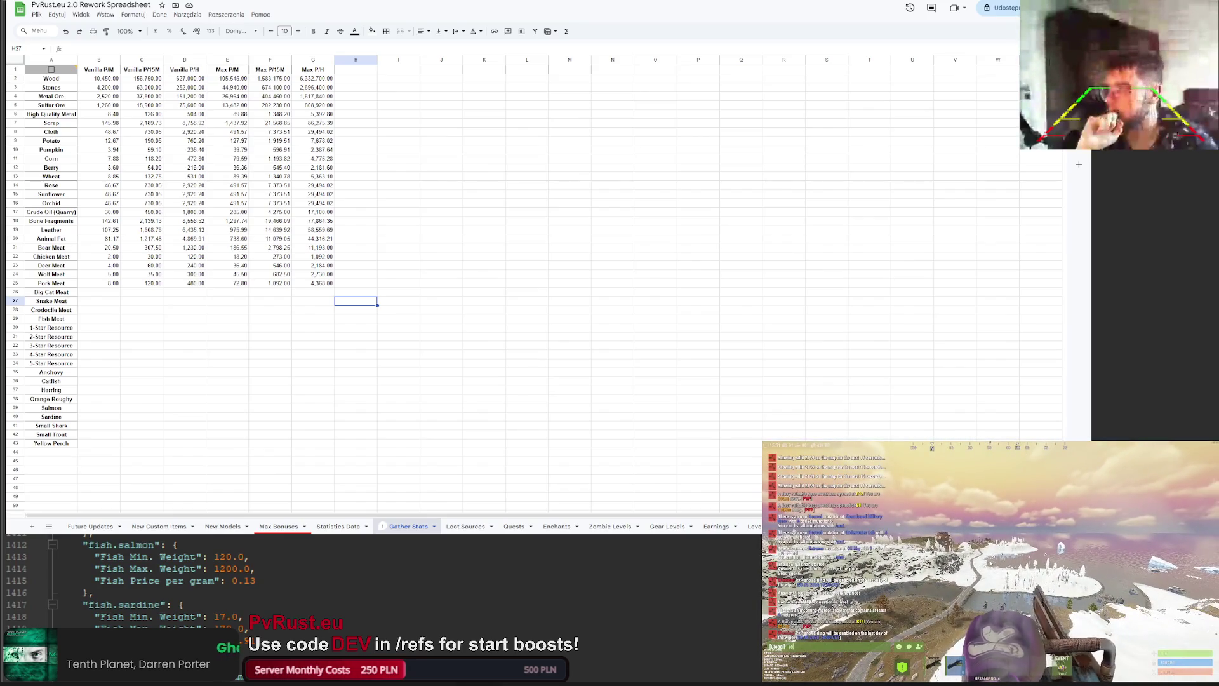
key("Return")
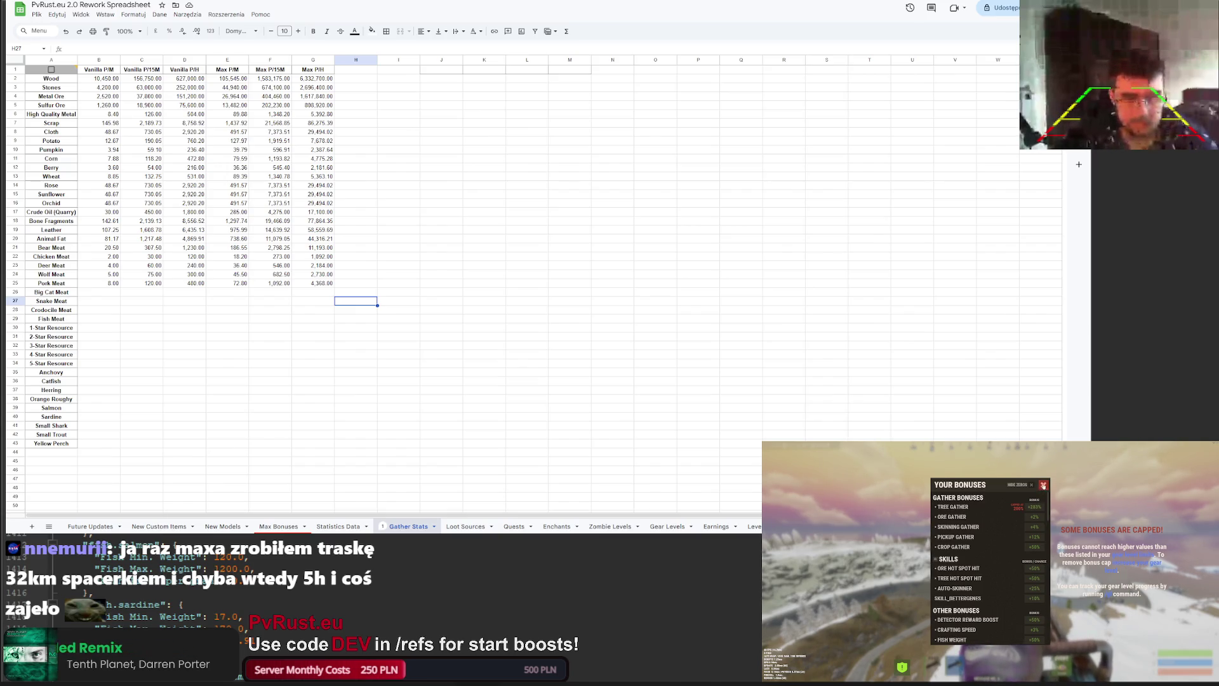
left_click(1043, 485)
key("Return")
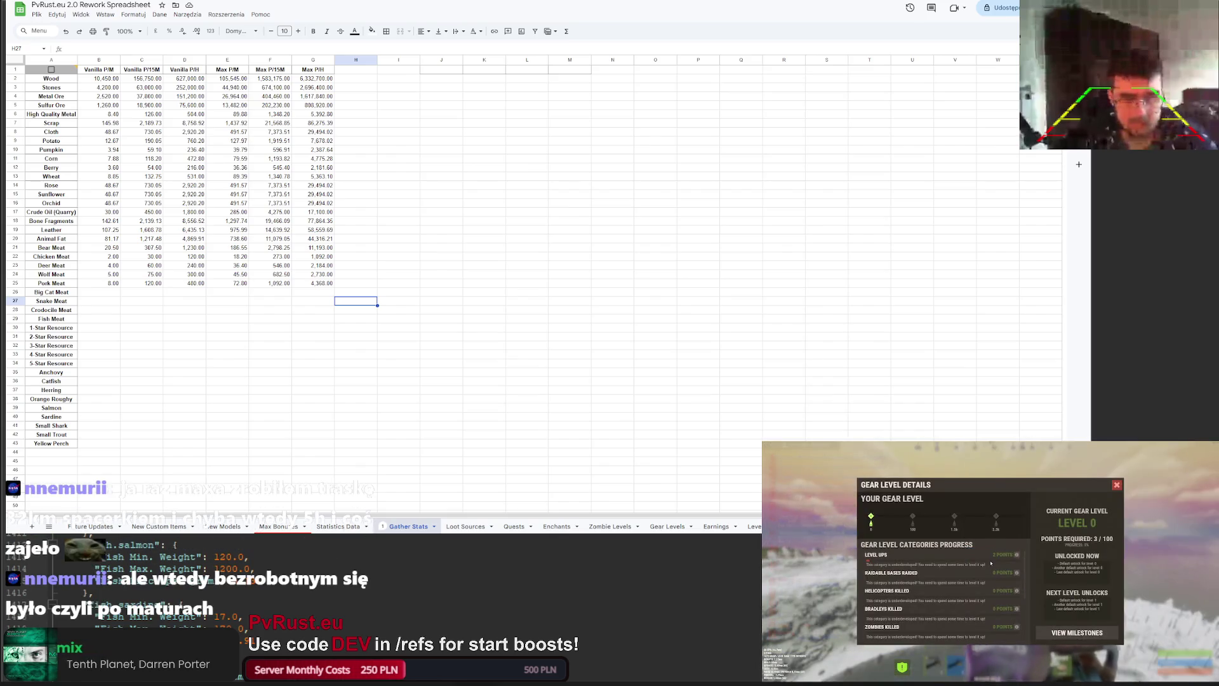
left_click(1116, 485)
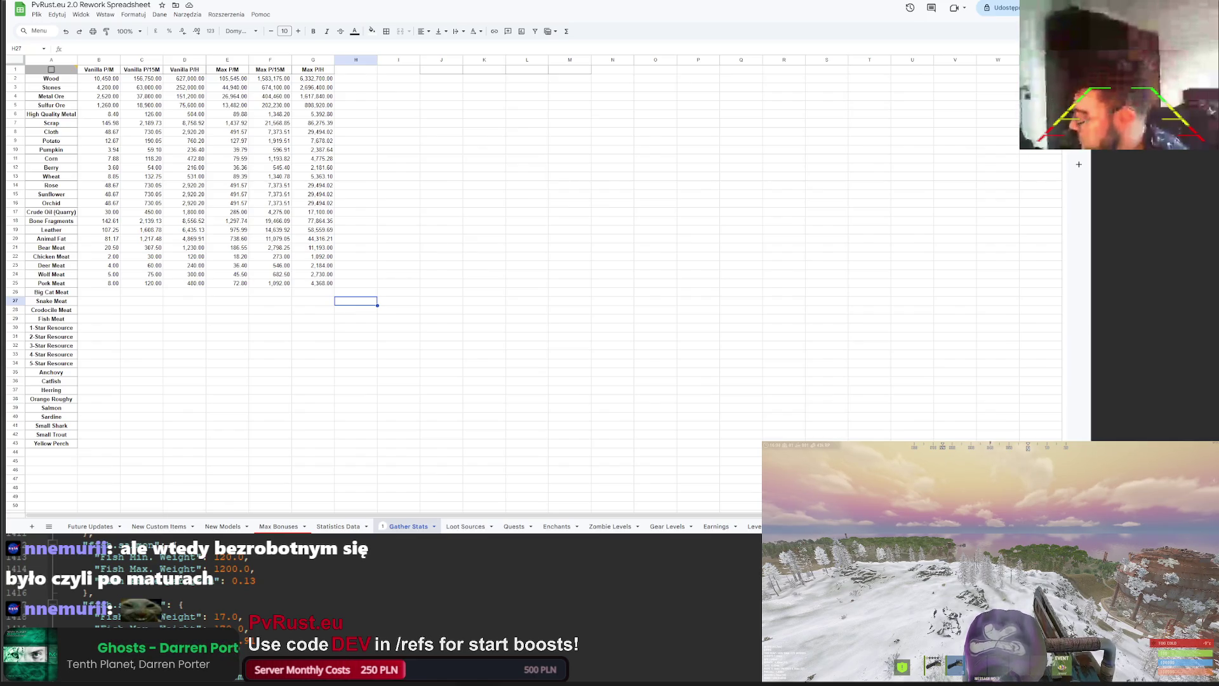
key("Return")
type("/drop")
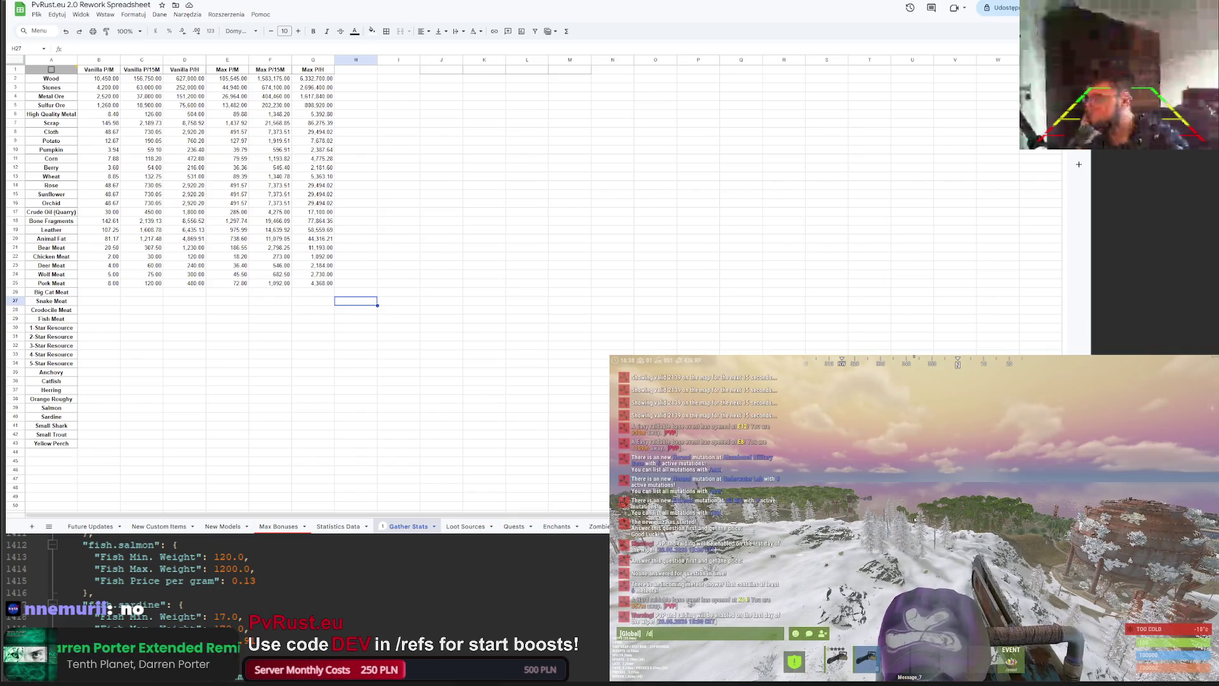
key("Return")
Step: Run /stats in chat to view the bonuses, then close that panel
left_click(1116, 408)
type("t/stats")
key("Return")
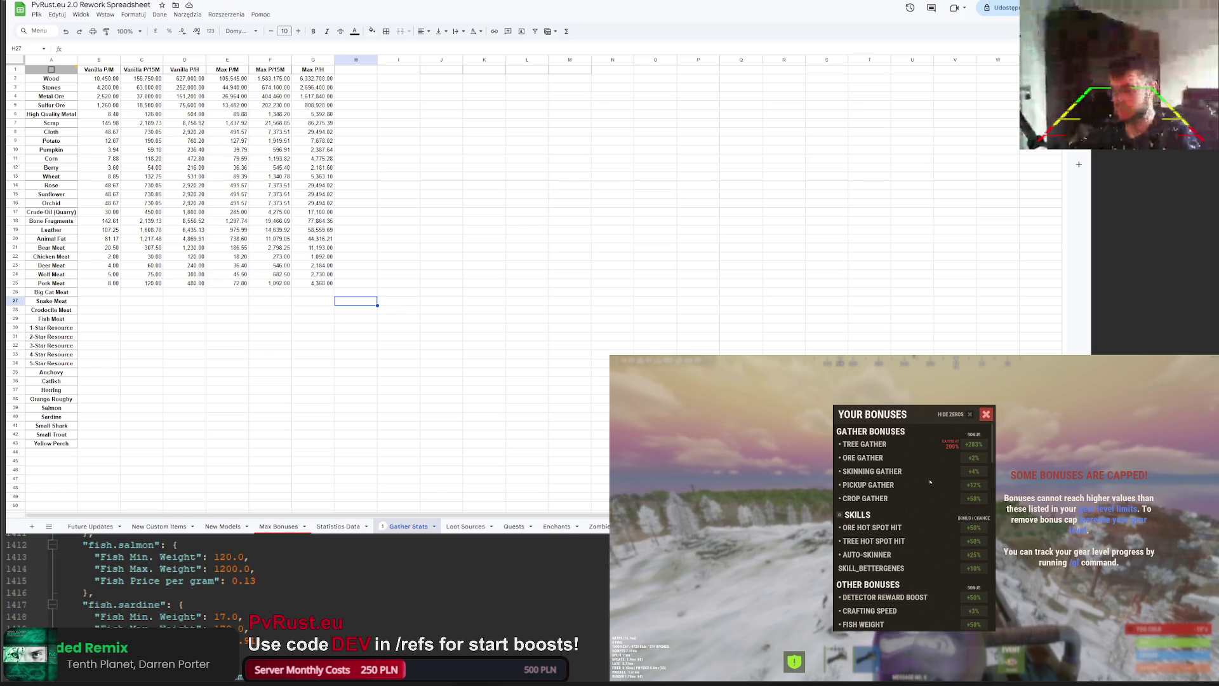
left_click(986, 415)
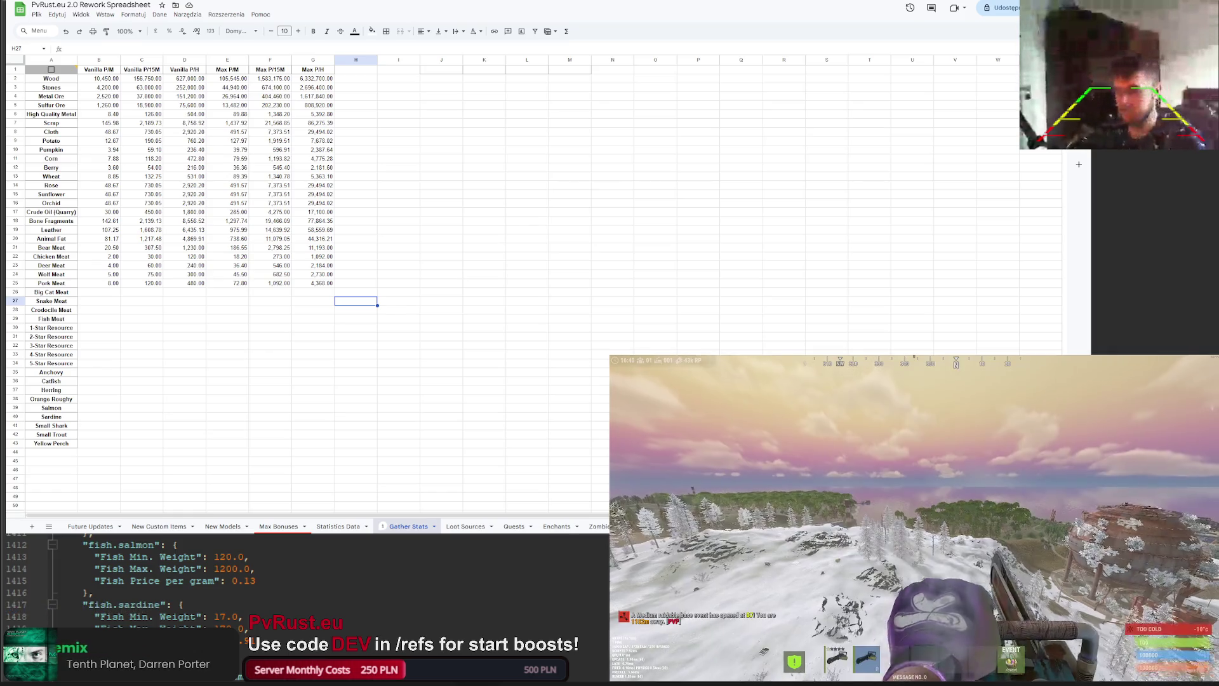
Step: In the F1 console, run setlevel to see its usage and set the Skinner level to 0
key("Tab")
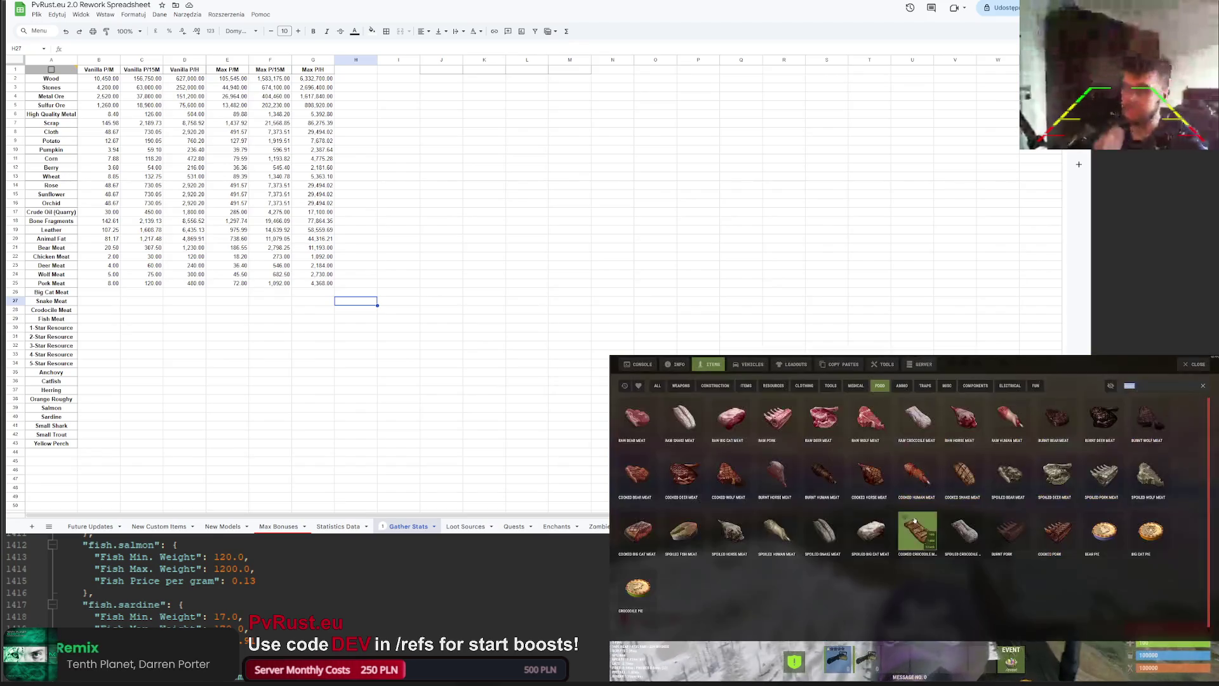
key("F1")
type("setlevel")
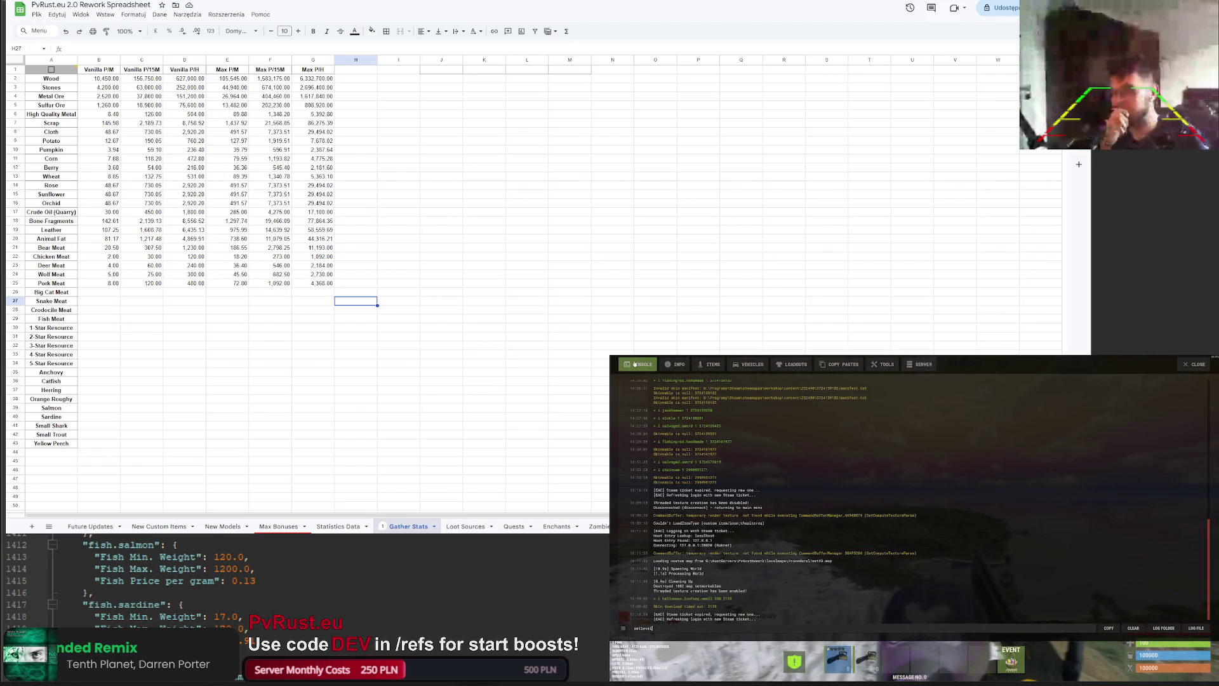
key("Return")
type("heF")
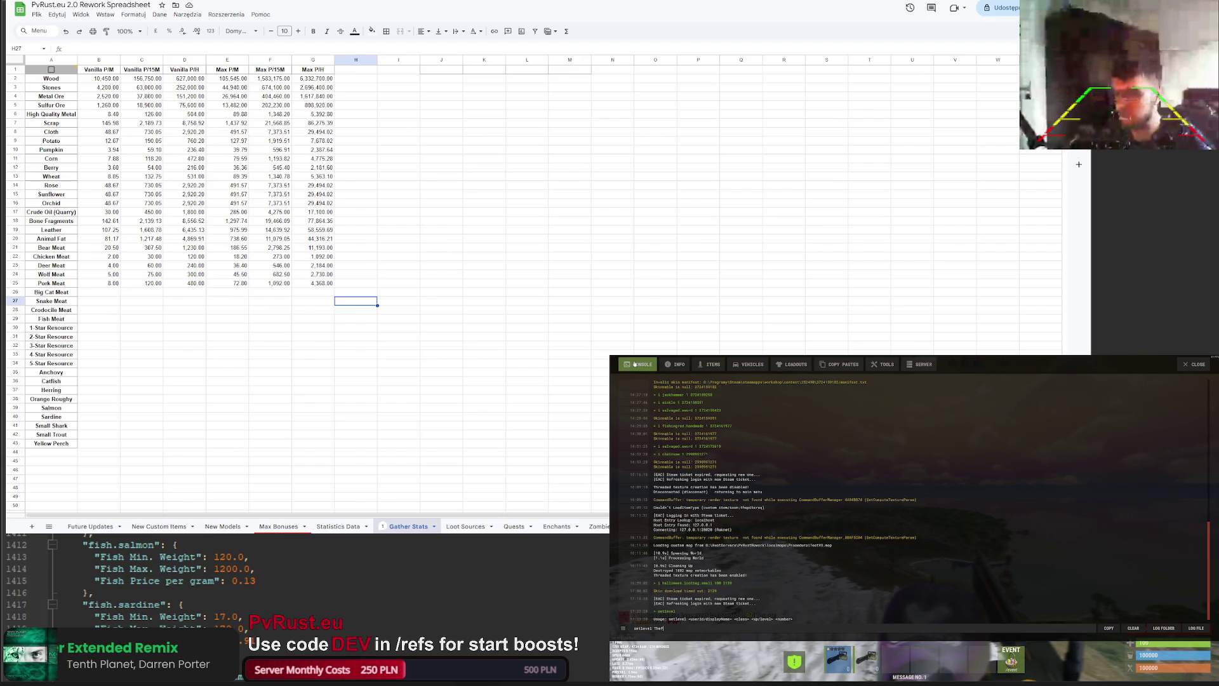
type("ilteredner 0")
key("Return")
Step: Rerun setlevel to put Skinner, then Hunter, at level 1
key("Up")
key("BackSpace")
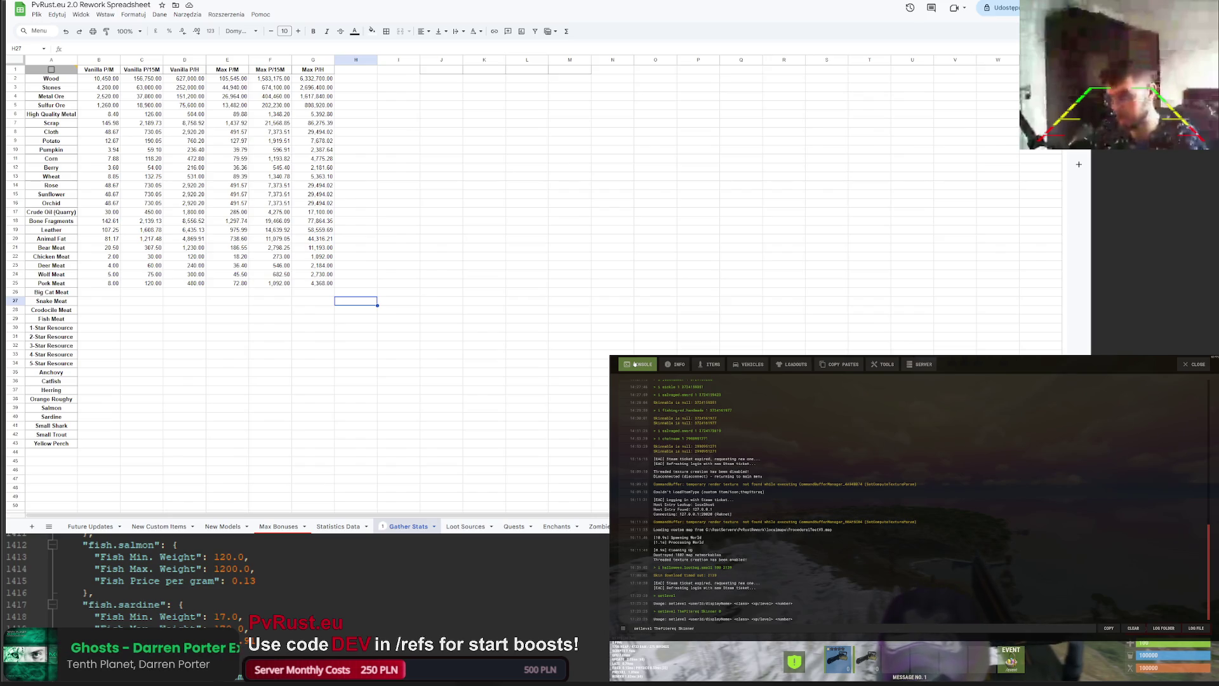
type("l 1")
key("Return")
key("Up")
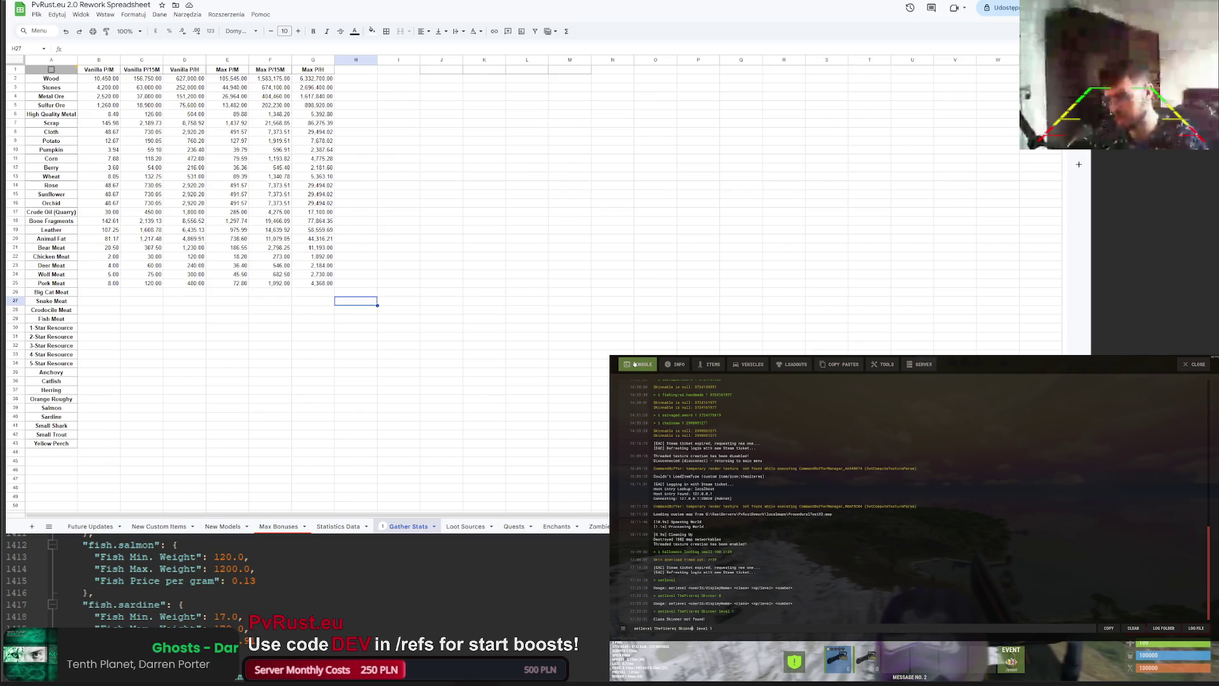
key("BackSpace")
key("BackSpace")
key("BackSpace")
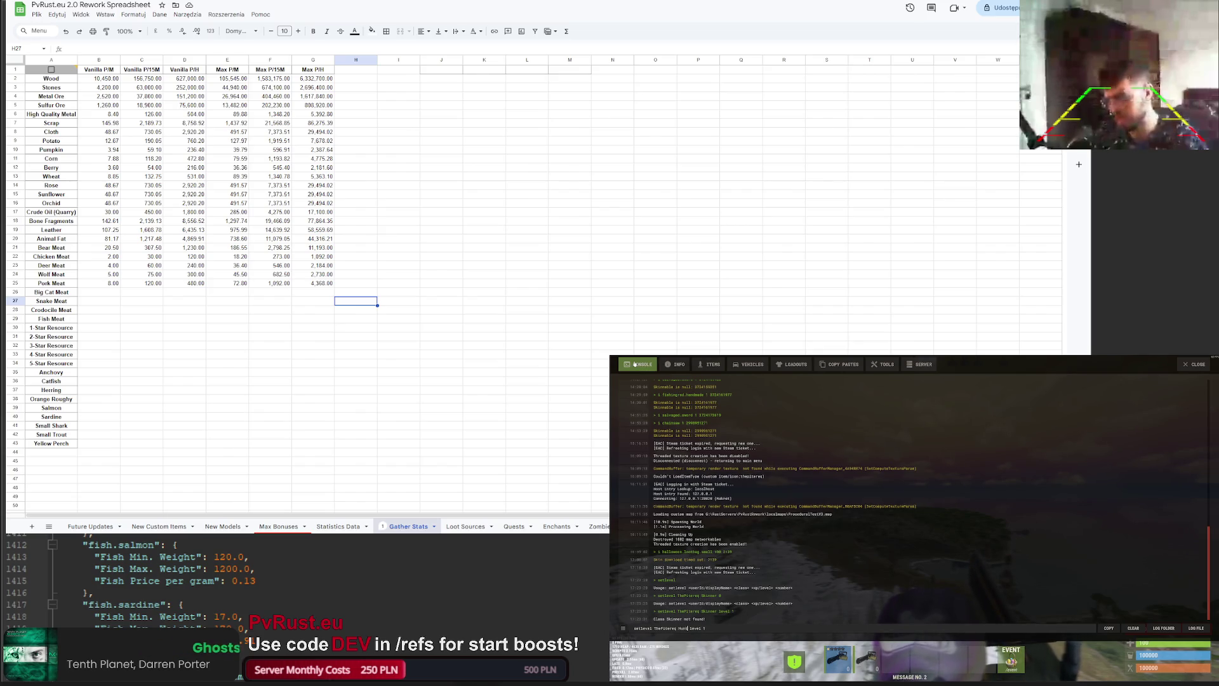
type("er")
key("Return")
Step: Run /level to view the Hunter class statistics, then close the panel
key("F1")
type("/level")
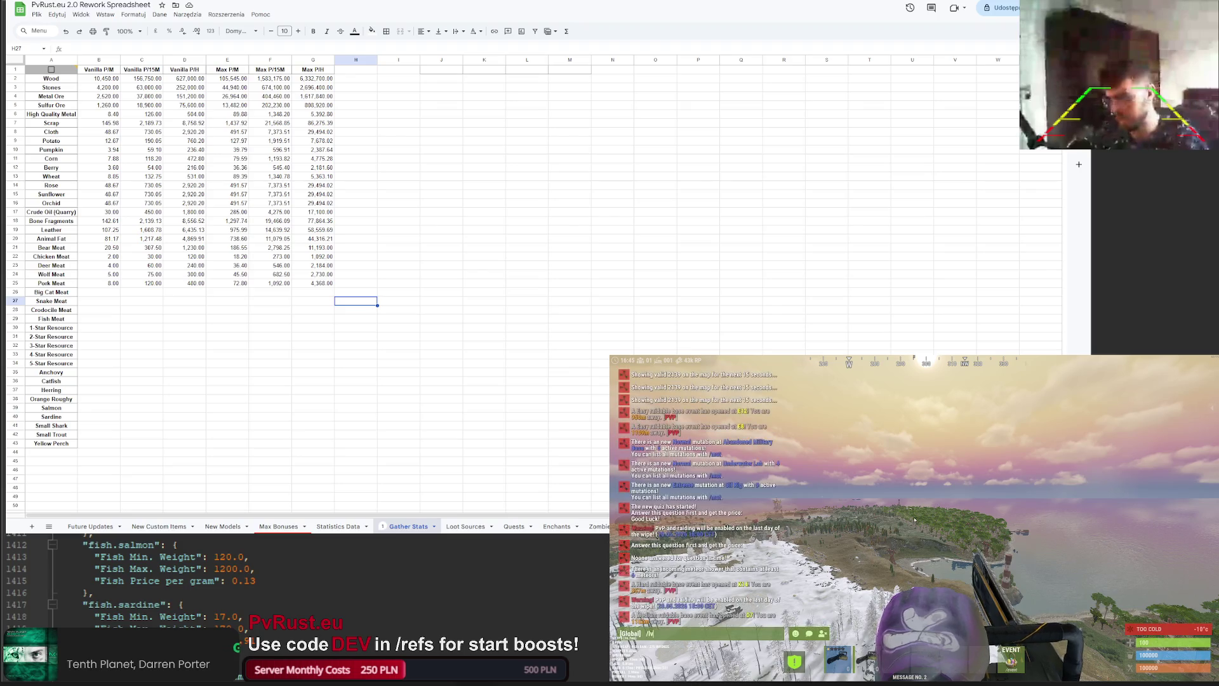
key("Return")
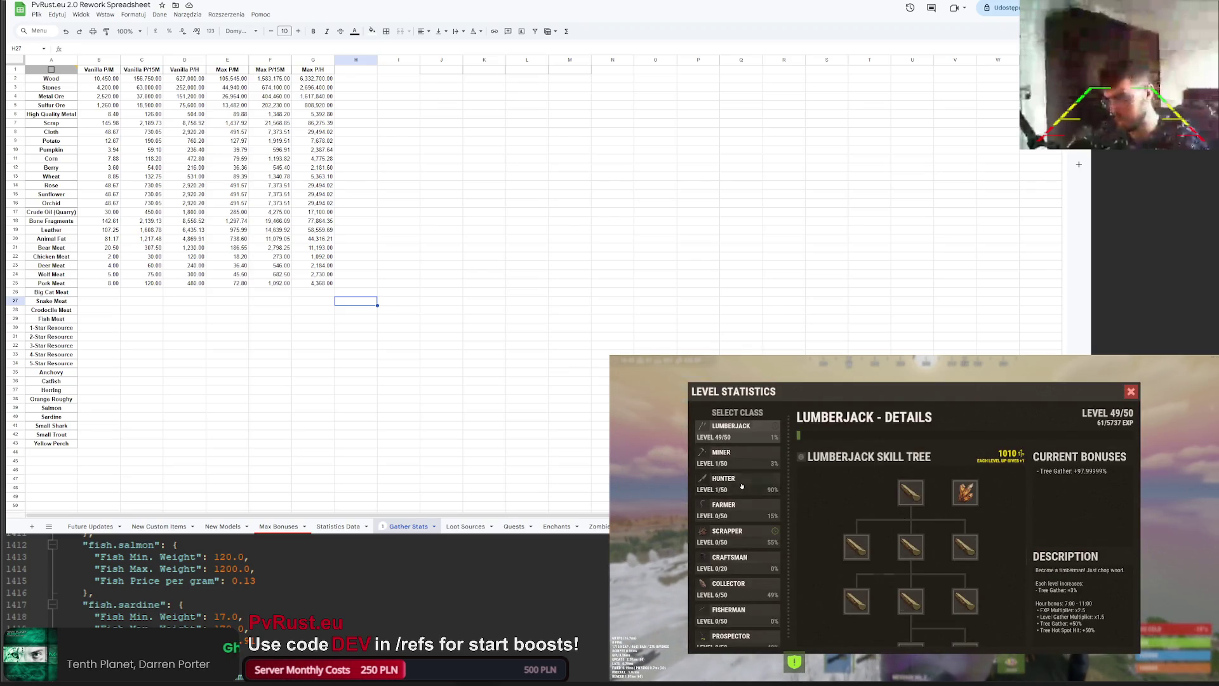
left_click(740, 484)
left_click(1131, 391)
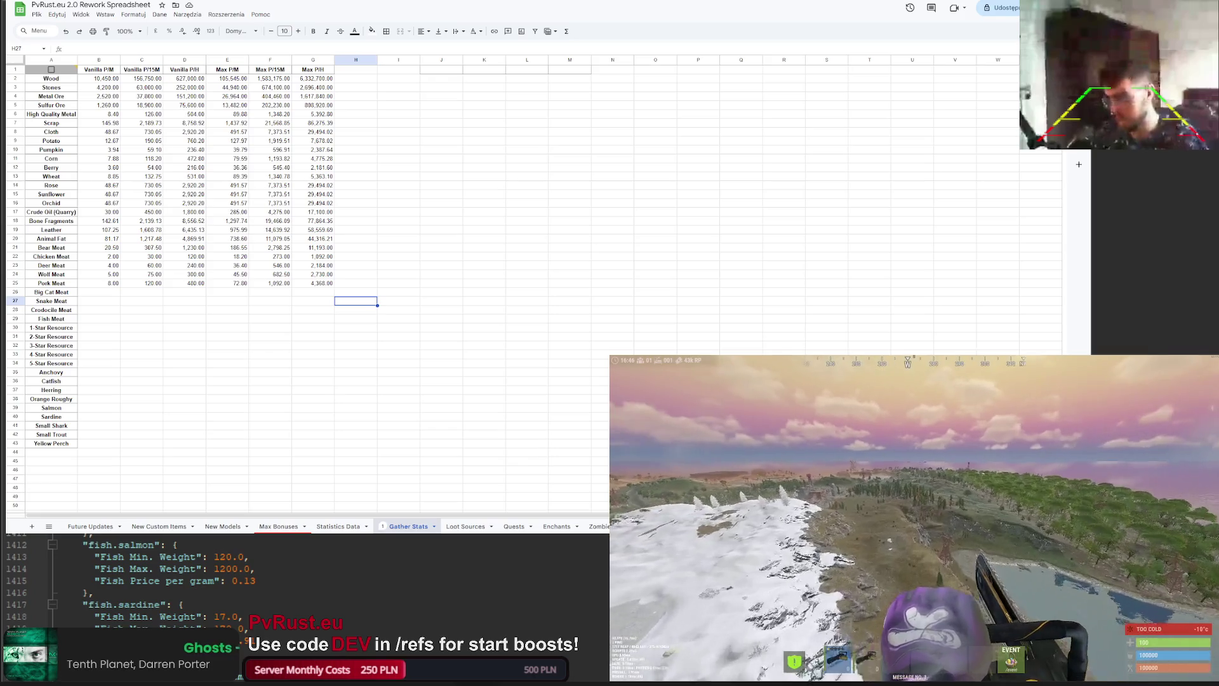
Step: Show gather bonuses with /stat, reload the Levels plugin with c.reload, and close the bonuses panel
key("Return")
type("/stat")
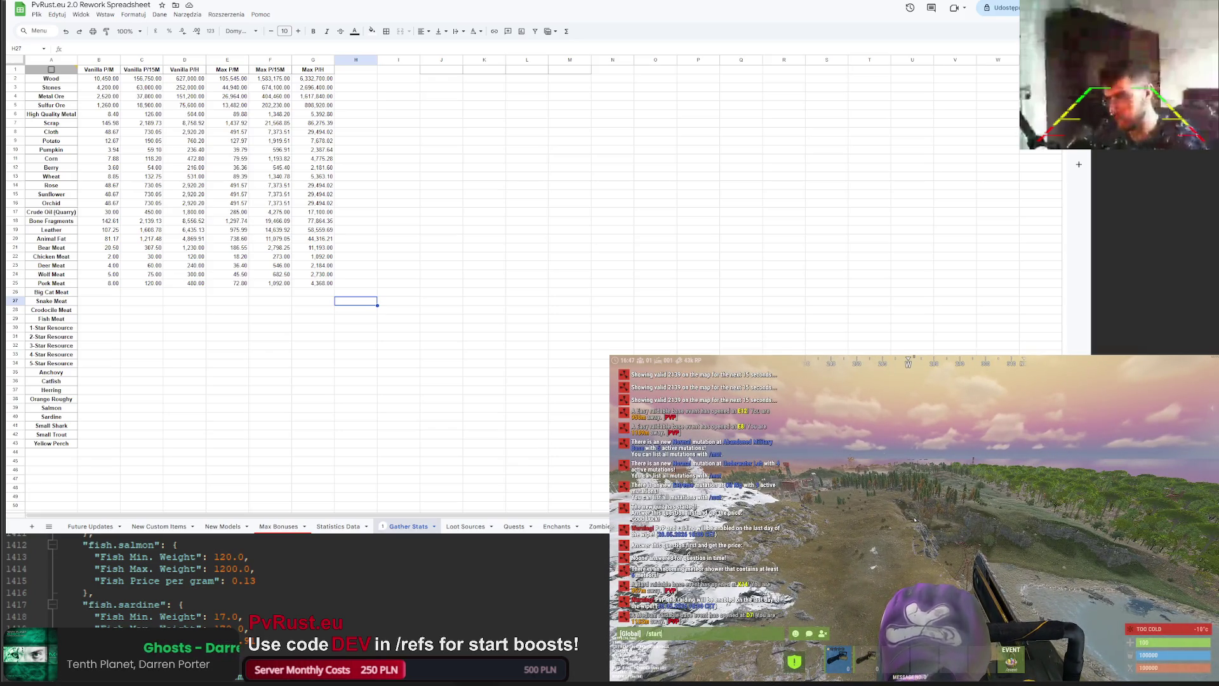
key("Return")
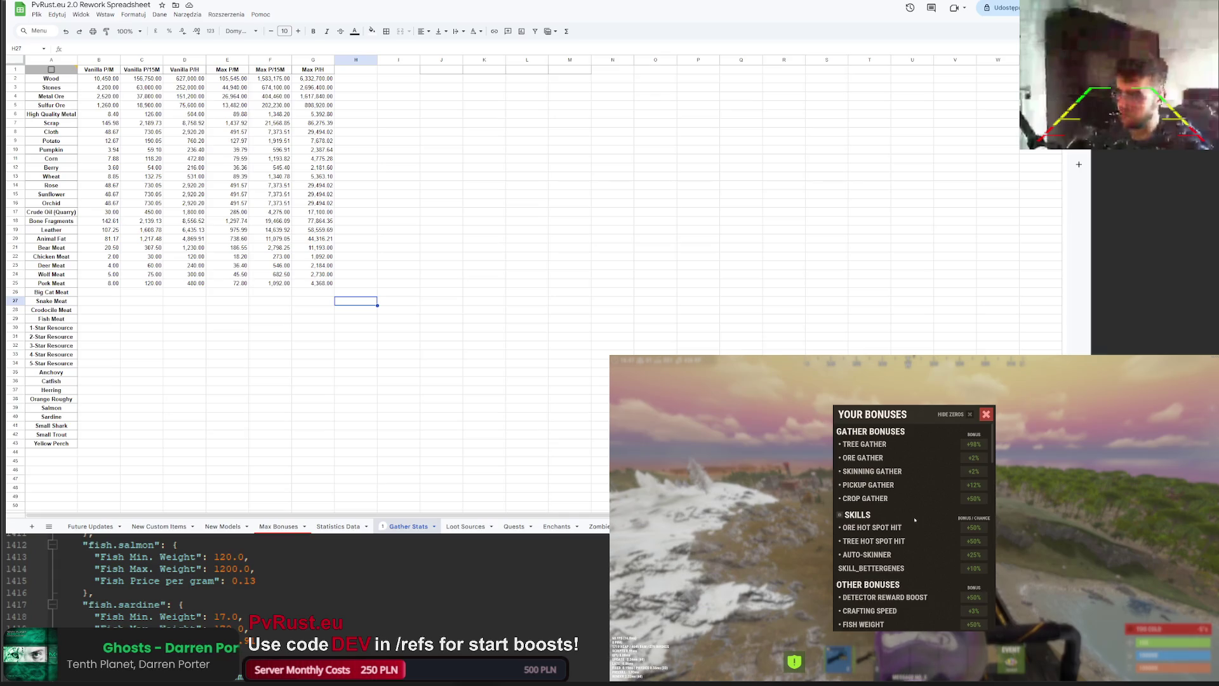
key("F1")
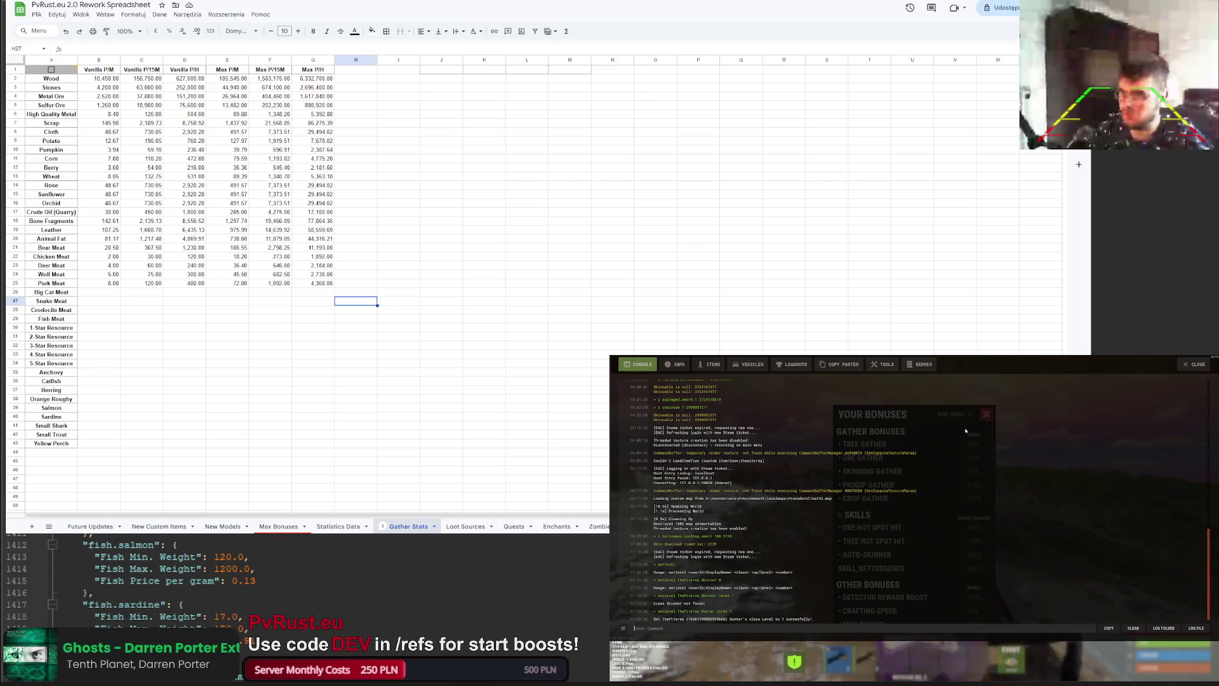
type("stats.d")
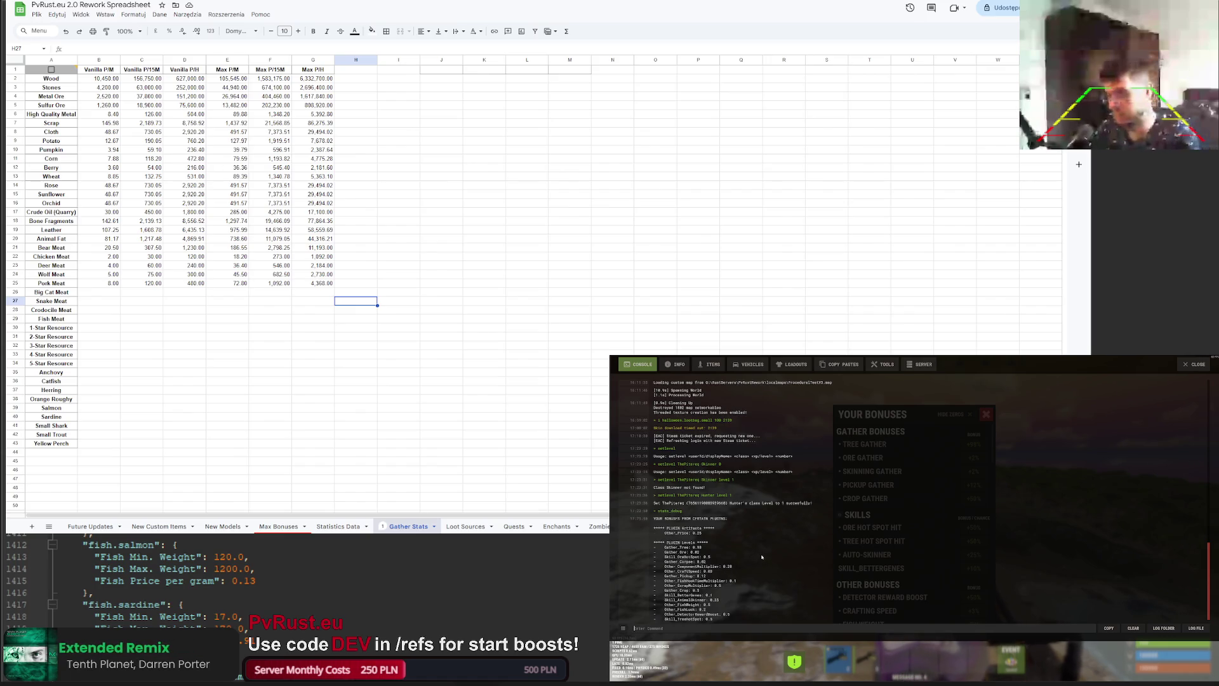
key("F1")
key("F1")
type("c.reload Leve")
key("Return")
key("F1")
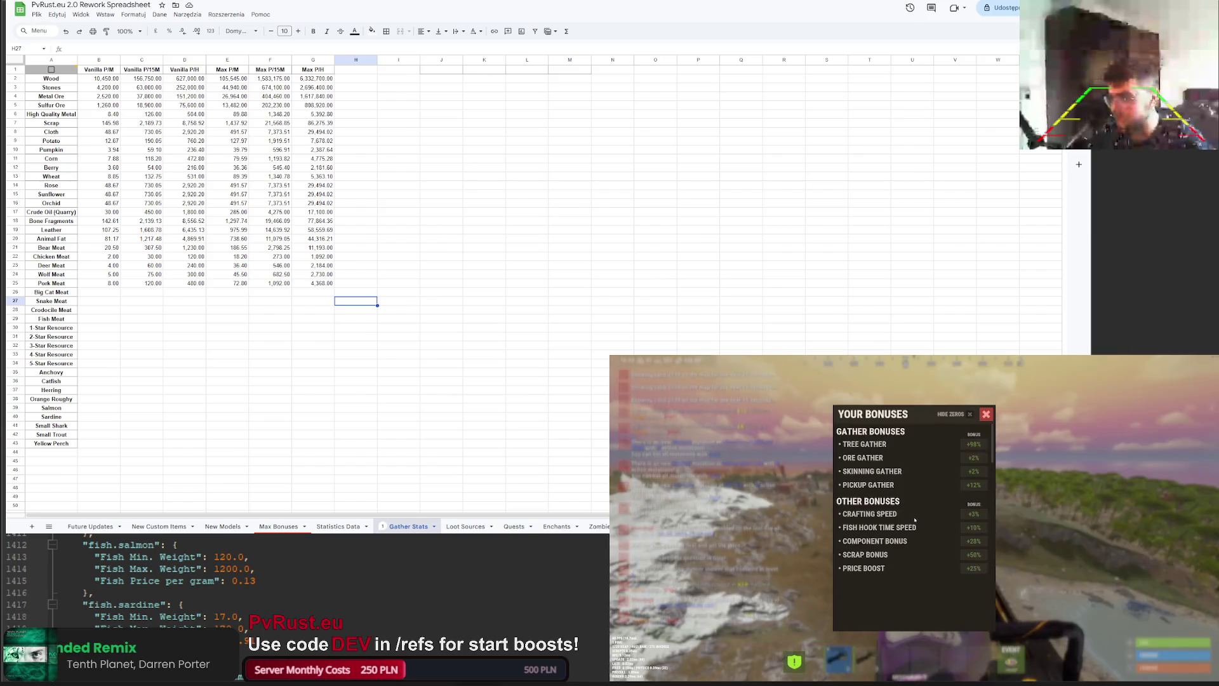
left_click(986, 414)
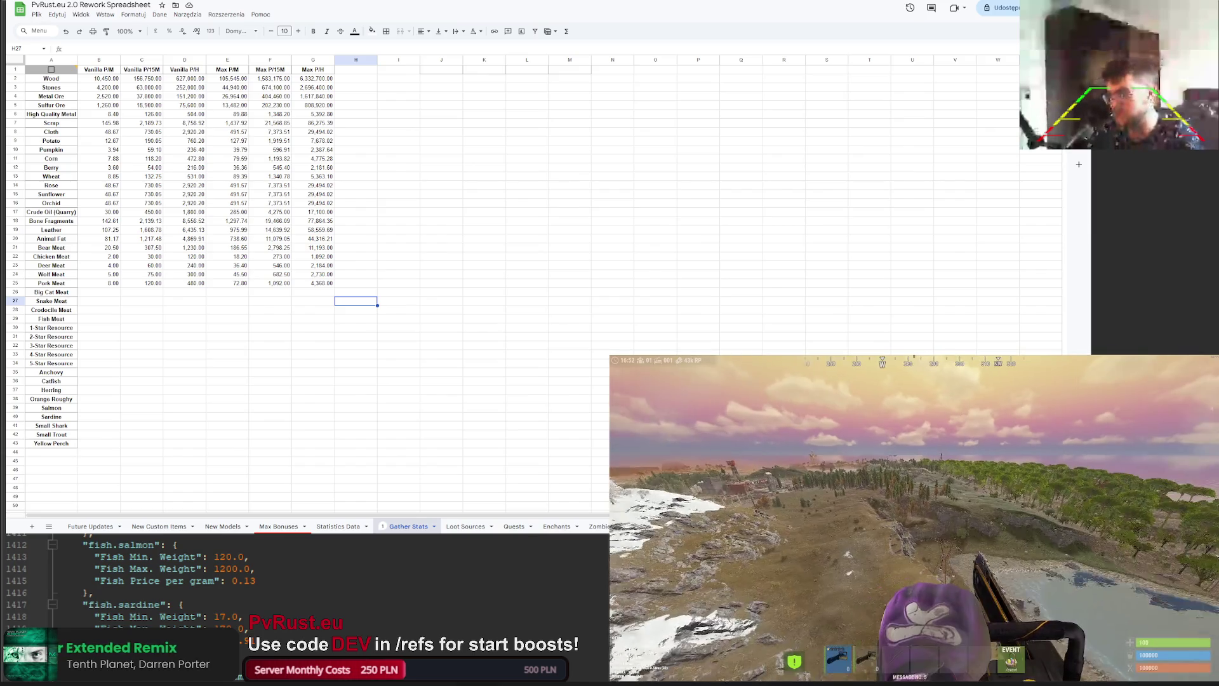
Step: Review the Farmer and Hunter class level statistics and the gather bonuses panel
key("l")
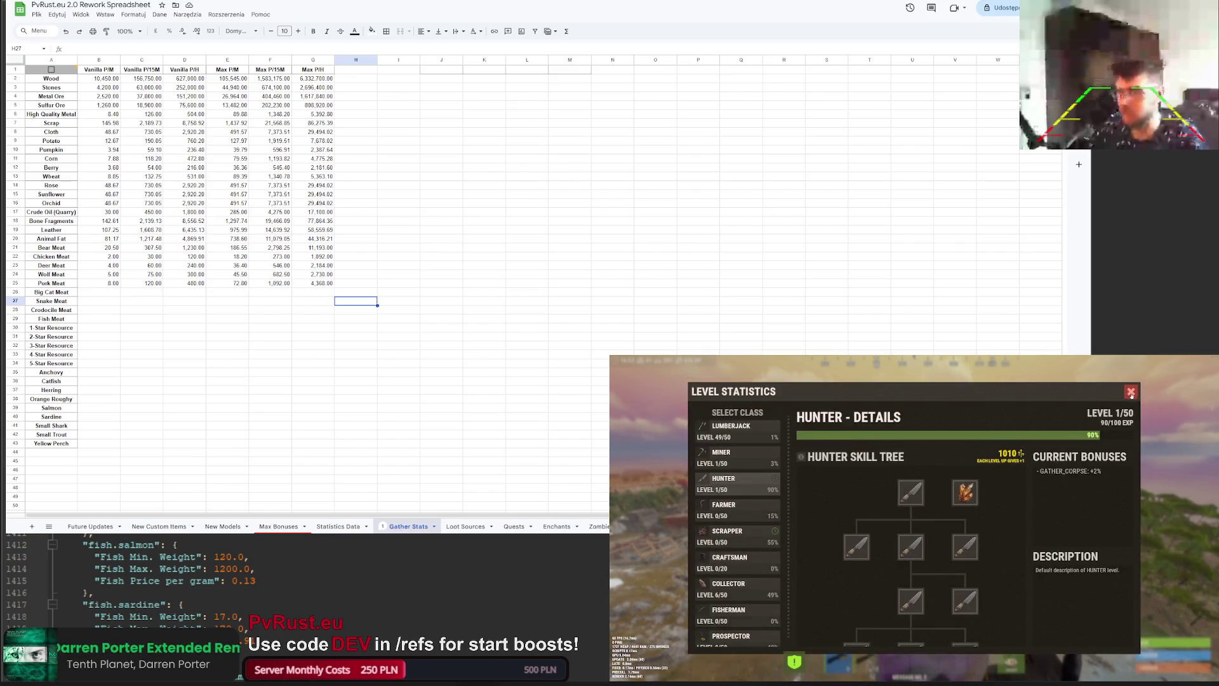
key("F1")
key("Up")
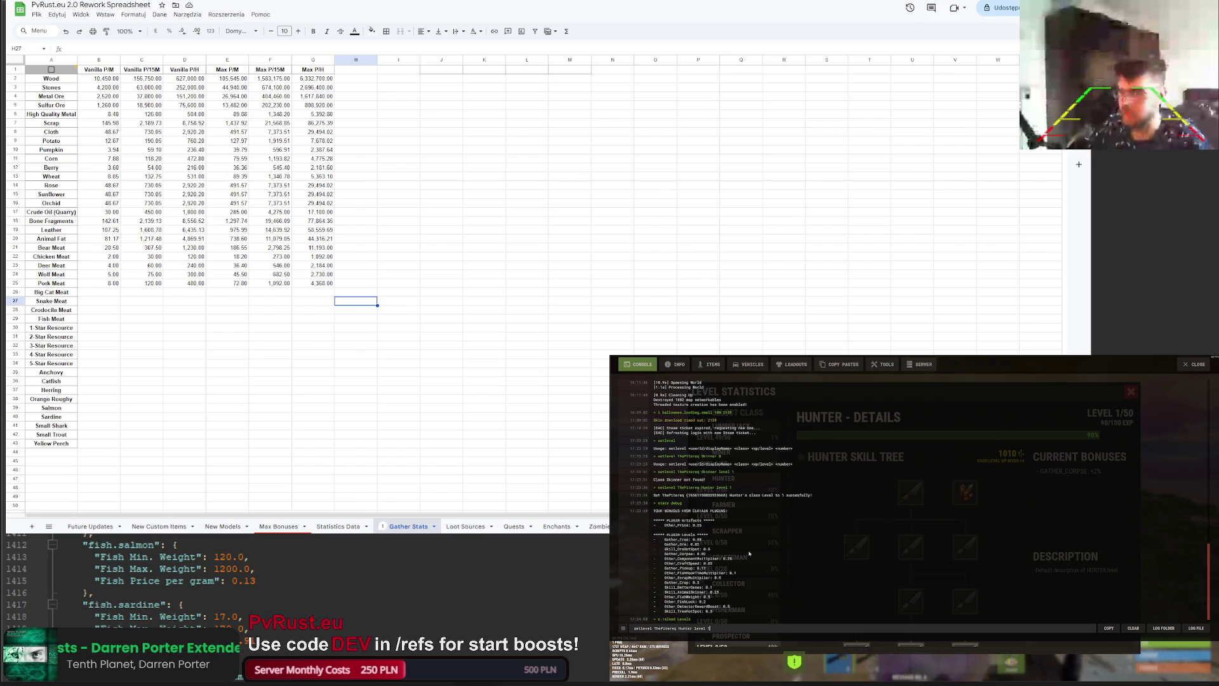
key("F1")
left_click(730, 505)
left_click(732, 494)
left_click(1131, 391)
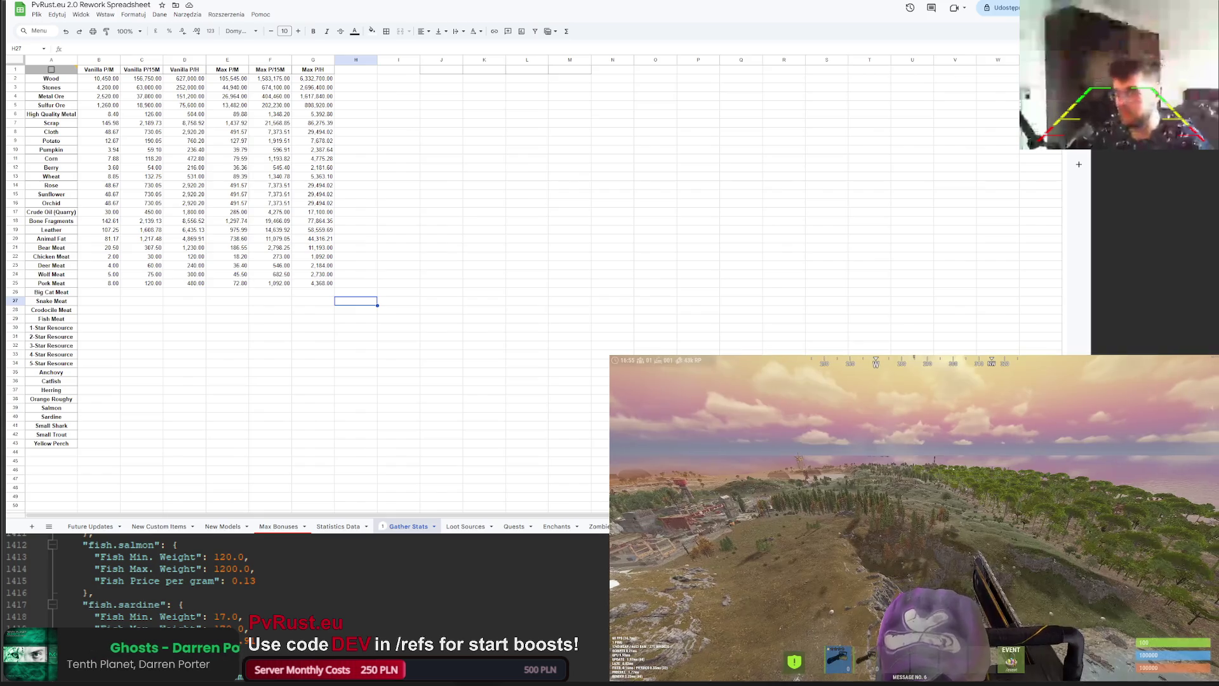
key("F2")
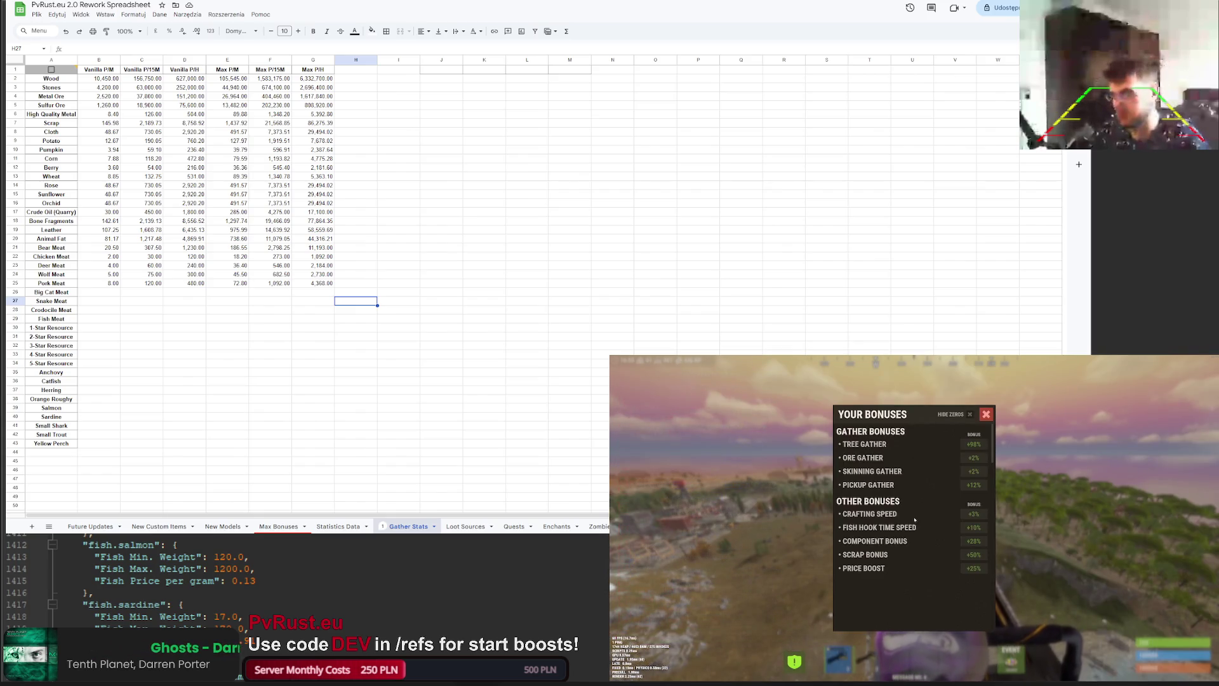
left_click(986, 414)
Step: Reload the Levels plugin and recheck the gather bonuses with /stat
key("F1")
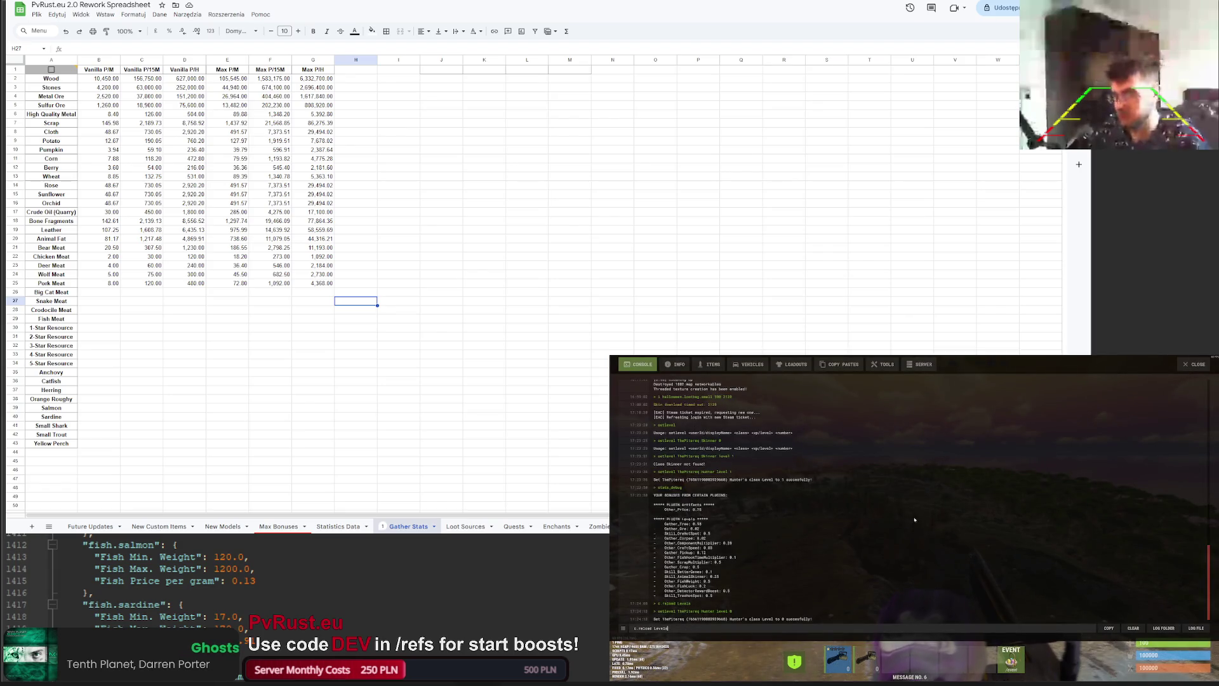
key("Up")
key("Up")
key("Return")
key("Up")
key("Up")
key("F1")
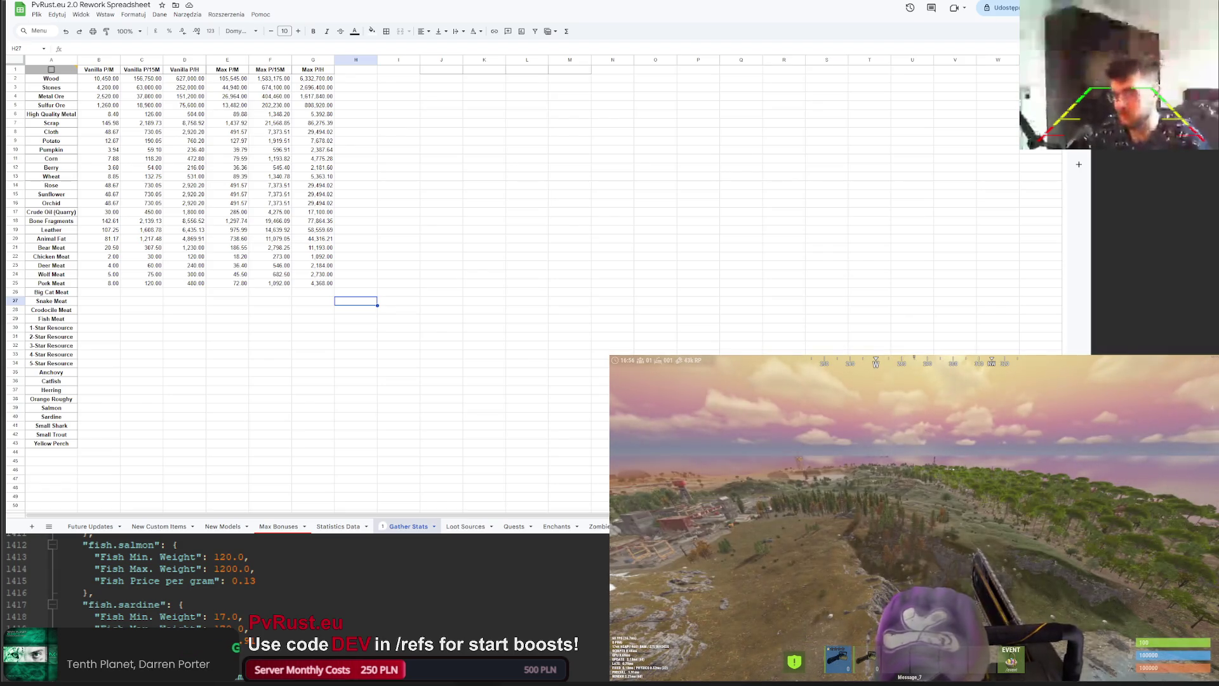
key("Return")
type("/stat")
key("Return")
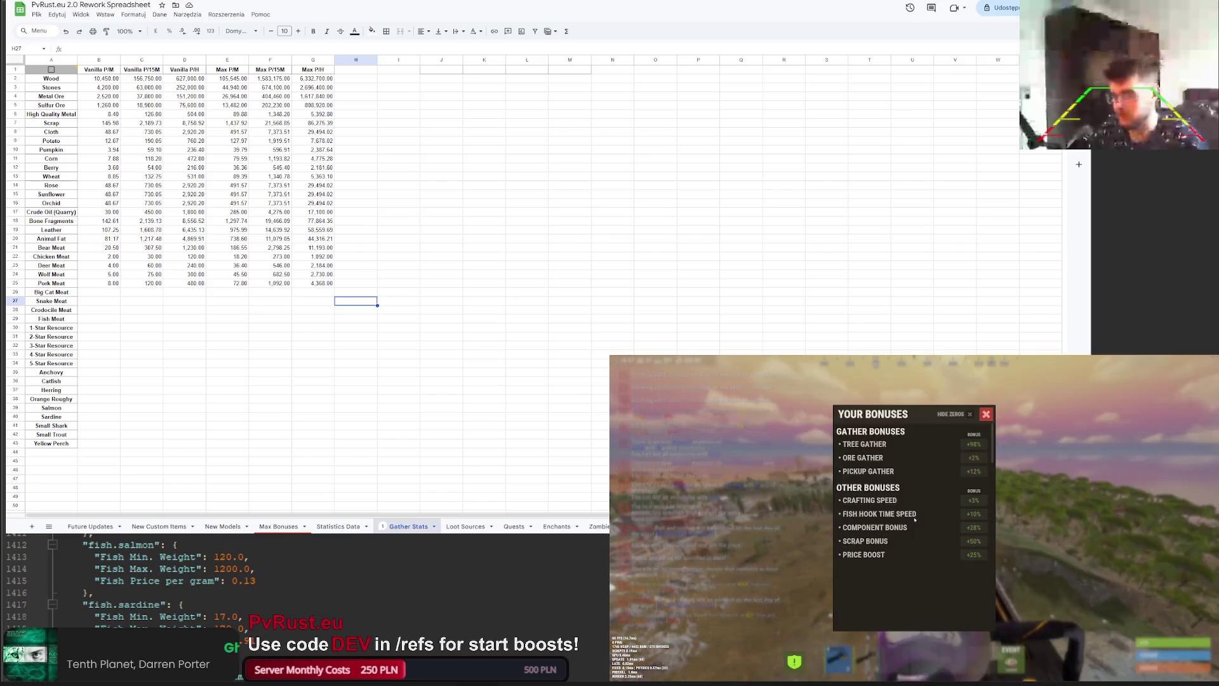
left_click(986, 414)
key("Tab")
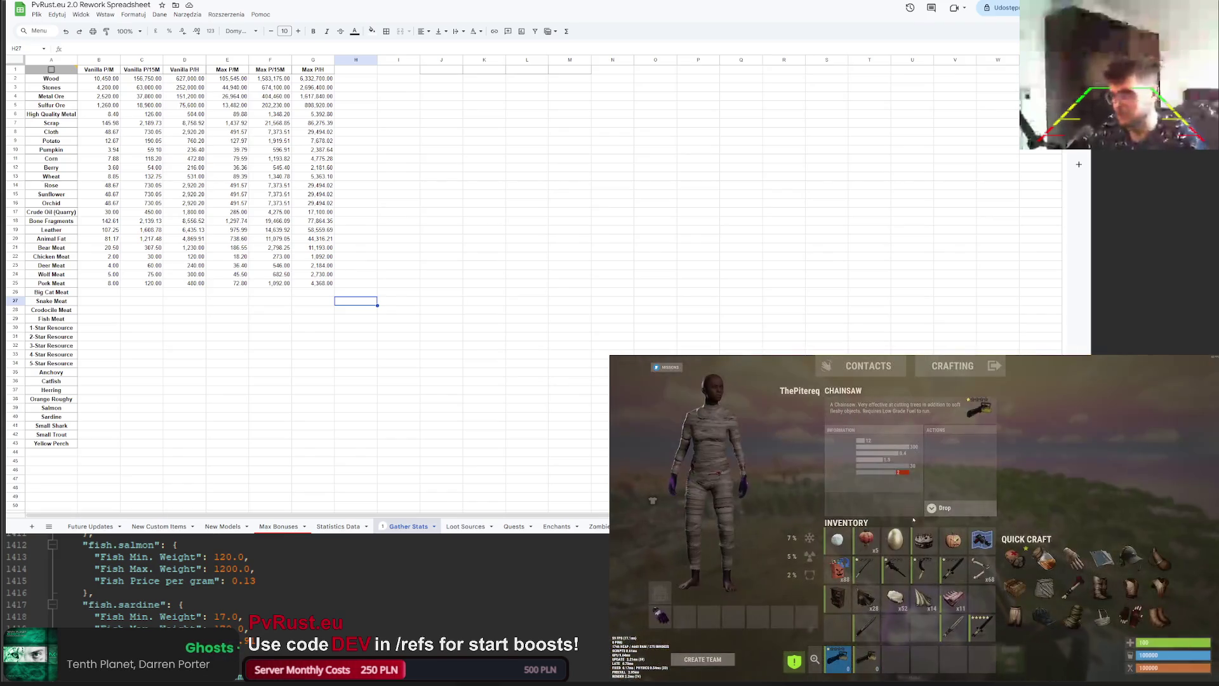
key("Tab")
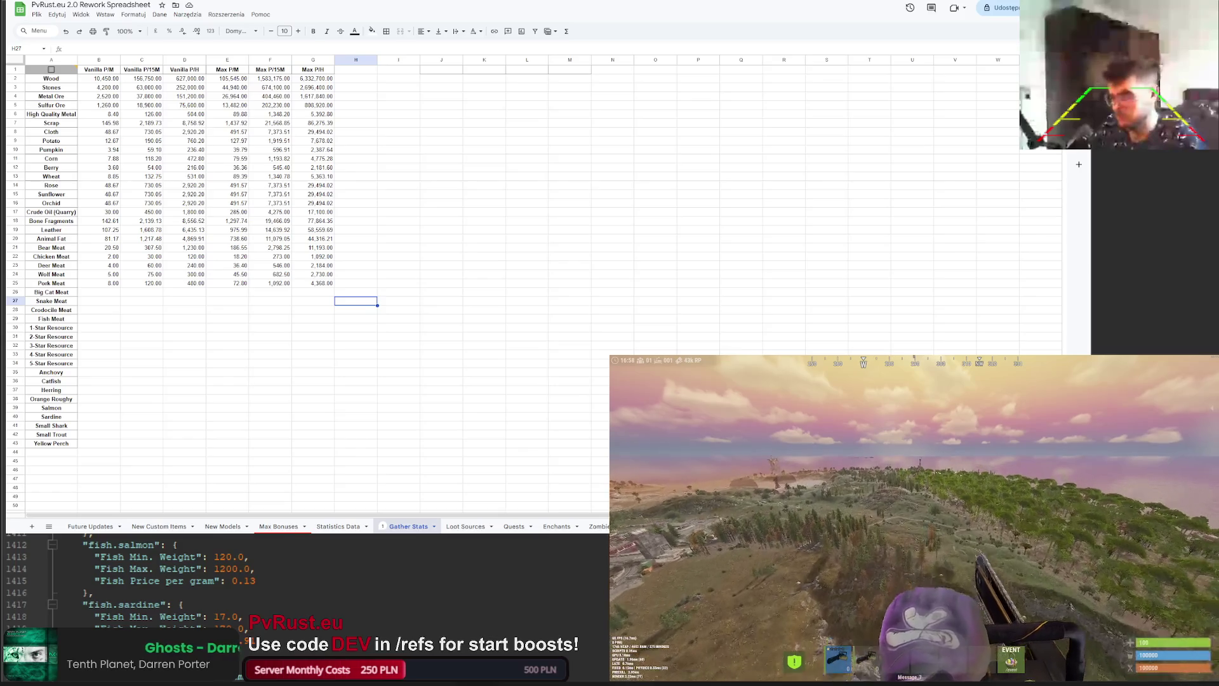
Step: Reset the Hunter class experience to 0 with the setlevel console command
key("F1")
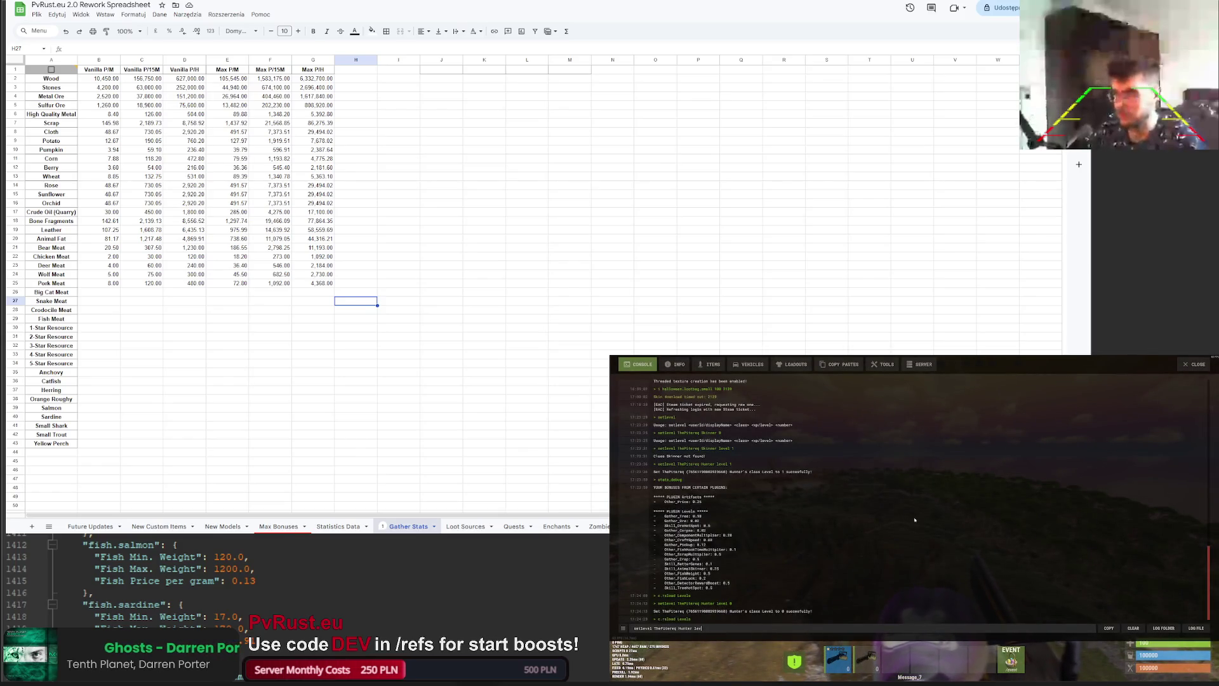
type("0")
key("Return")
key("Up")
key("BackSpace")
key("BackSpace")
key("BackSpace")
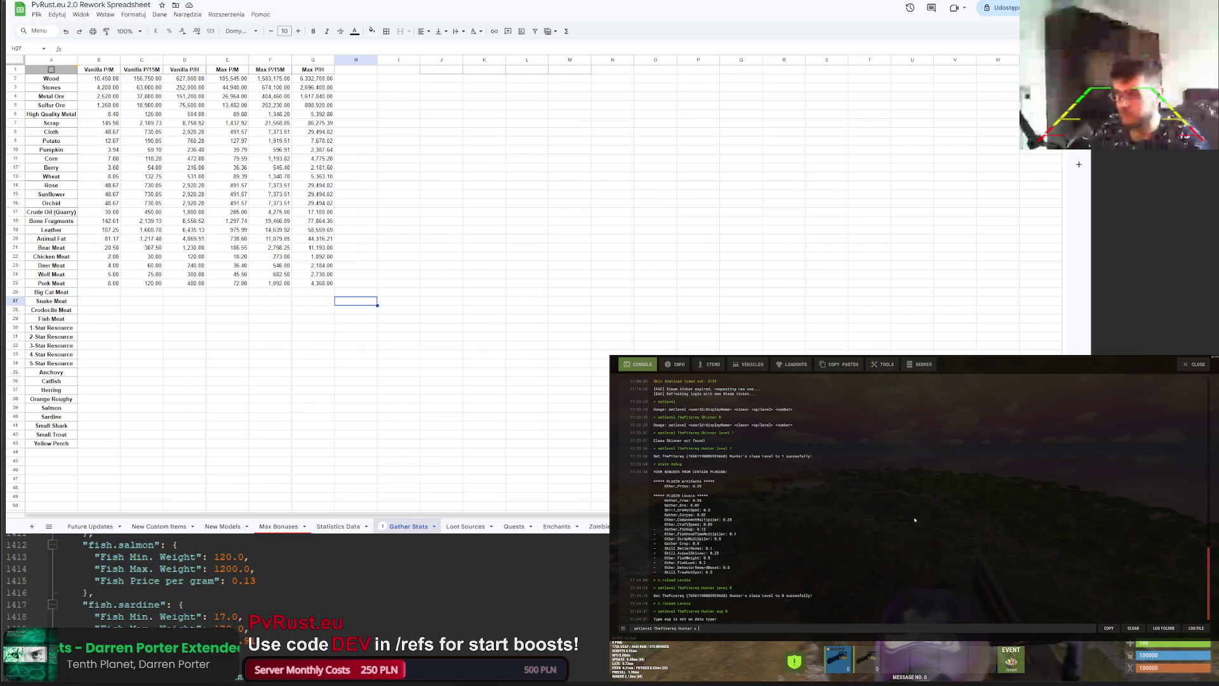
type("0")
key("Return")
key("F1")
key("Tab")
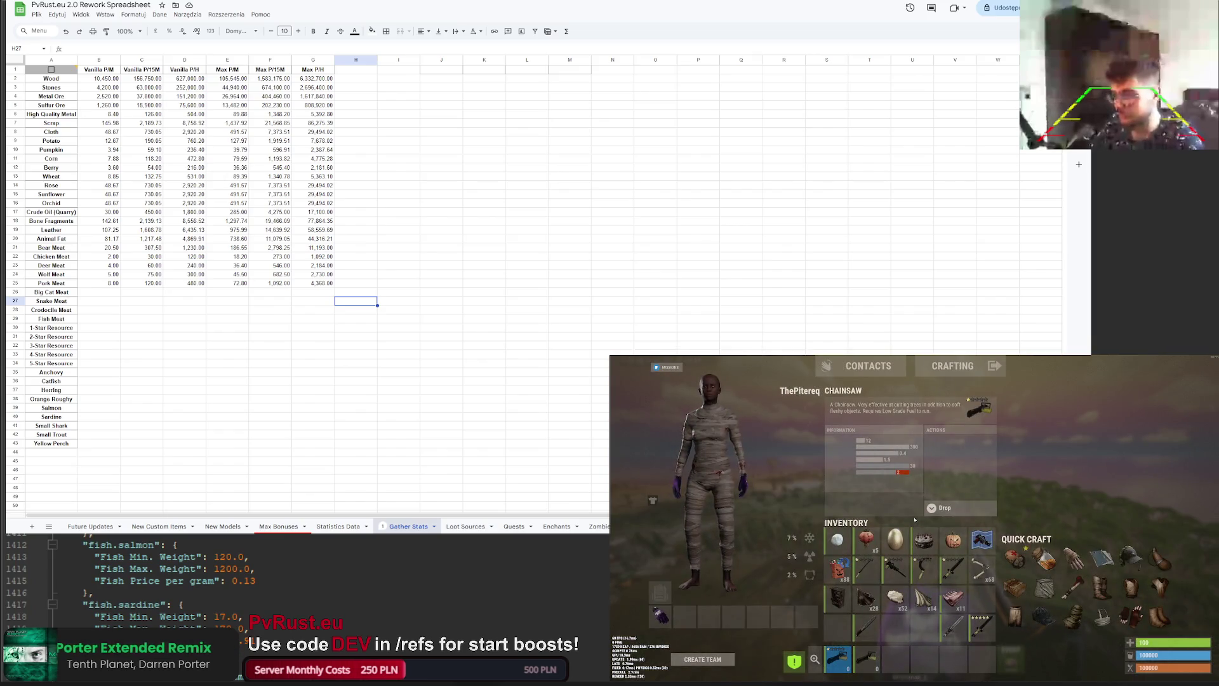
key("Tab")
Step: Spawn 100 small halloween loot bags from the console history
key("Return")
type("/cc")
key("Return")
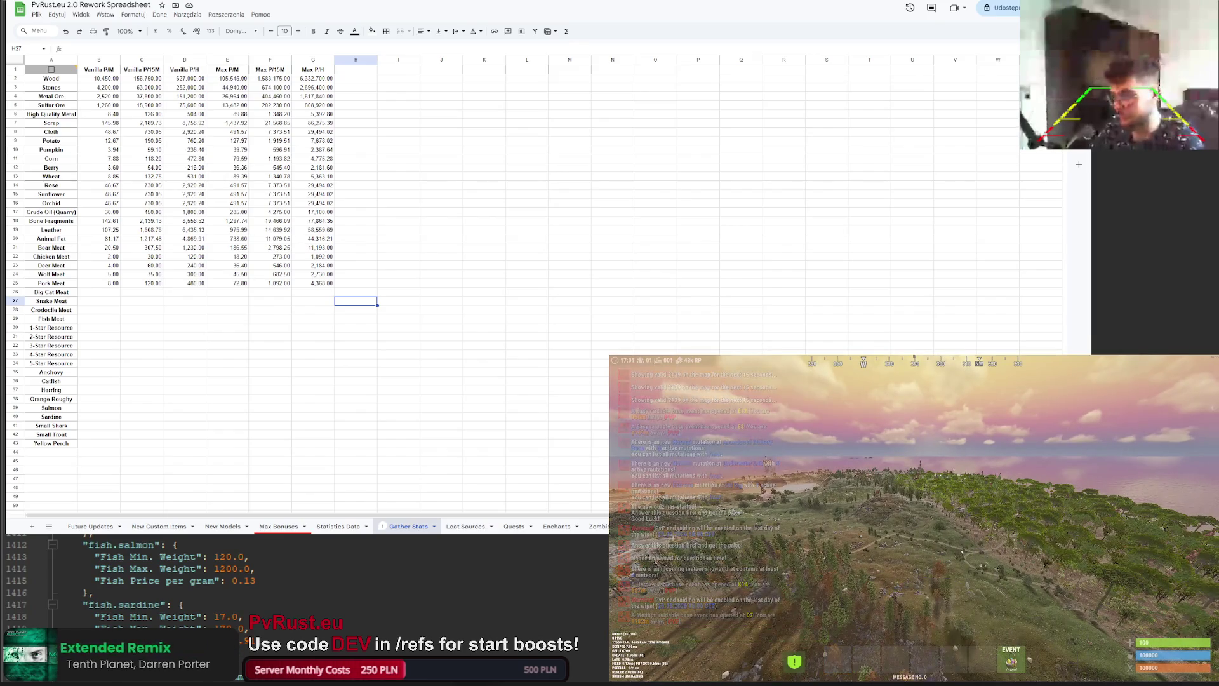
key("F1")
key("Up")
key("Up")
key("Up")
key("Up")
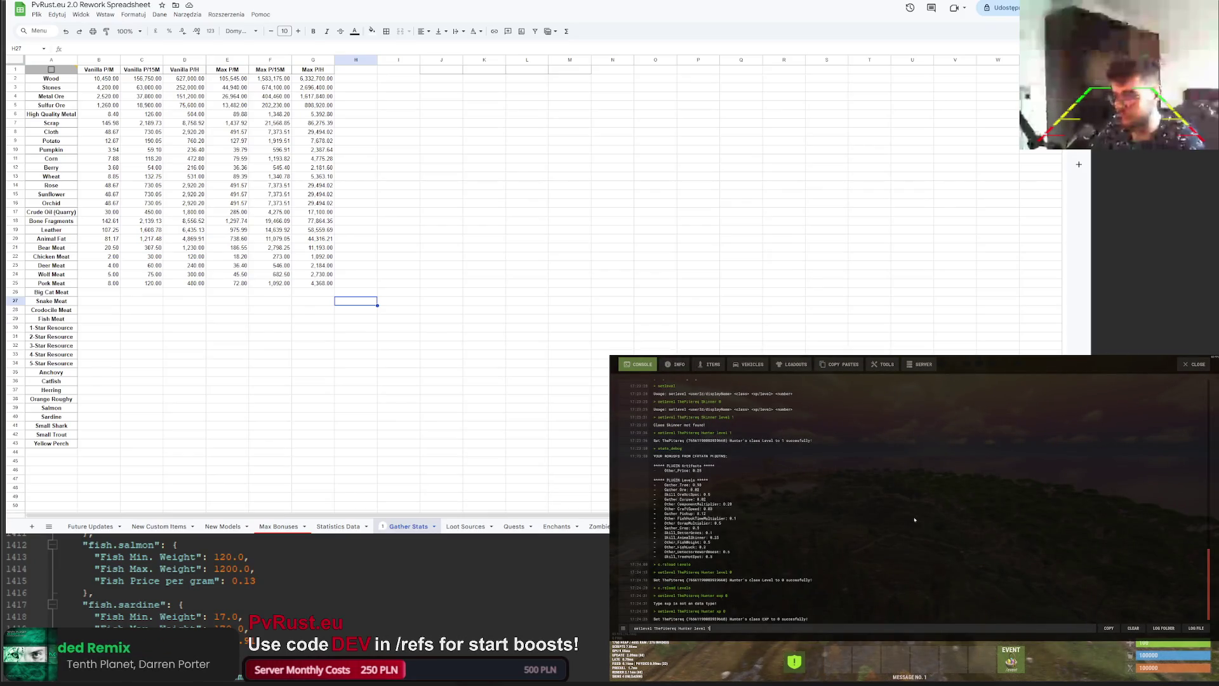
key("Up")
key("Up")
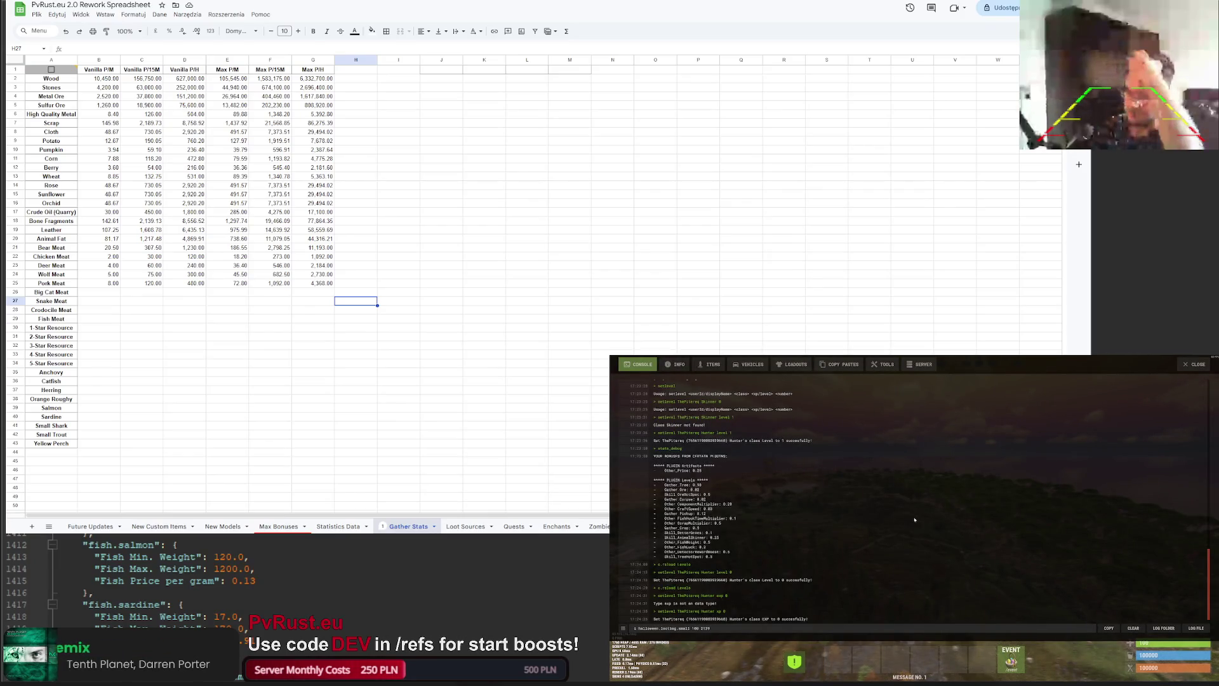
key("Return")
key("F1")
key("F1")
Step: Give yourself an LR-300 from the Items tab and enable player.infiniteammo 1
left_click(675, 364)
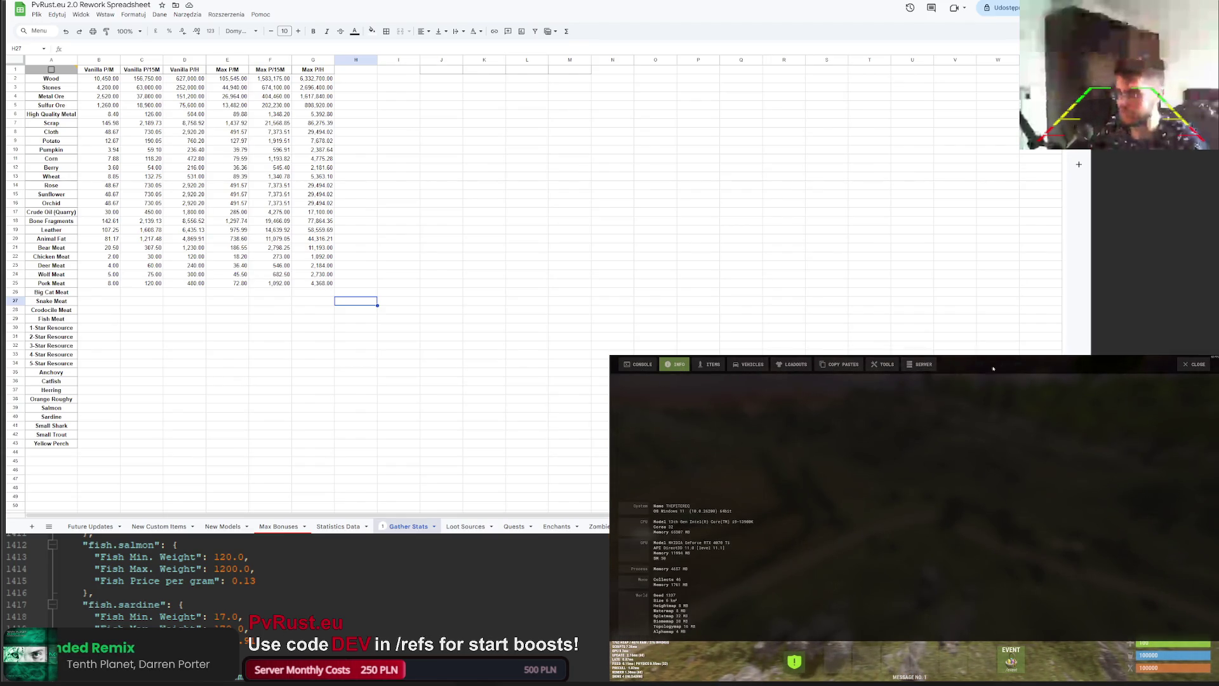
left_click(704, 368)
type("lr")
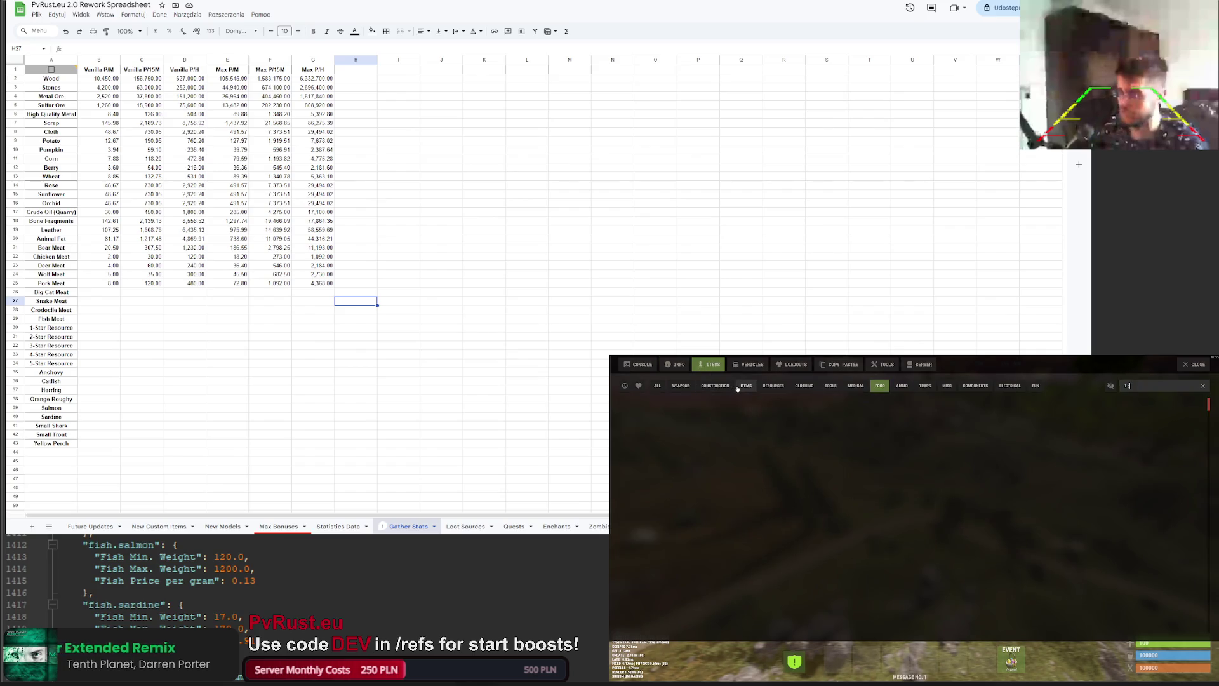
left_click(686, 442)
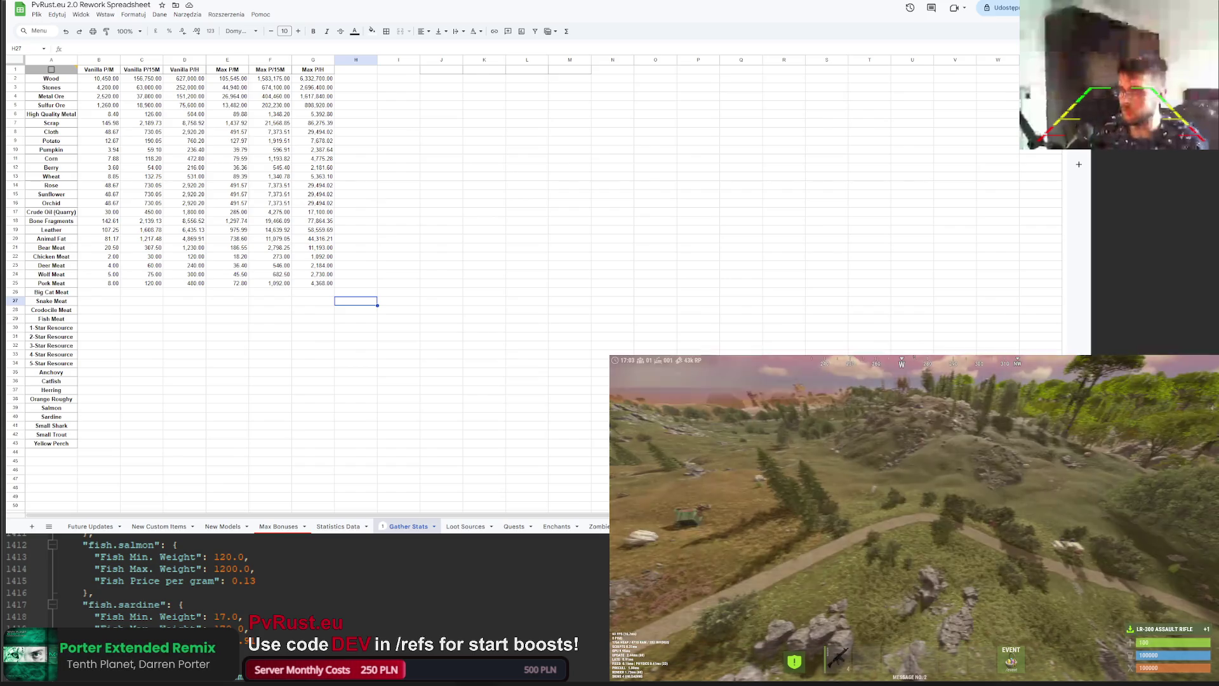
left_click(642, 365)
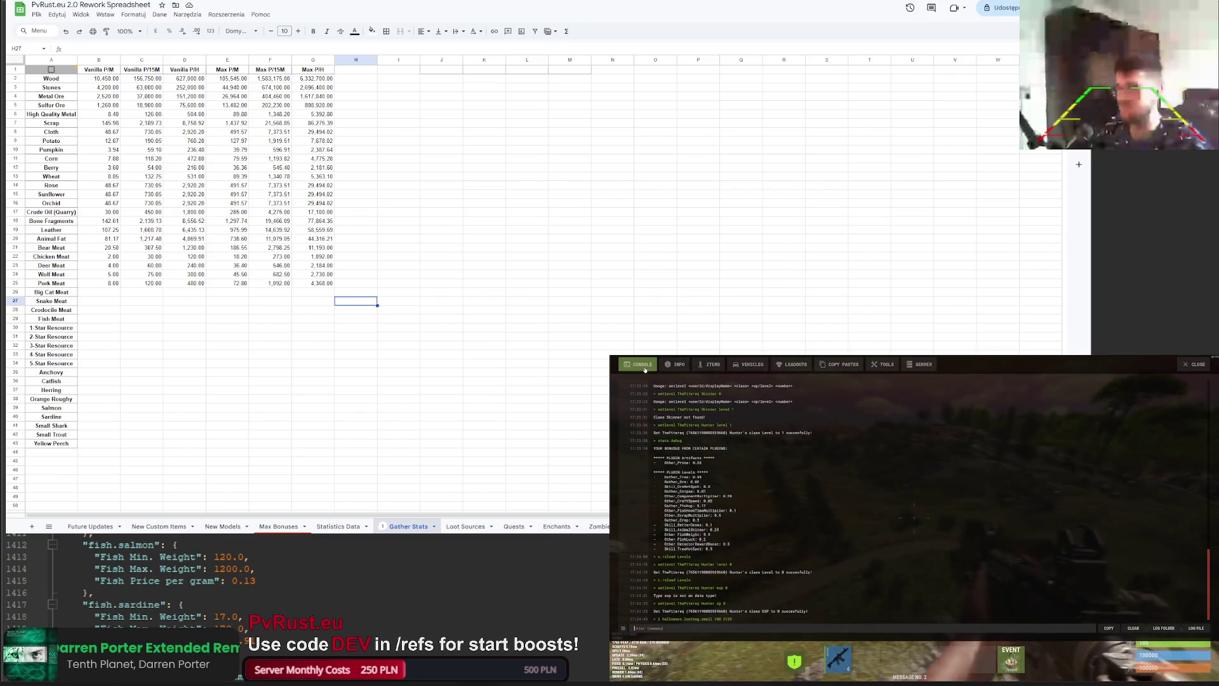
type("player.infiniteammo 1")
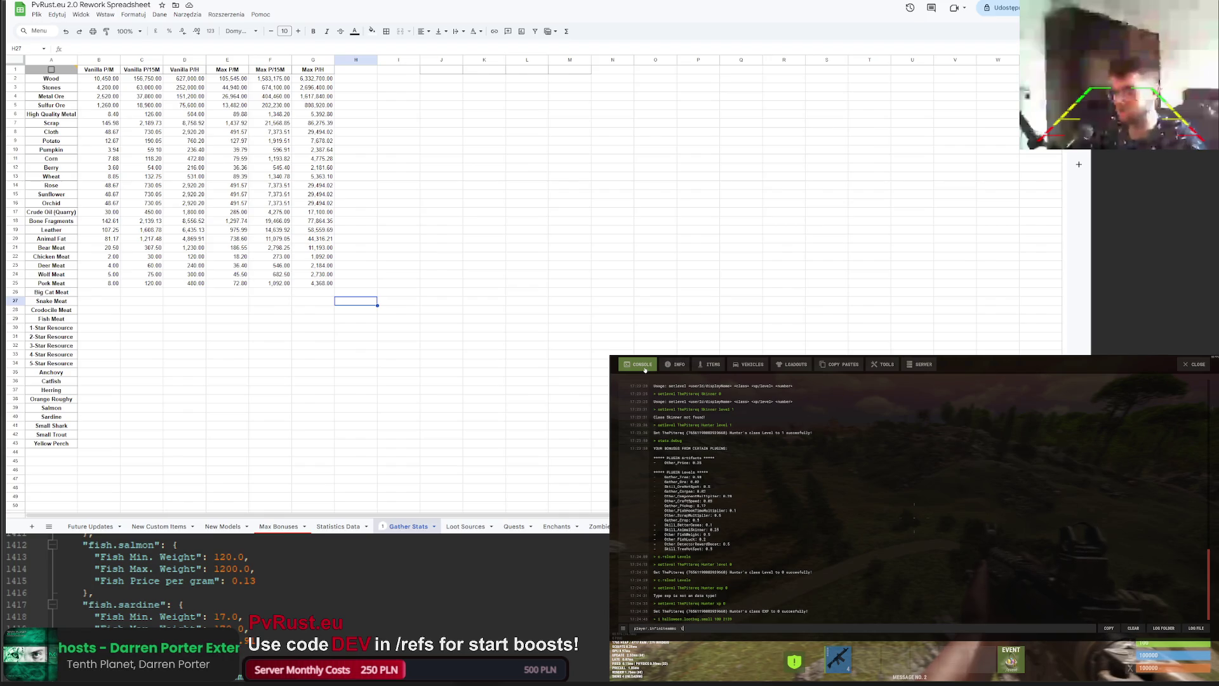
key("Return")
key("Escape")
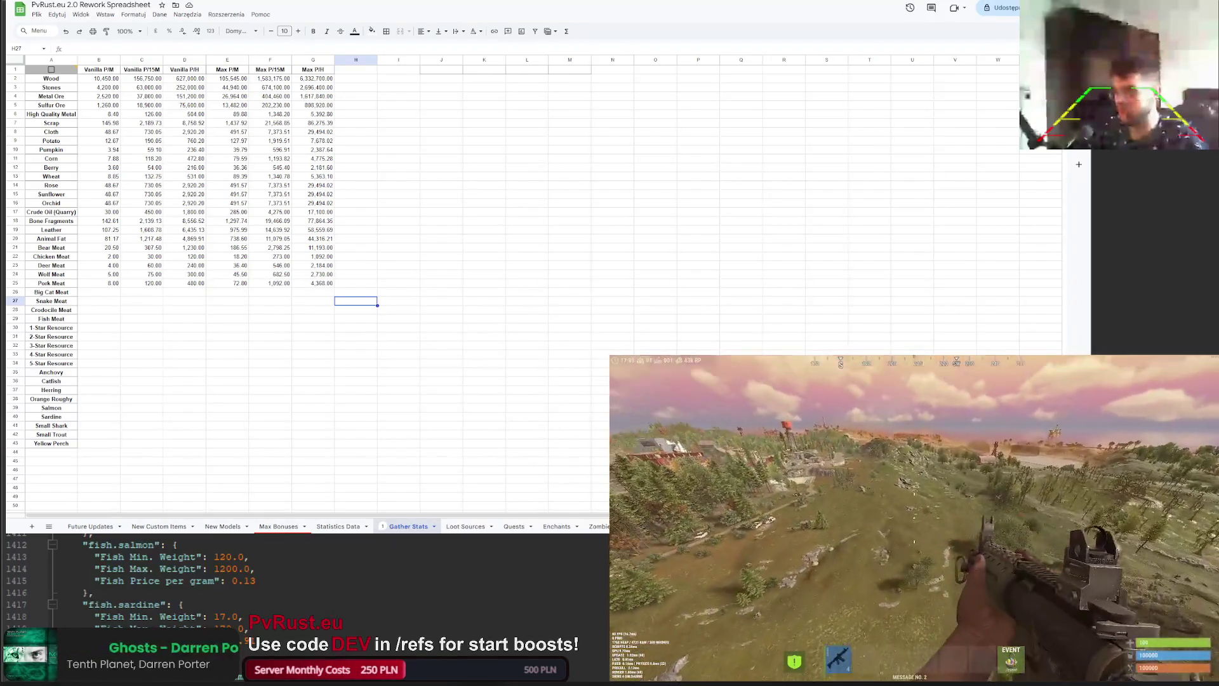
key("Return")
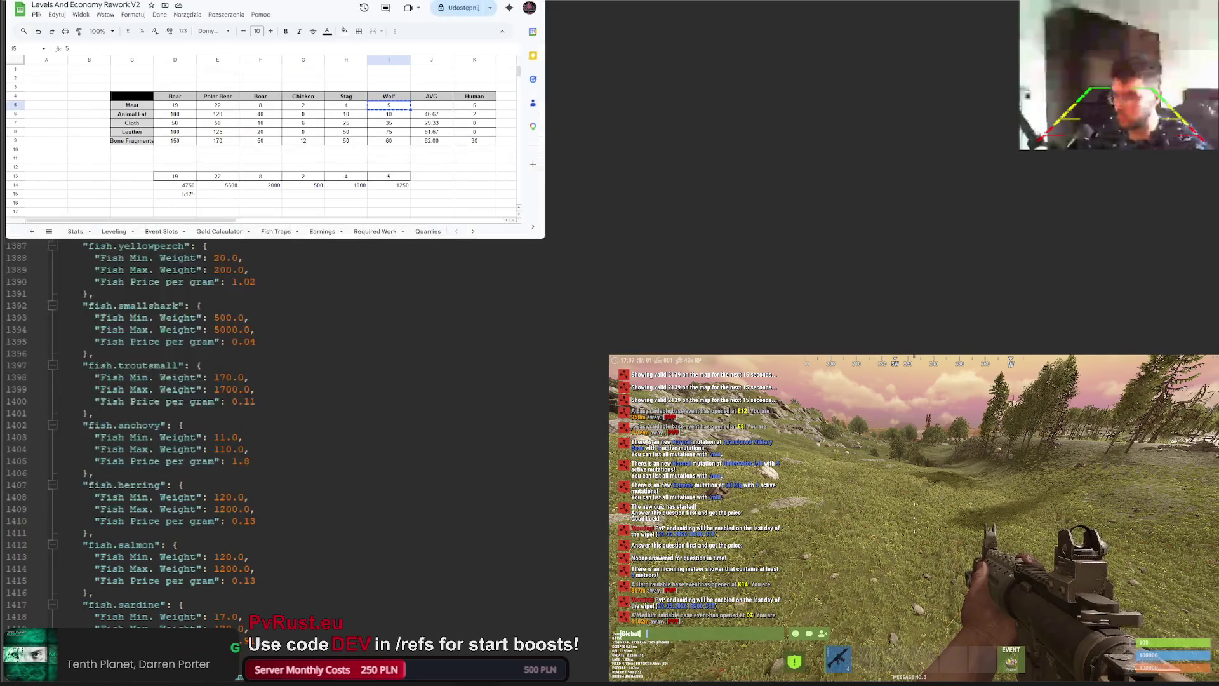
Step: Paste copies of the Human column into the columns to its right
key("Escape")
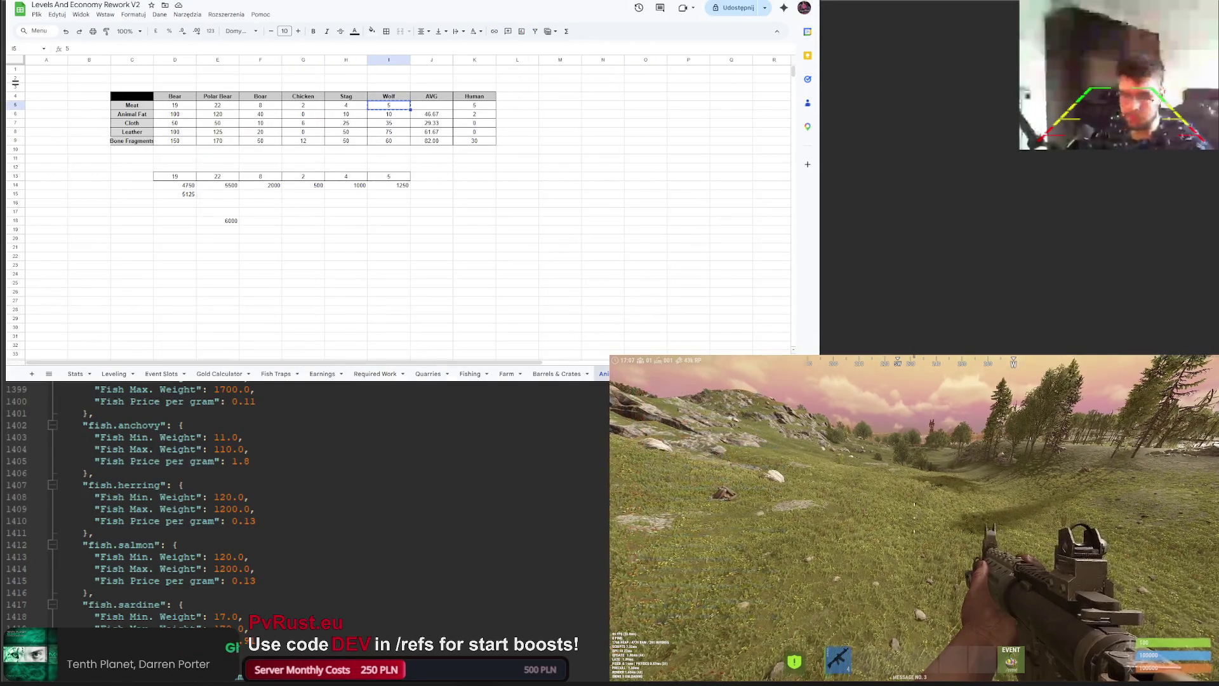
key("Return")
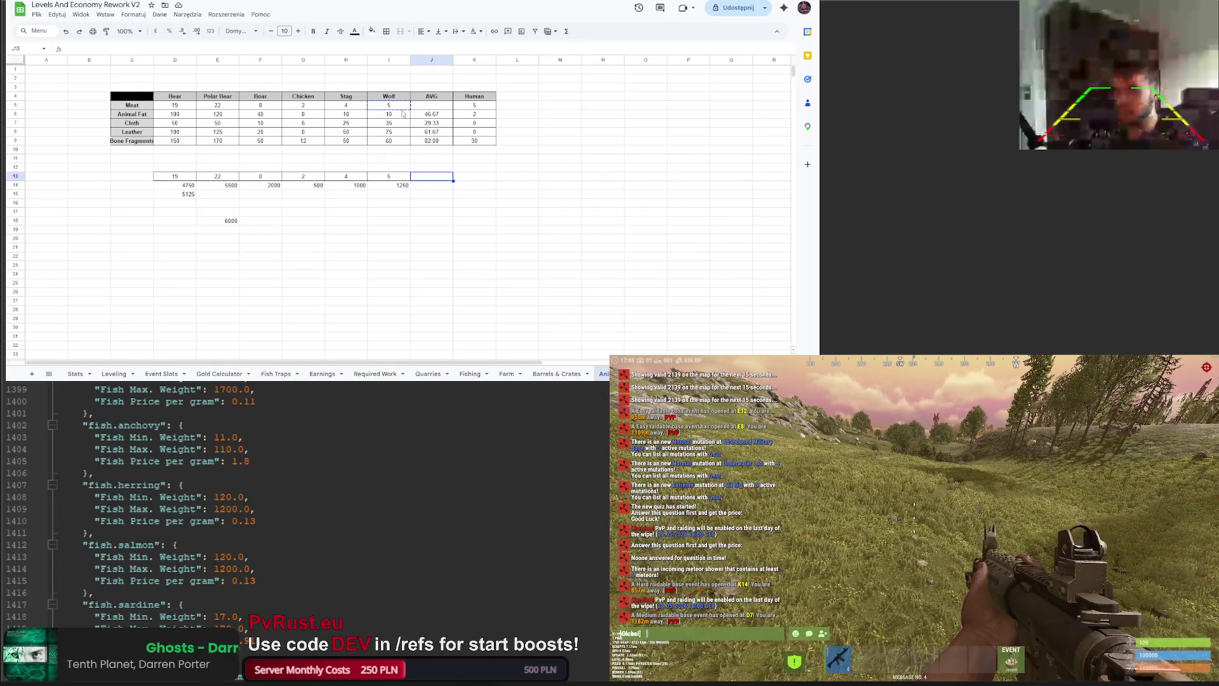
left_click(475, 97)
key("ctrl+c")
key("Right")
key("ctrl+v")
key("Right")
key("ctrl+v")
key("Right")
key("ctrl+v")
key("ctrl+z")
left_click(602, 96)
key("ctrl+v")
key("Left")
key("Left")
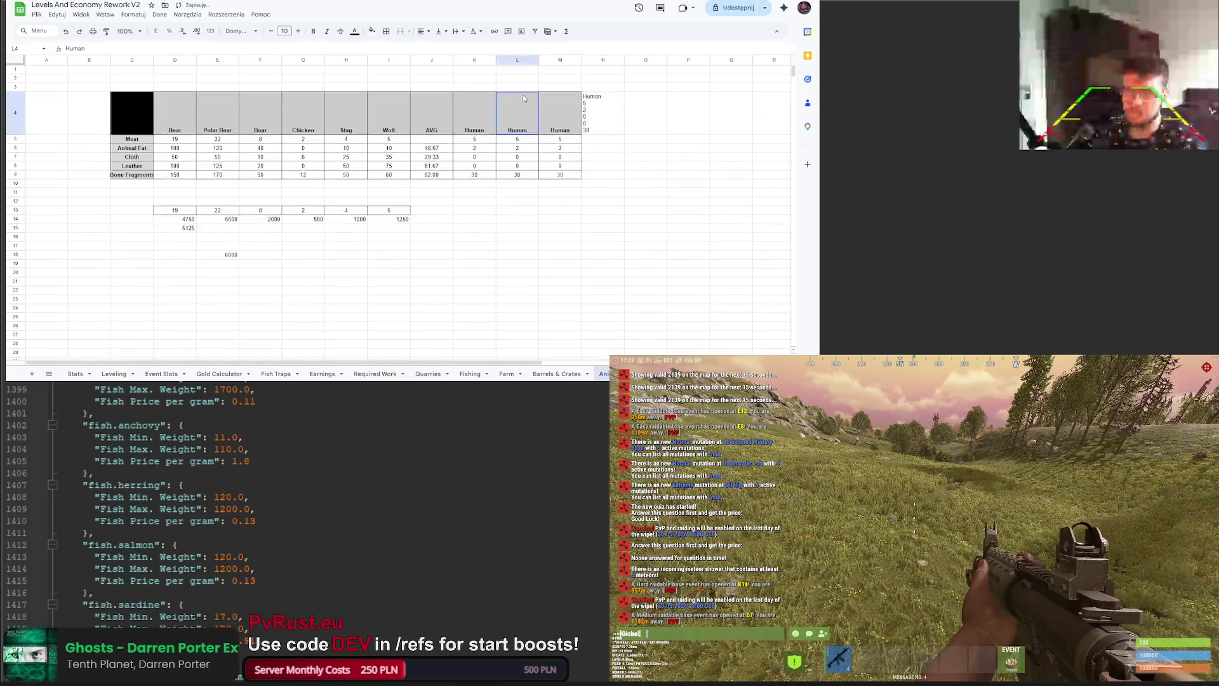
key("ctrl+z")
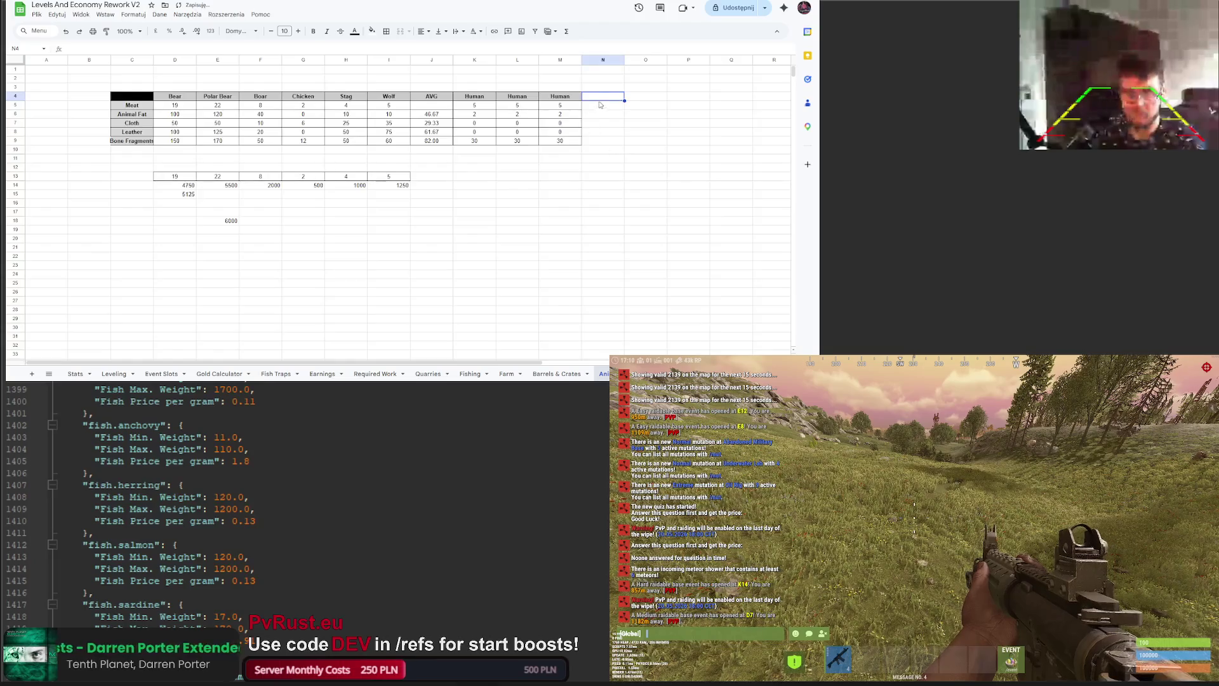
Step: Rename the Human copies to Panther, Crocodile and Snake
left_click(517, 96)
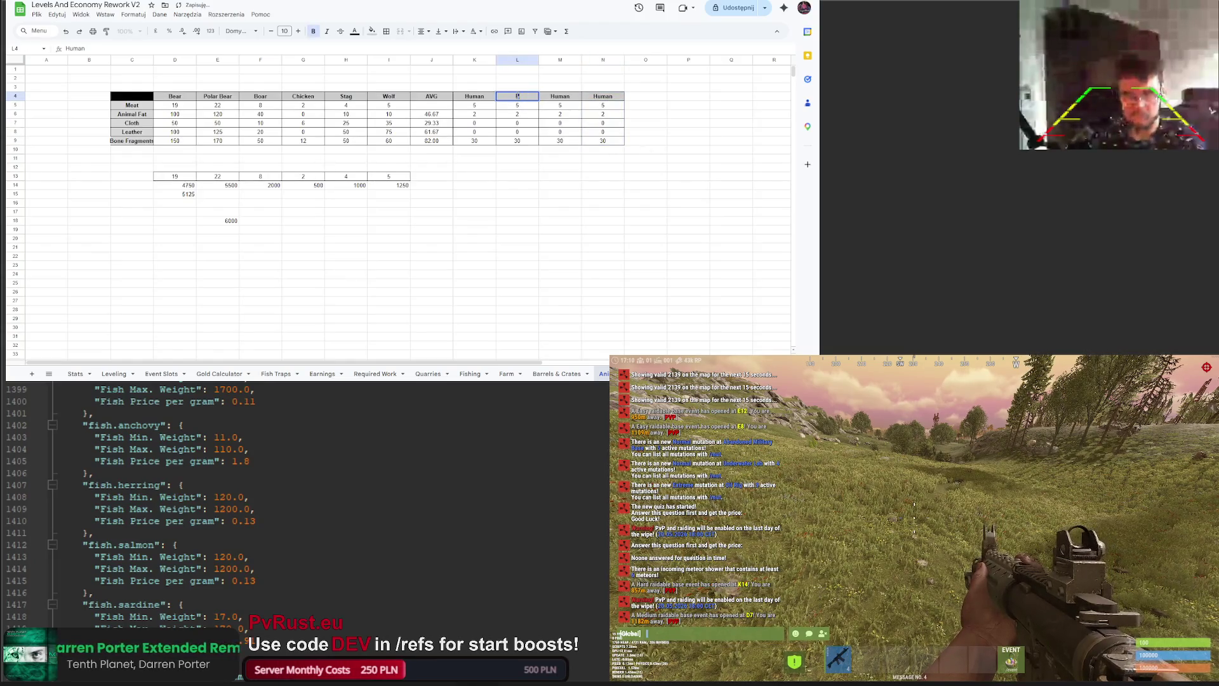
left_click(560, 96)
key("ctrl+a")
left_click(560, 96)
type("C")
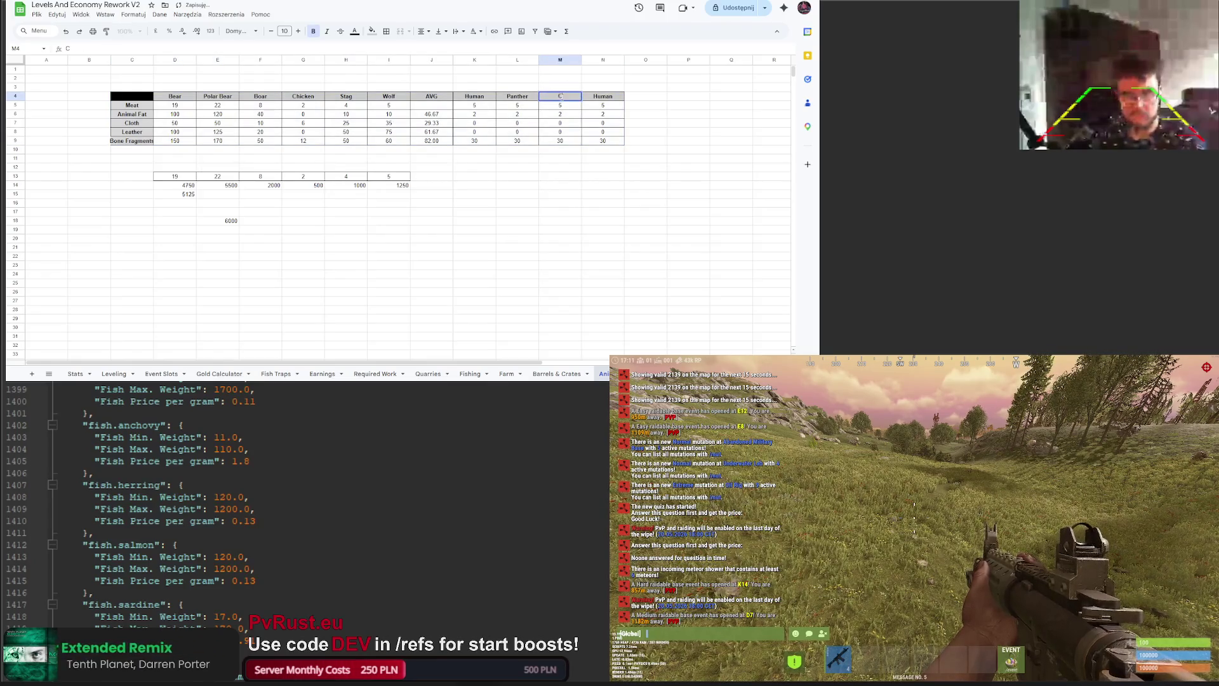
type("rocodile")
left_click(604, 97)
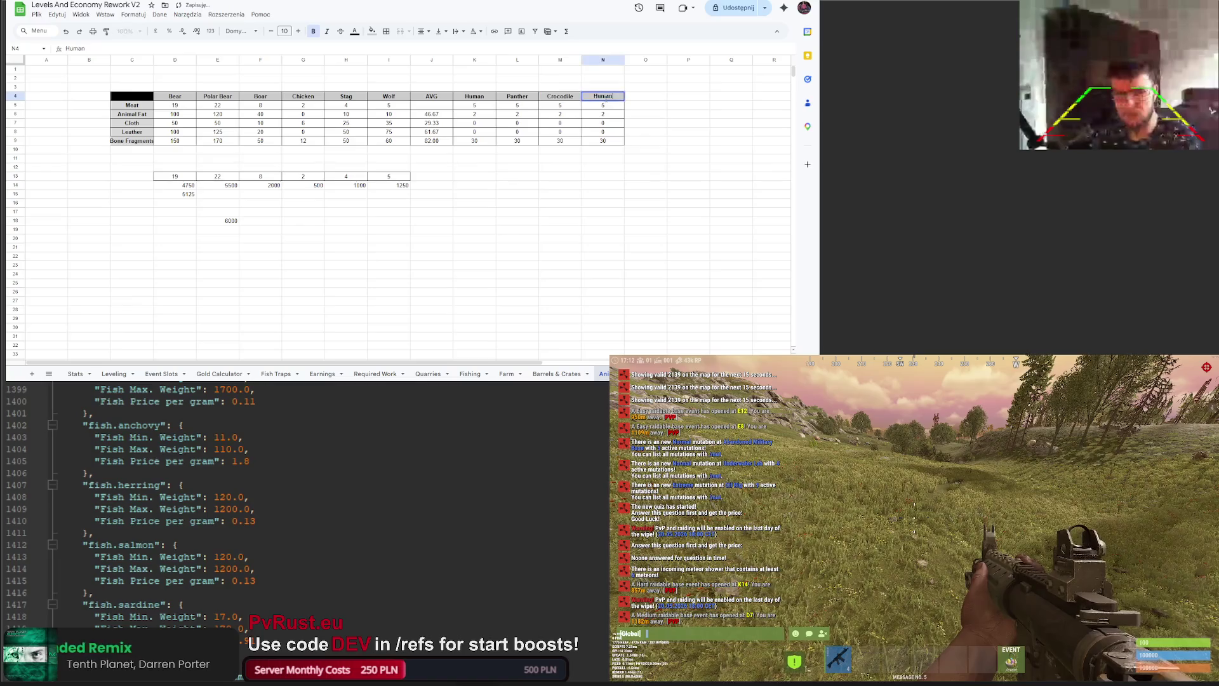
type("Snake")
key("Return")
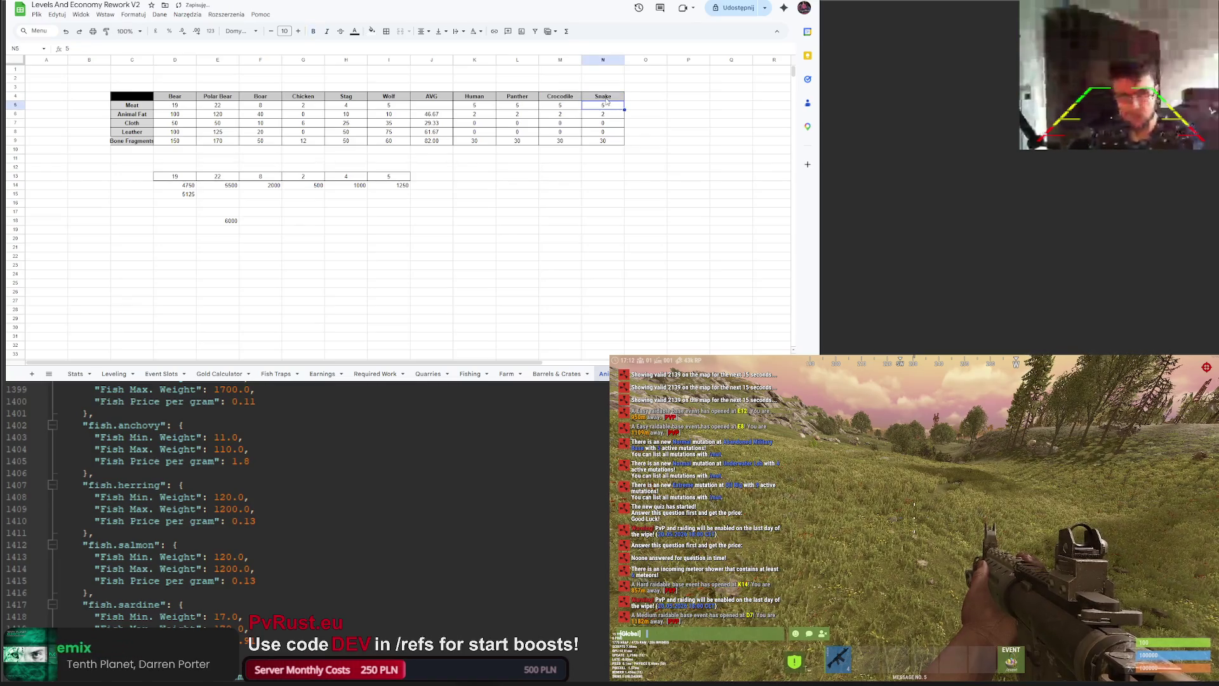
Step: Move the AVG column out to column O and shift the Human–Snake block beside Wolf
mouse_move(429, 97)
left_mouse_down()
mouse_move(430, 141)
mouse_move(625, 120)
left_mouse_up()
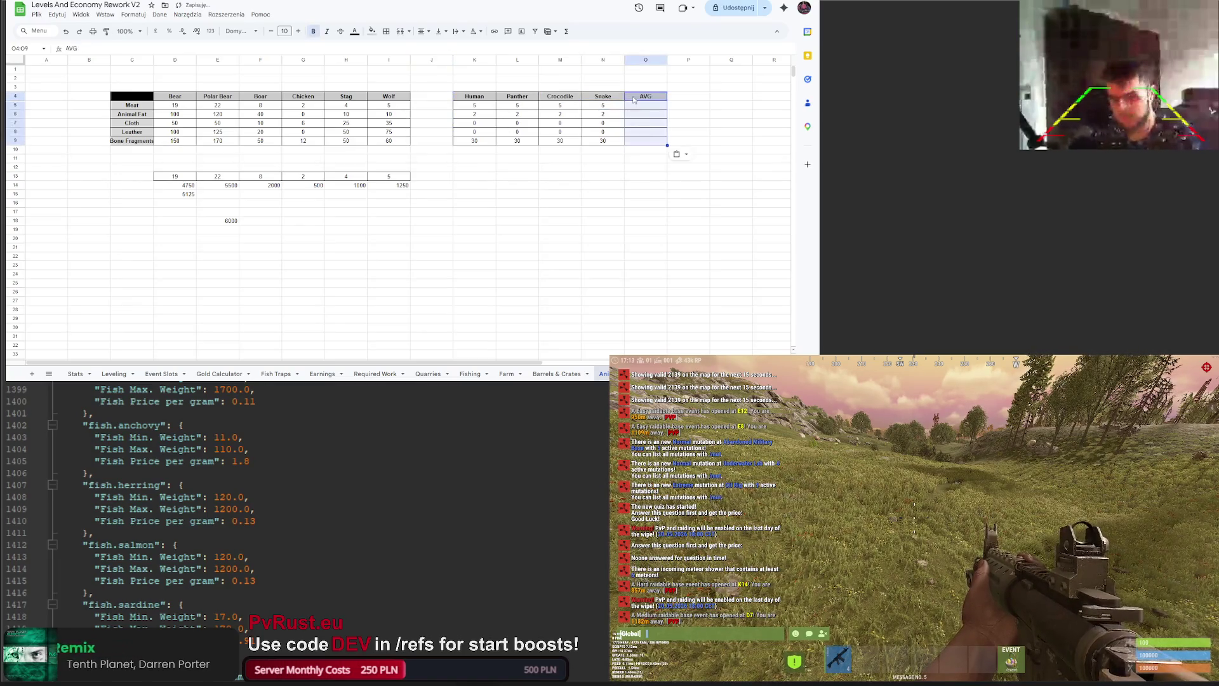
left_click_drag(475, 97, 603, 141)
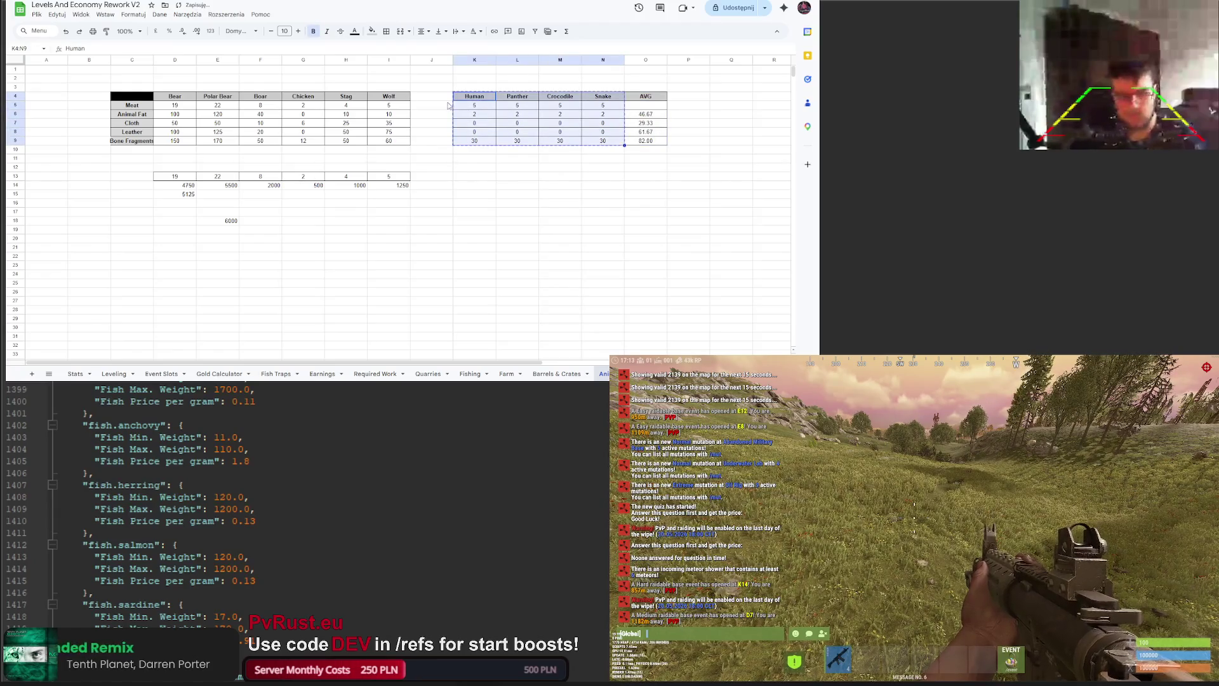
left_click_drag(453, 99, 444, 97)
left_click(477, 82)
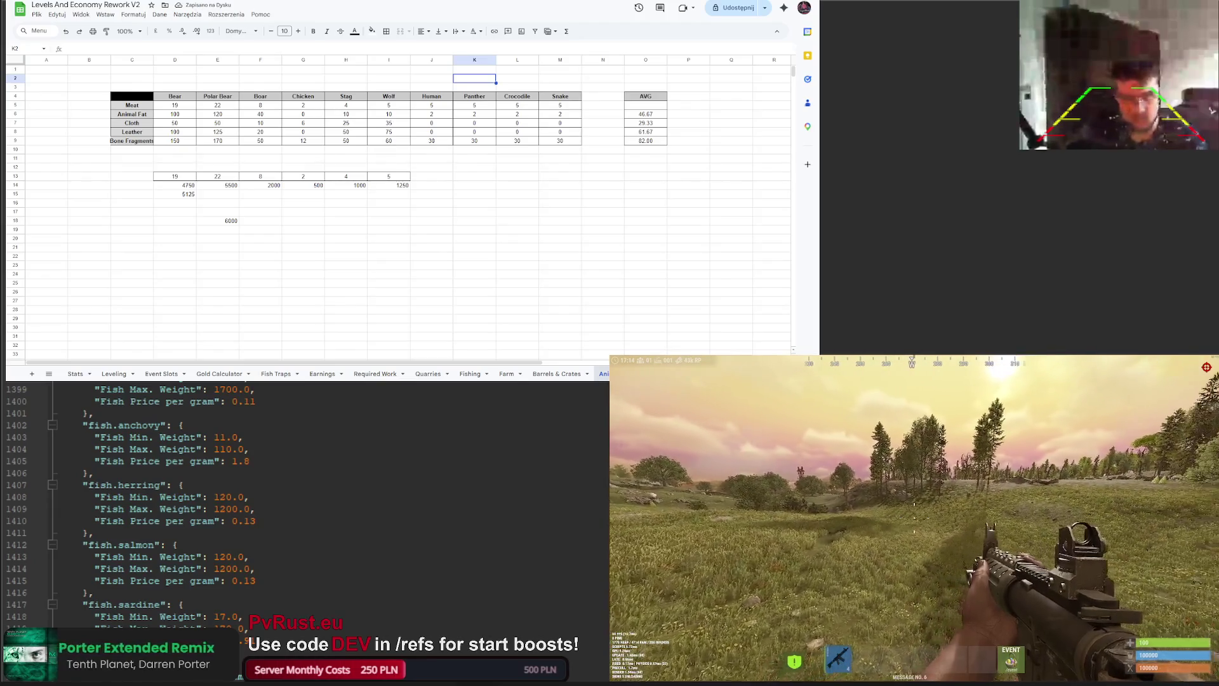
Step: Duplicate the Snake column into column N and rename it Shark
left_click(560, 96)
key("shift+Down")
key("shift+Down")
key("shift+Down")
key("ctrl+c")
key("Right")
key("ctrl+v")
type("Shark")
key("Return")
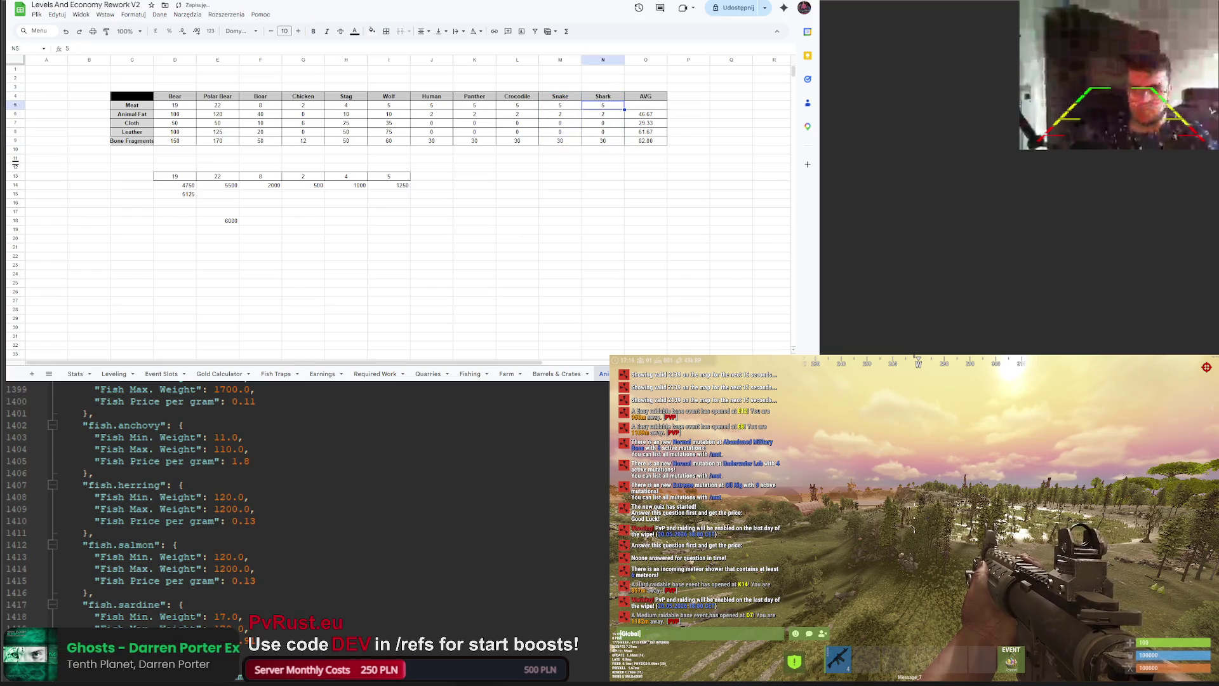
Step: Clear the copied drop values under the new animal columns
left_click_drag(474, 105, 610, 146)
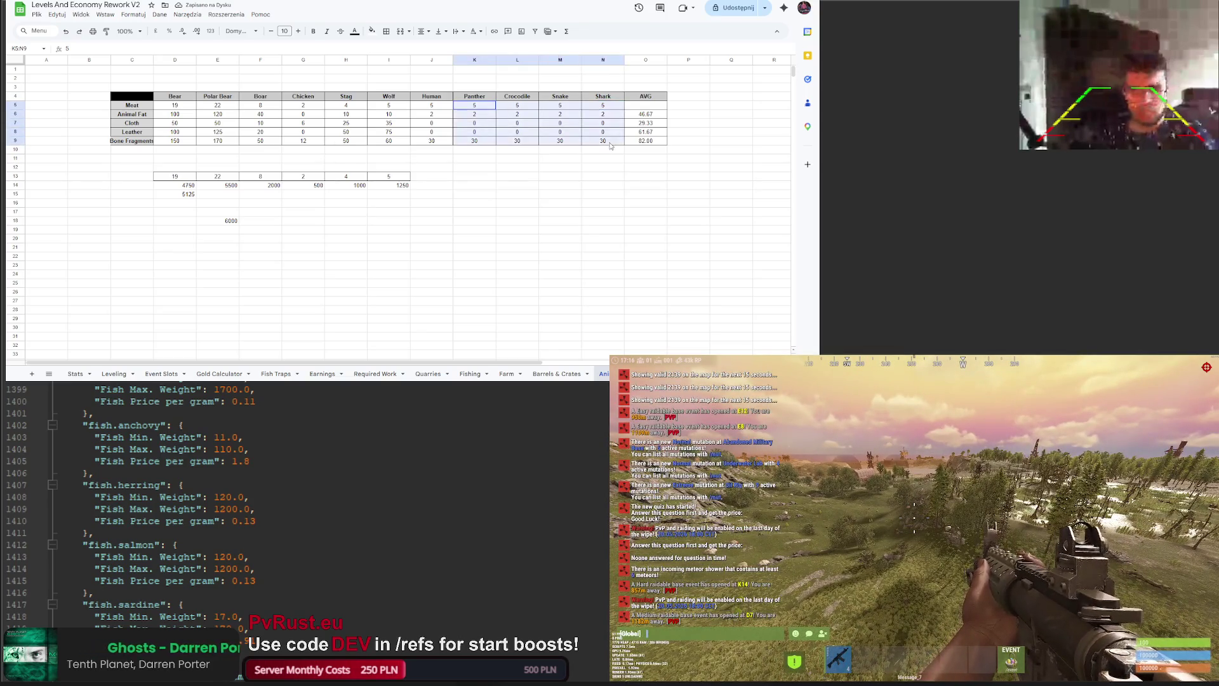
key("Delete")
left_click(578, 177)
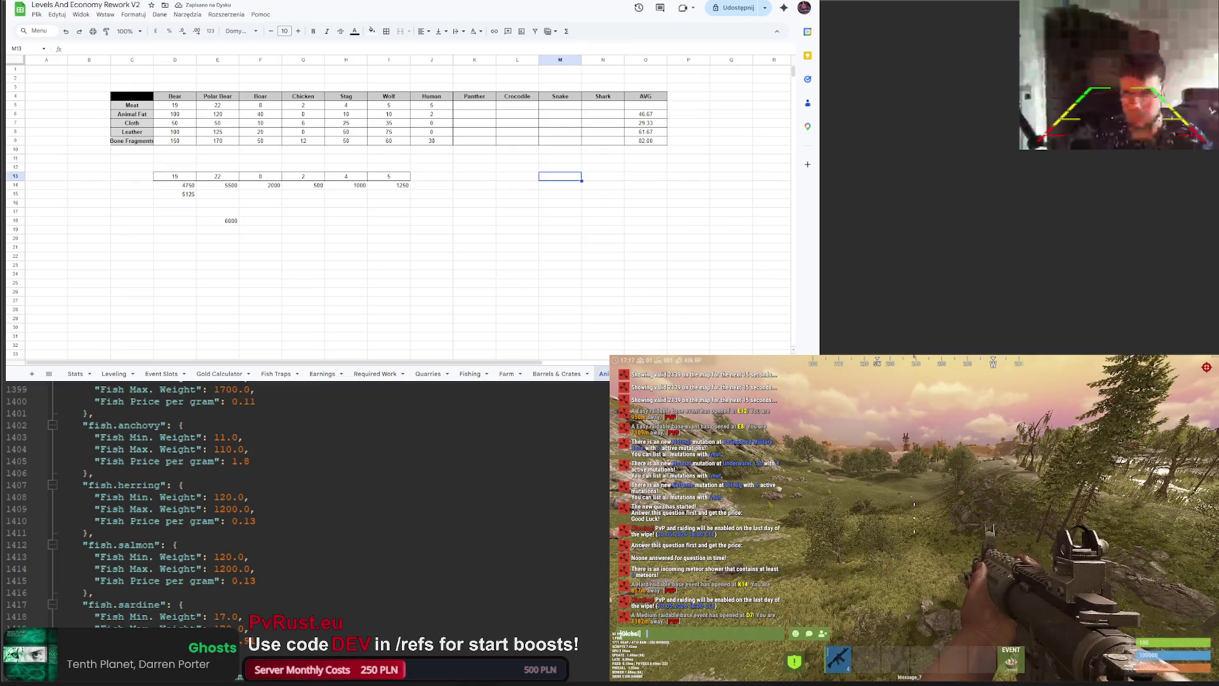
Step: Fill the Human header cell with a darker pink
left_click(435, 99)
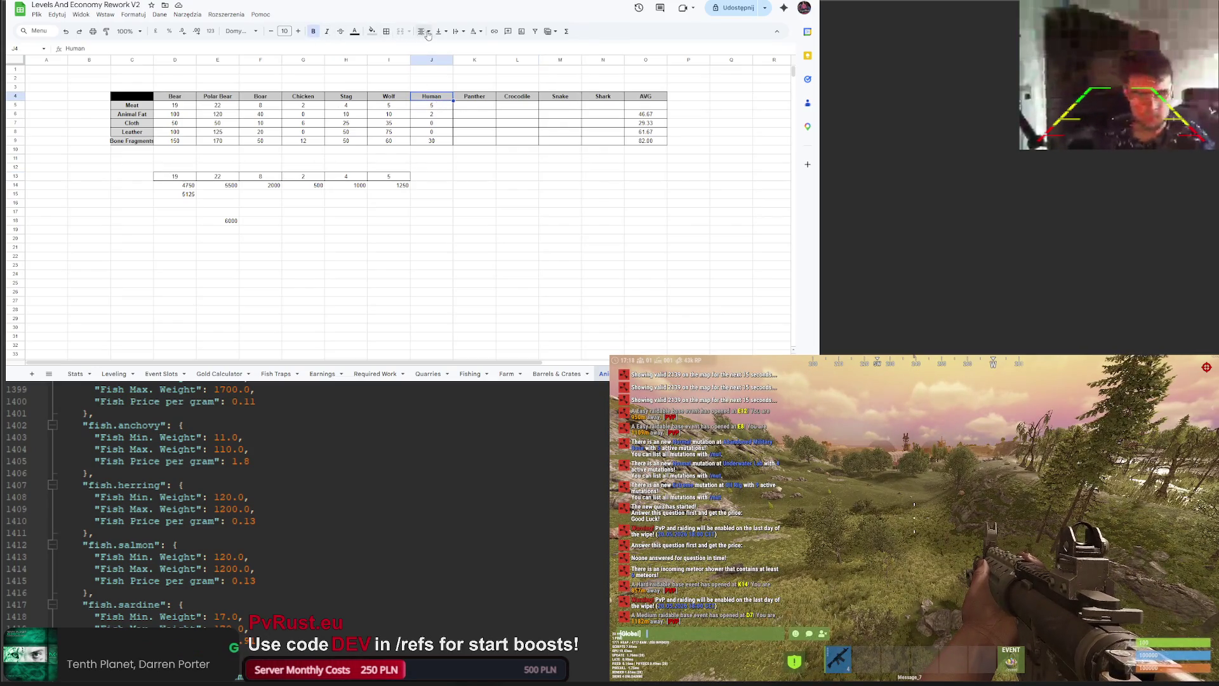
left_click(372, 31)
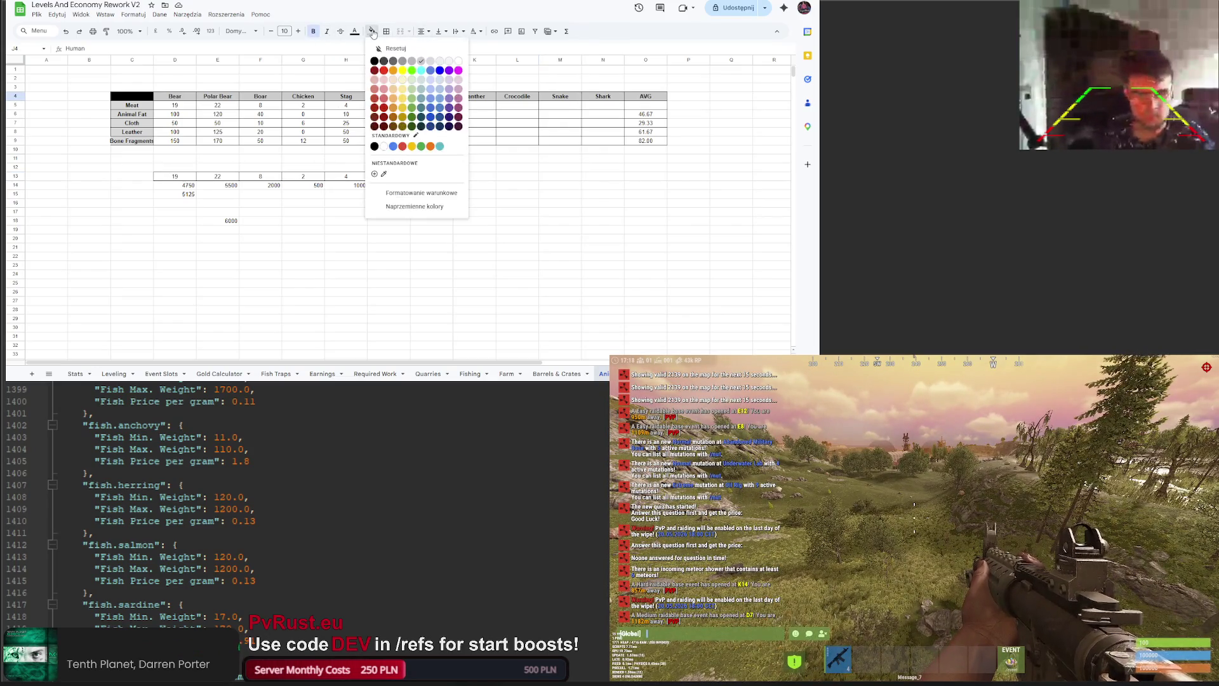
left_click(384, 82)
left_click(371, 31)
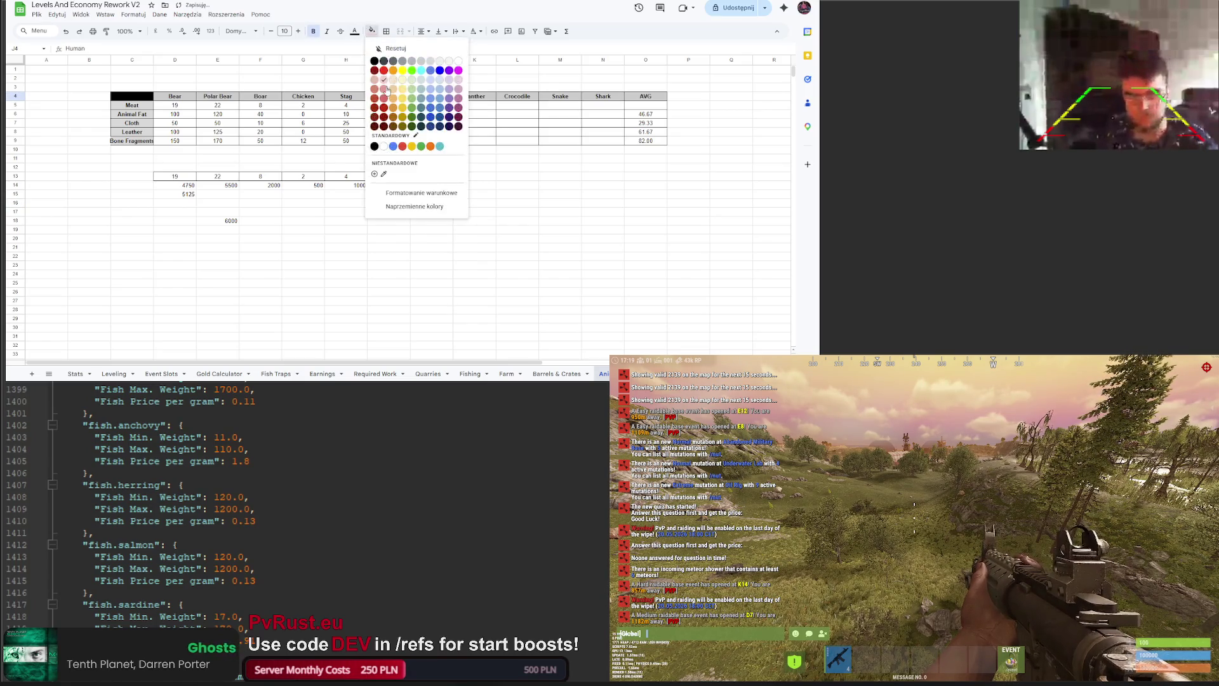
left_click(388, 88)
left_click(473, 186)
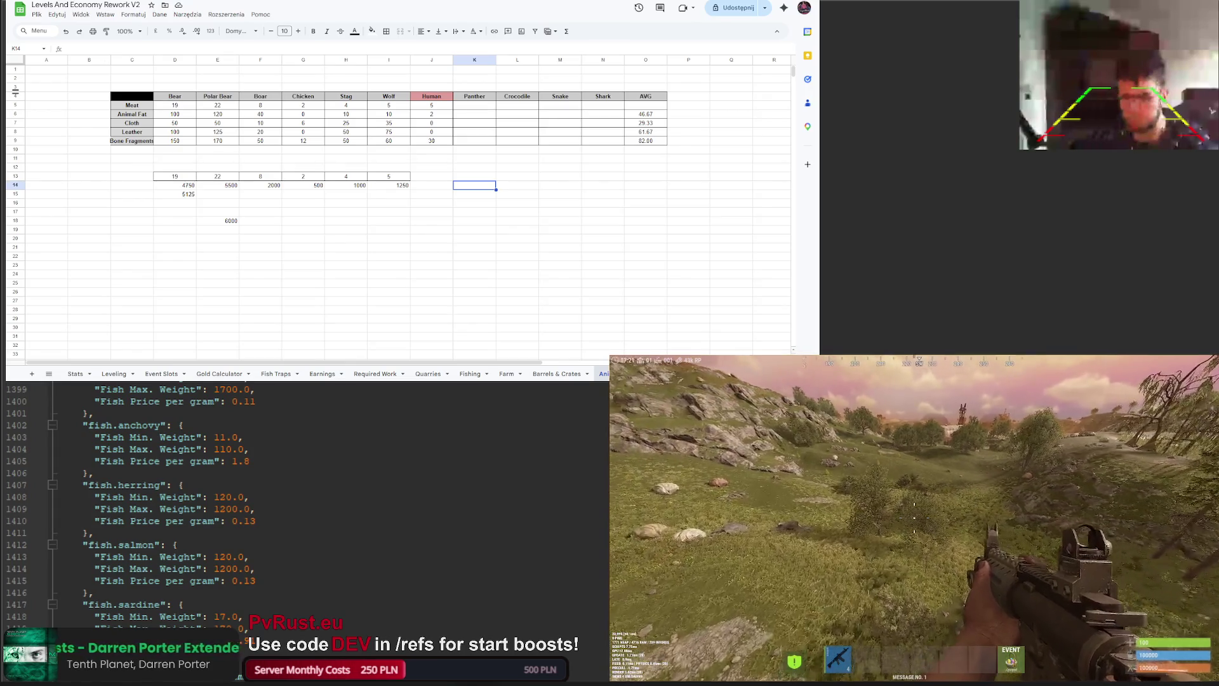
Step: Spawn a combat knife from the item spawner and equip it from the hotbar
key("F1")
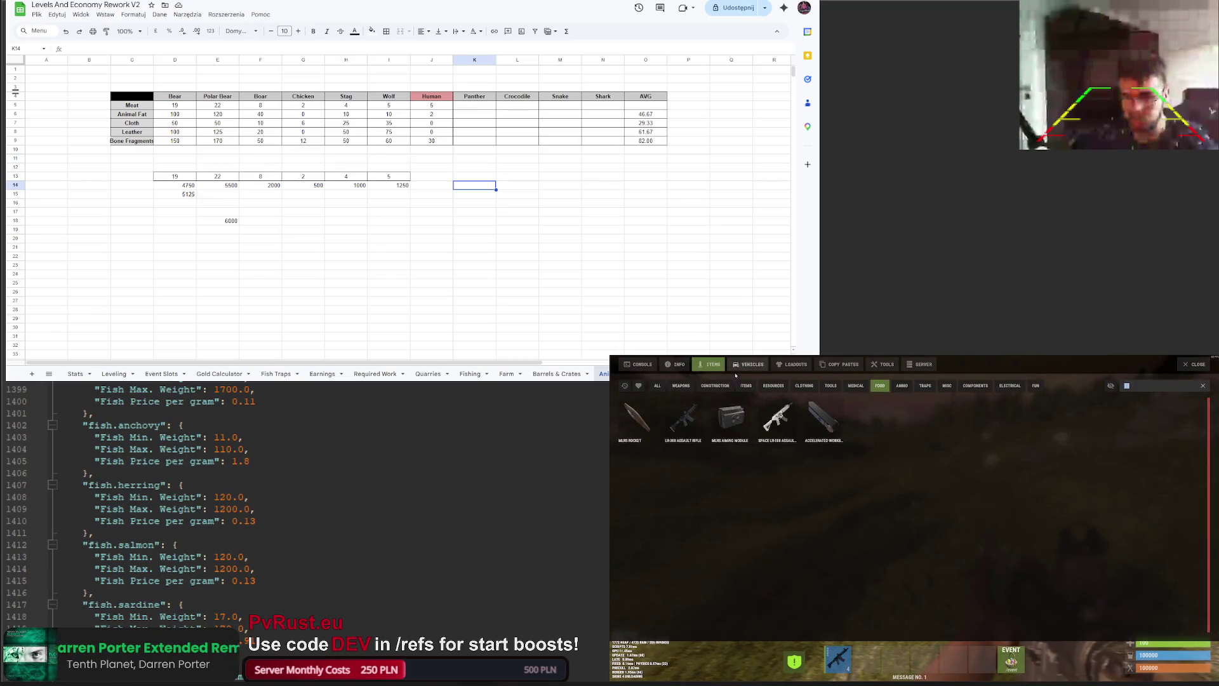
type("knife")
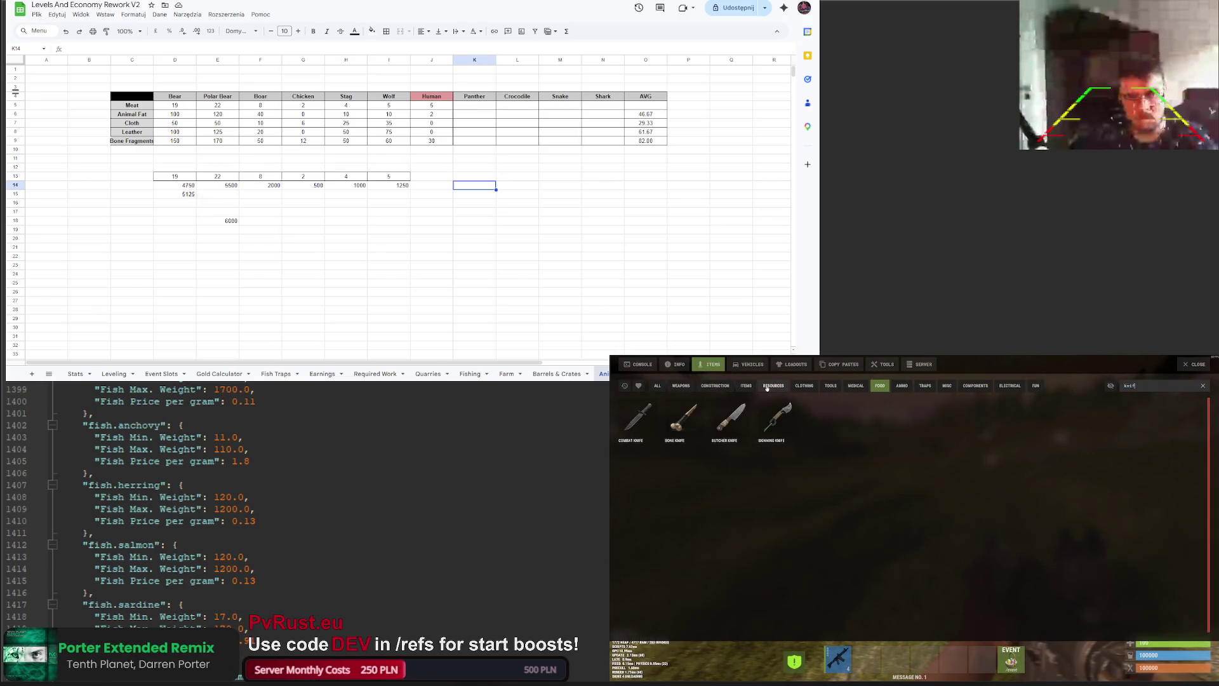
left_click(647, 432)
key("Tab")
left_click(869, 662)
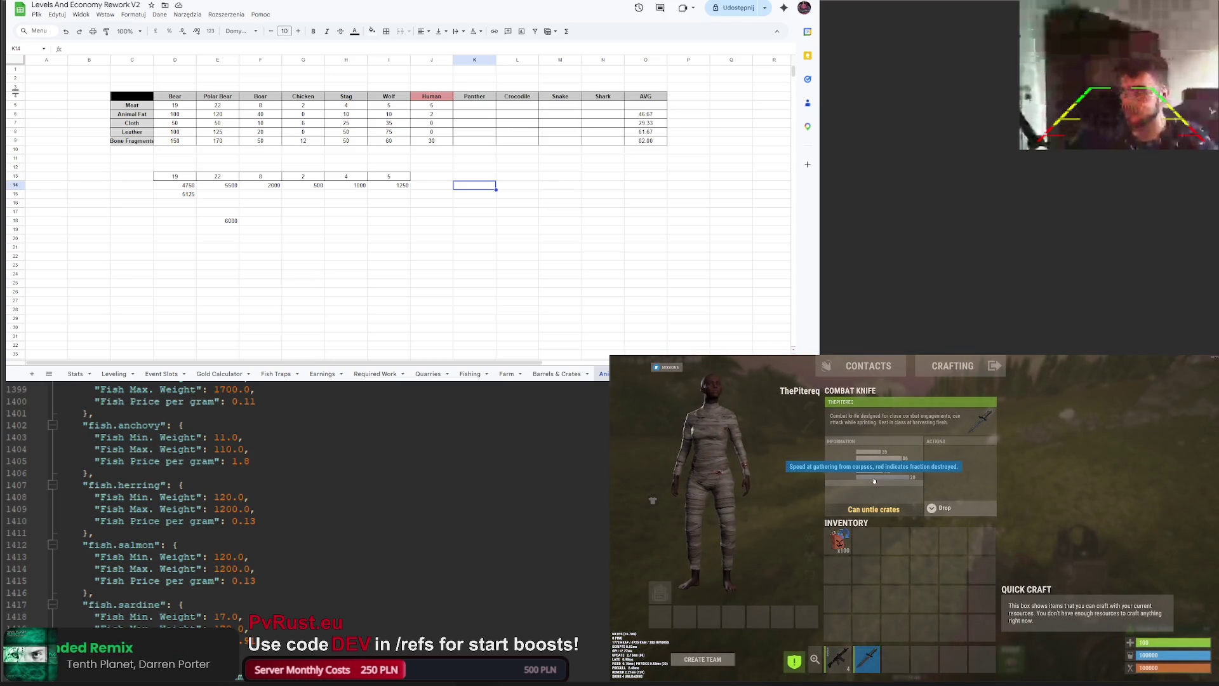
key("Tab")
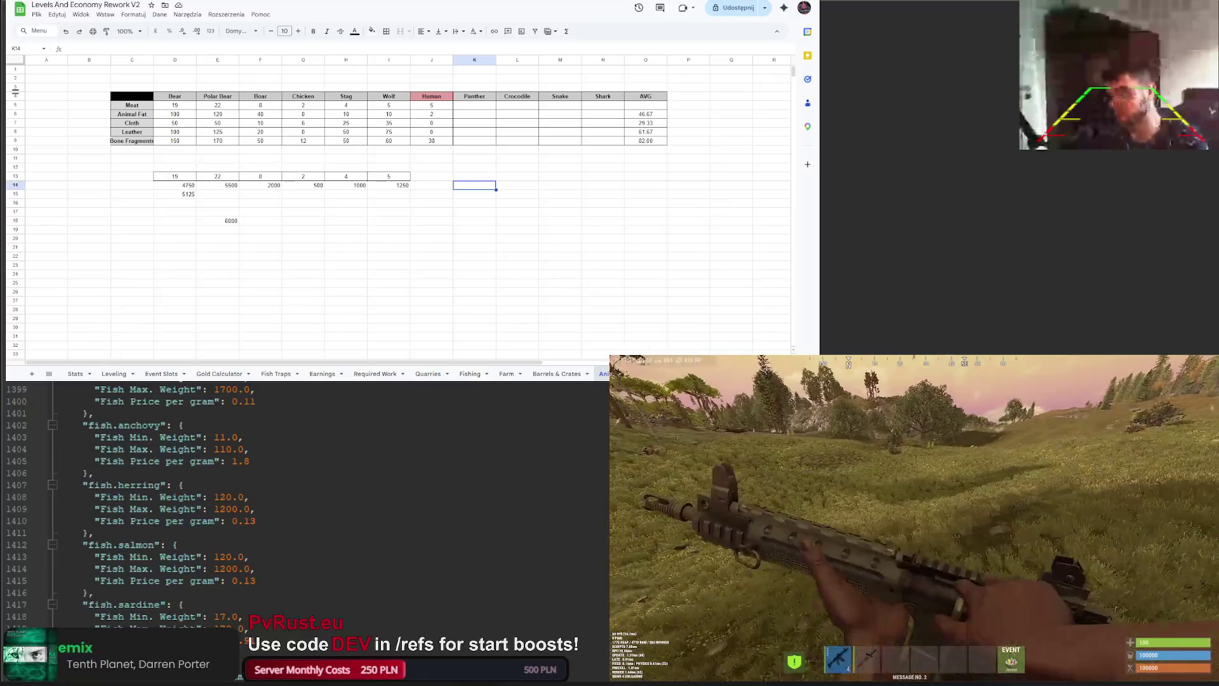
Step: Spawn and harvest a panther, then copy Bear's drop values in the sheet
key("F2")
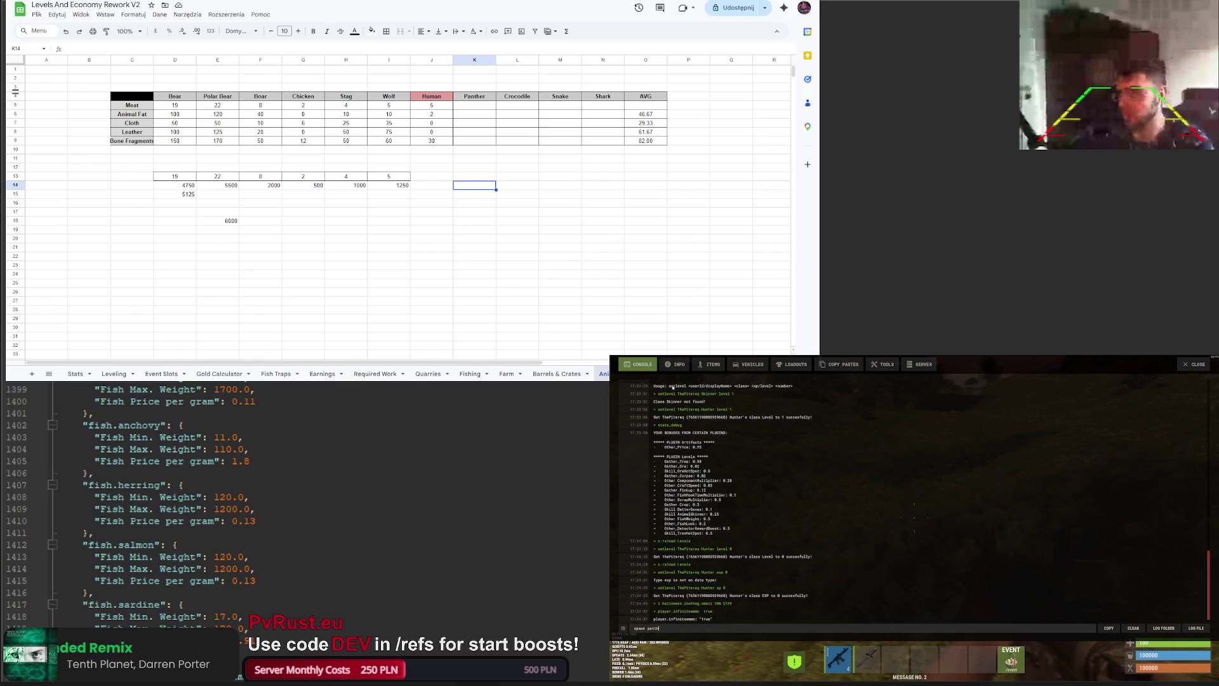
key("F1")
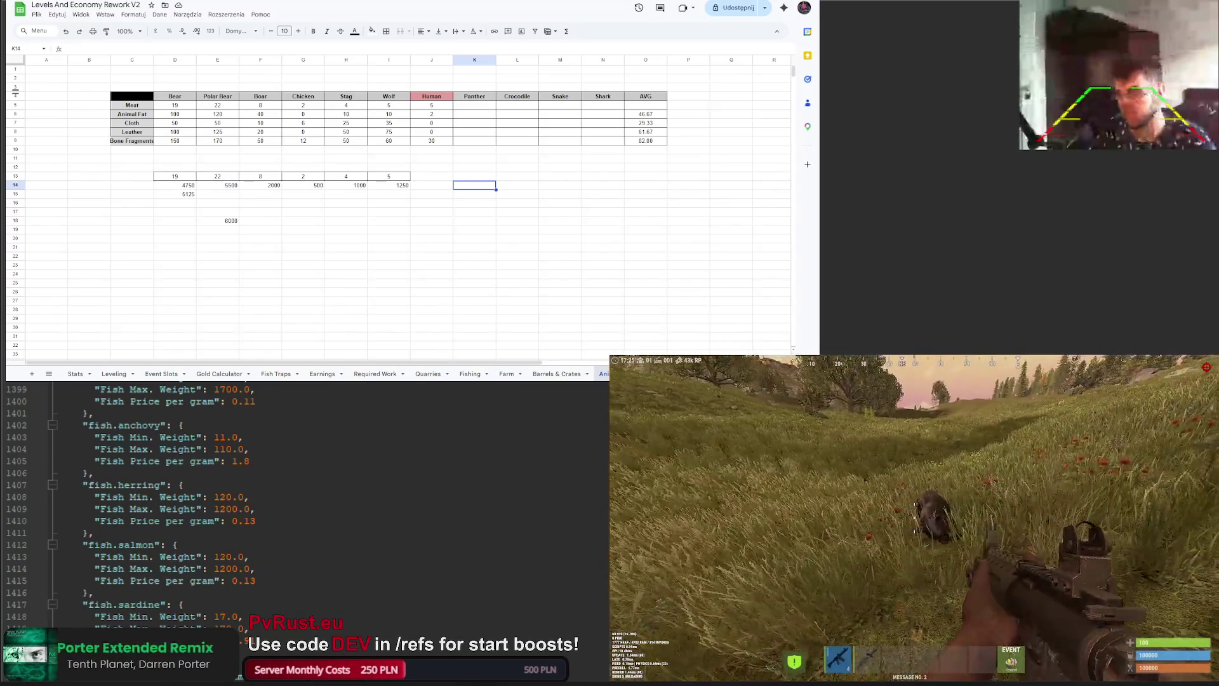
key("2")
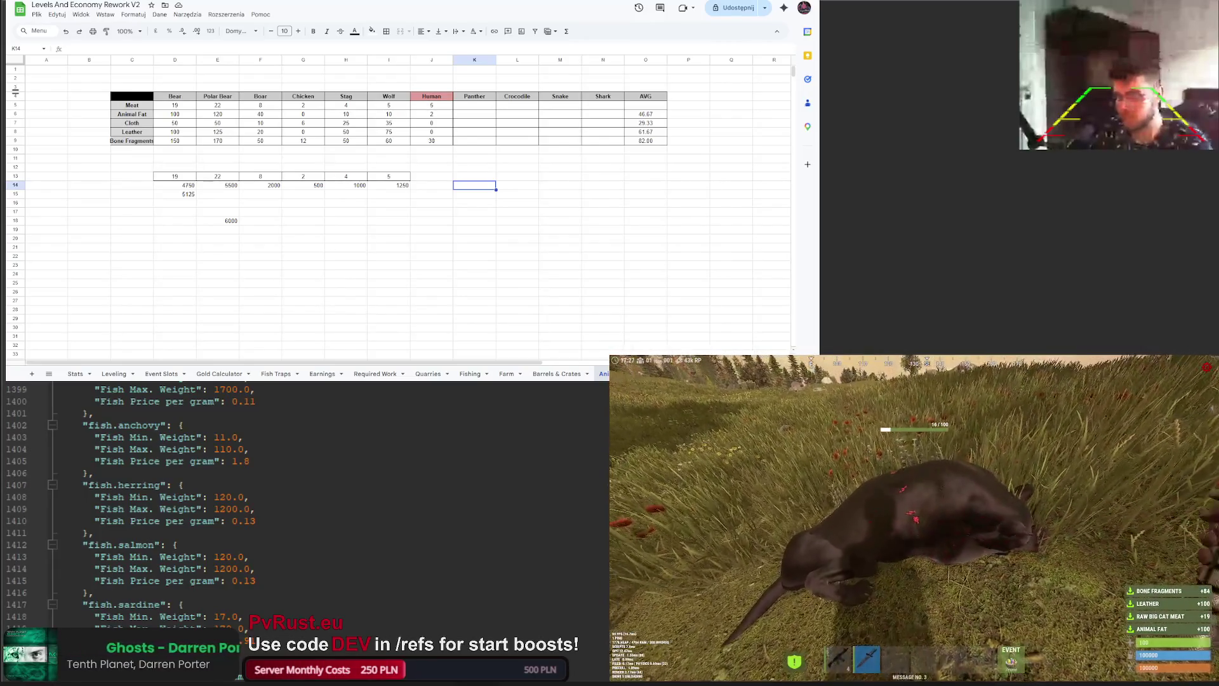
key("Tab")
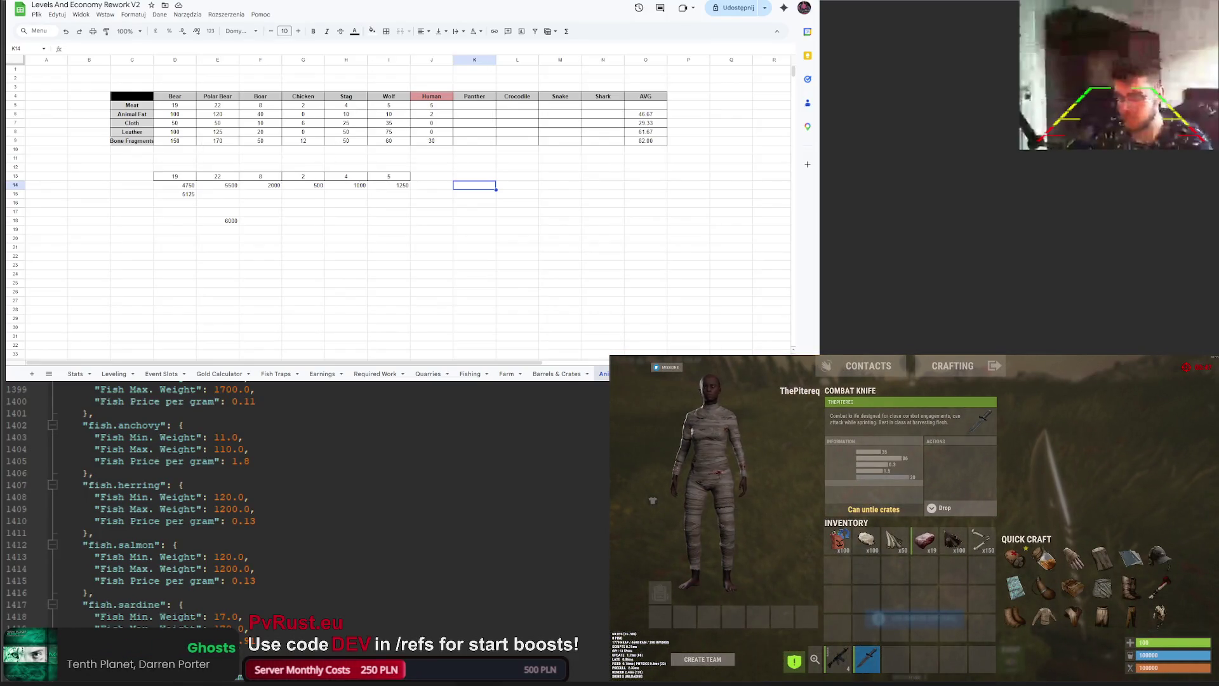
left_click_drag(175, 140, 176, 108)
key("ctrl+c")
Step: Paste Bear's drops (19, 100, 50, 100, 150) into the Panther column
left_click(477, 105)
key("ctrl+v")
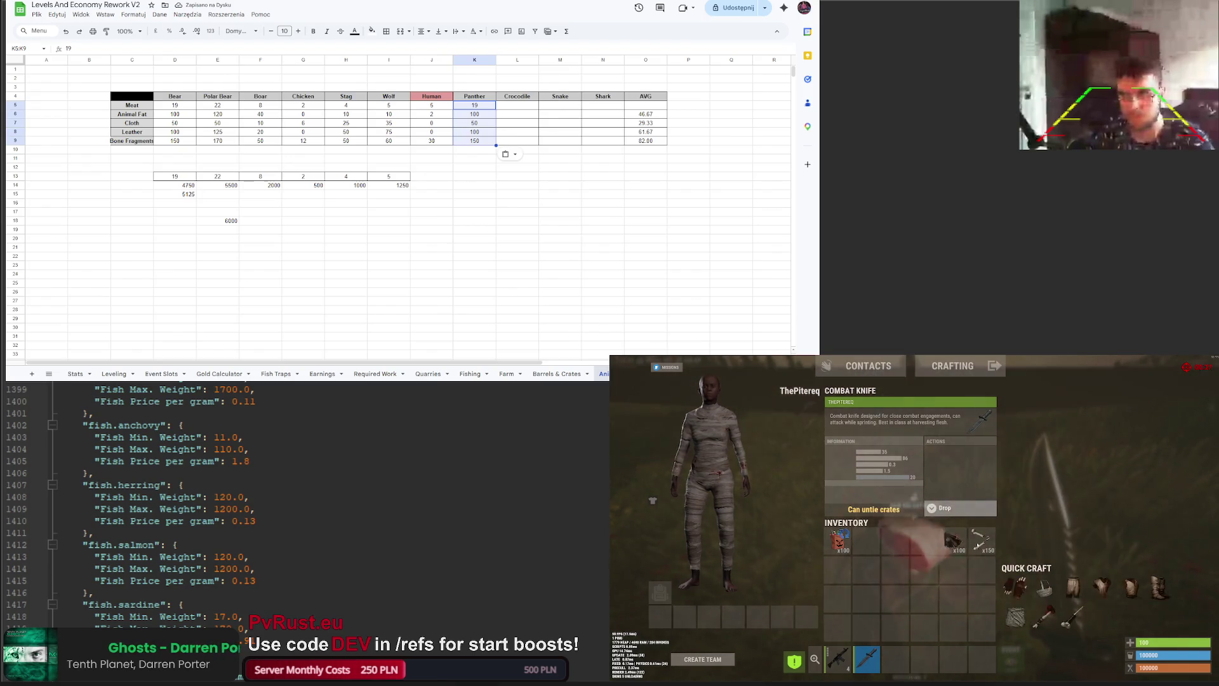
key("Tab")
Step: Spawn another panther, check level statistics, and recall the Hunter xp reset command
key("F1")
key("Up")
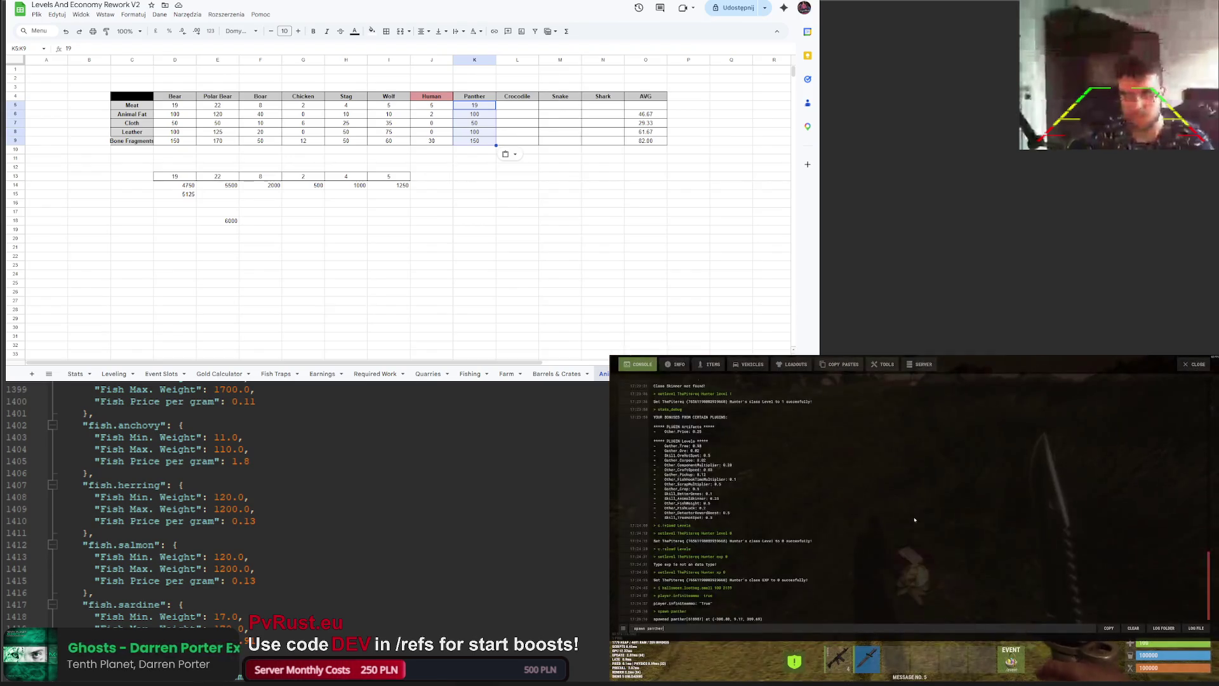
key("F1")
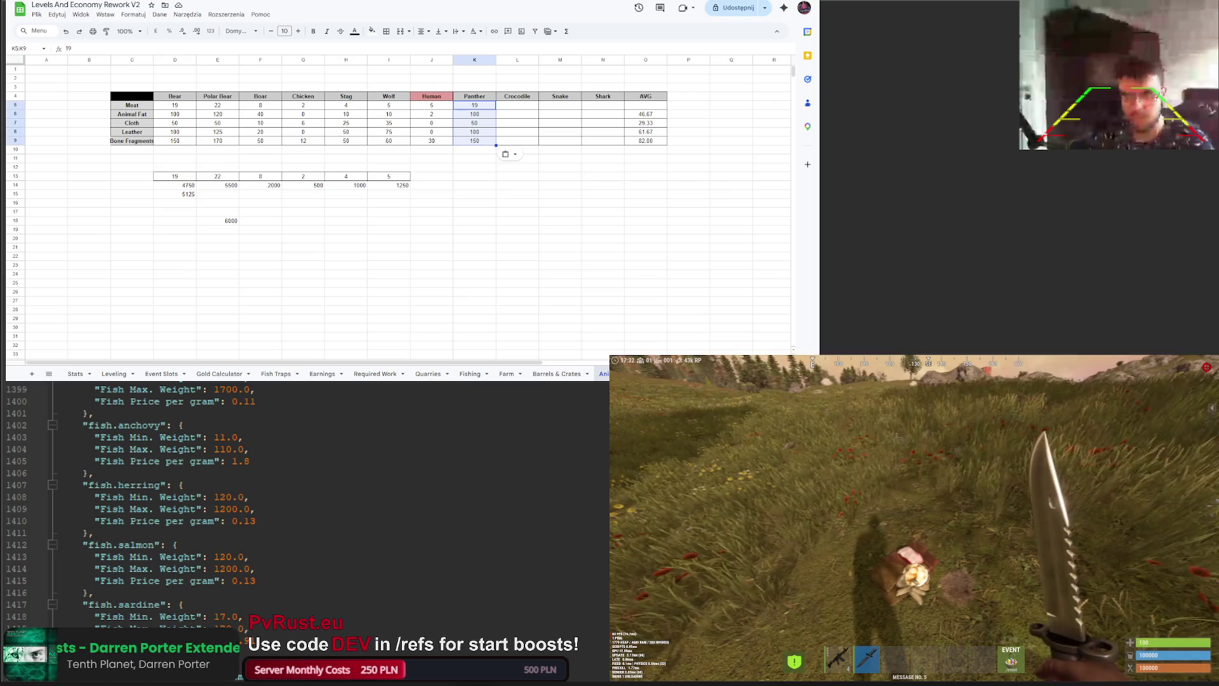
type("/")
key("l")
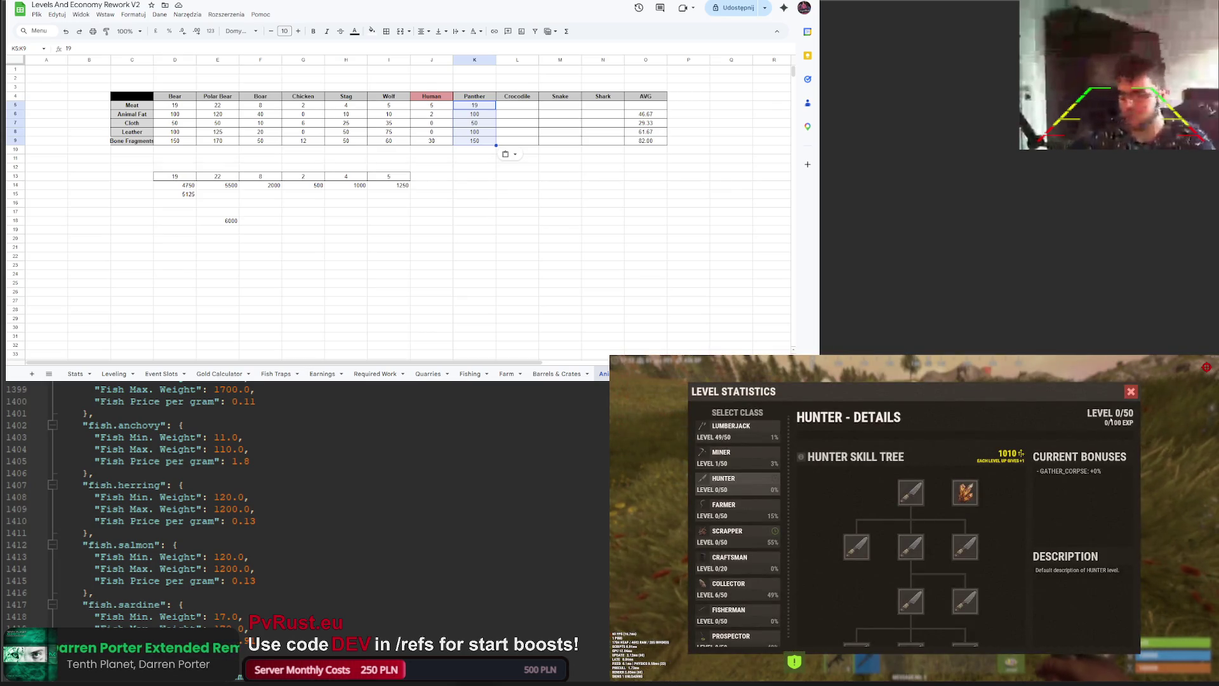
key("l")
key("F1")
key("Up")
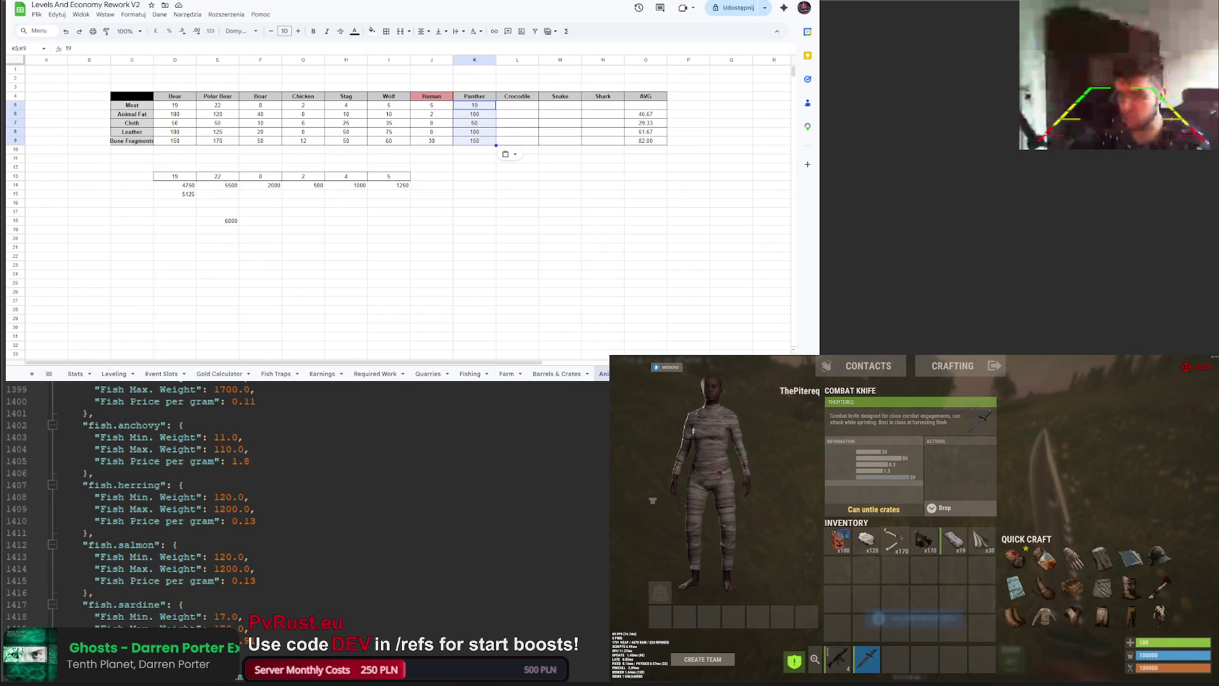
Step: Copy the Panther drop values into the Crocodile column
left_click(483, 170)
left_click_drag(482, 105, 482, 140)
key("ctrl+c")
left_click(517, 108)
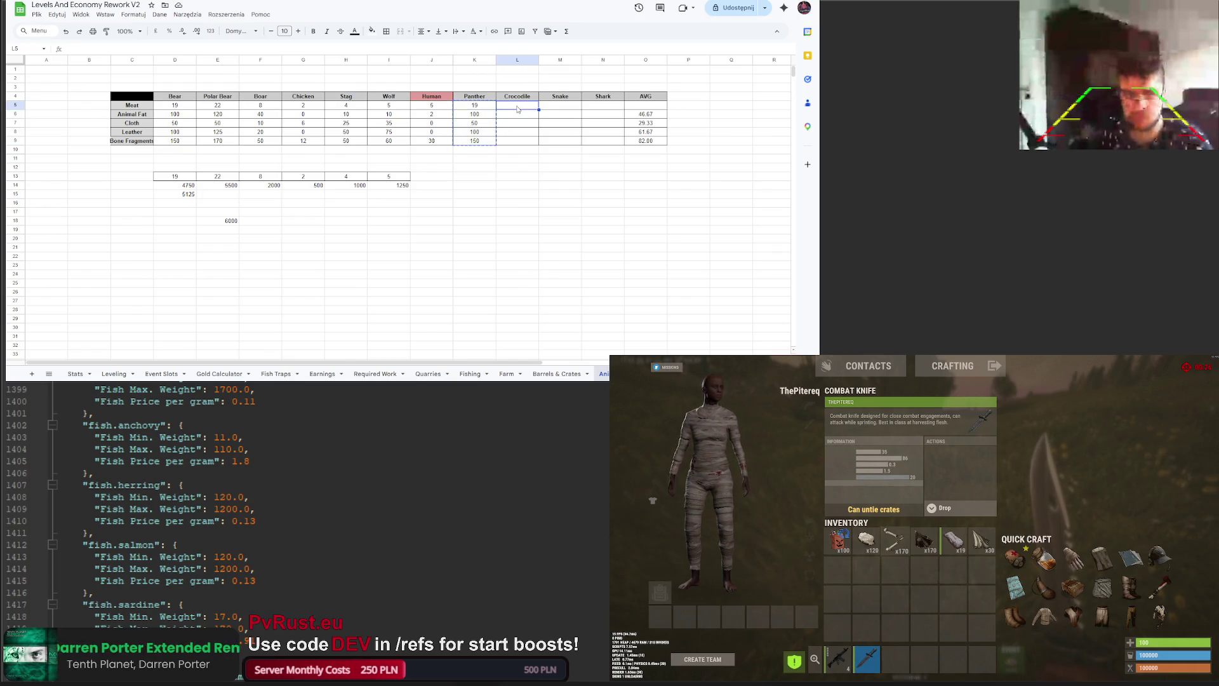
key("ctrl+v")
Step: Change Crocodile's drops to fat 120, cloth 30, leather 170 and bone fragments 170
left_click(517, 115)
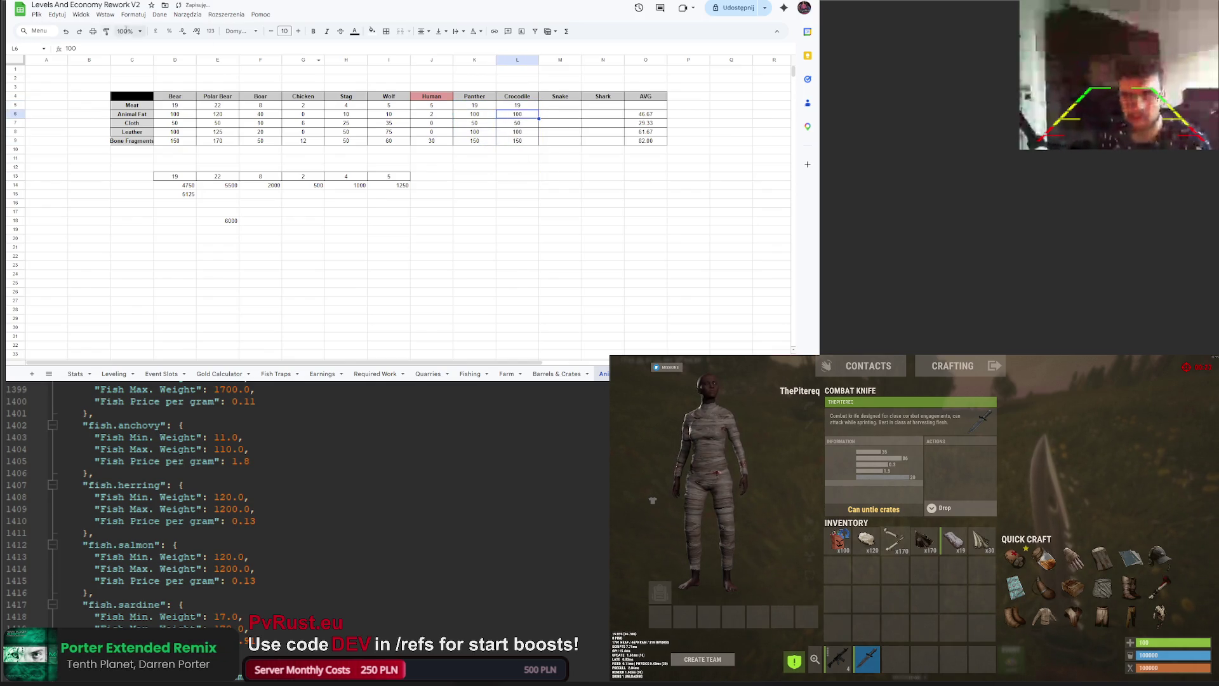
type("120")
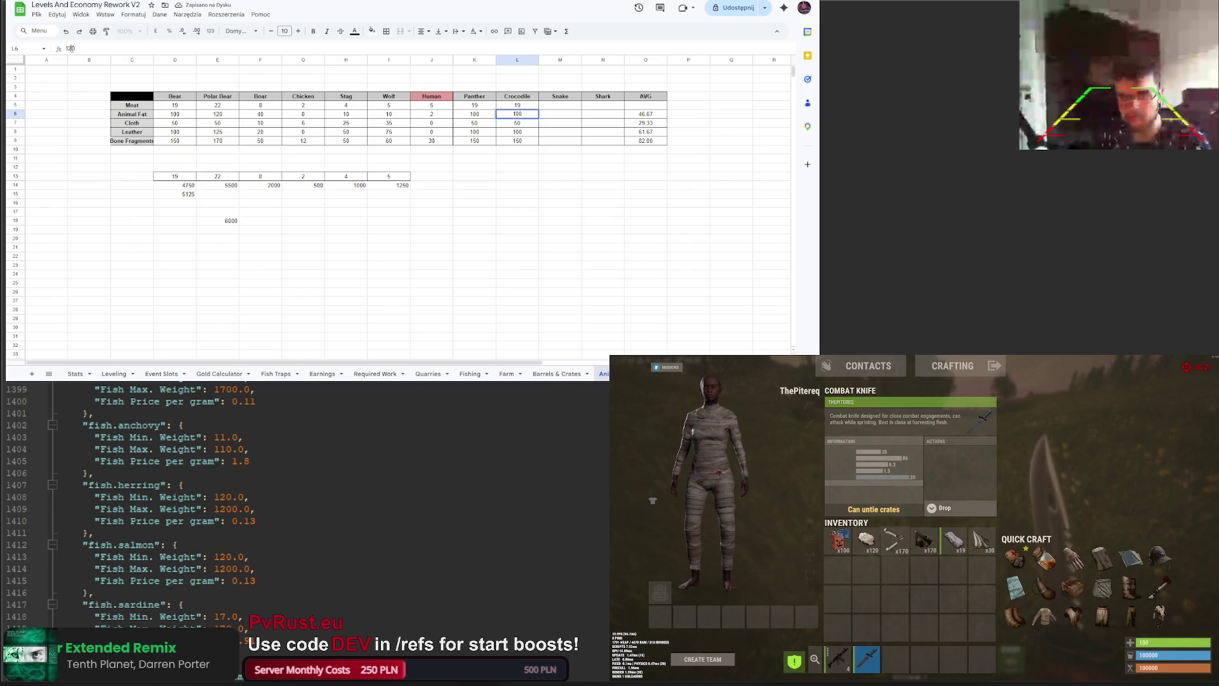
key("Return")
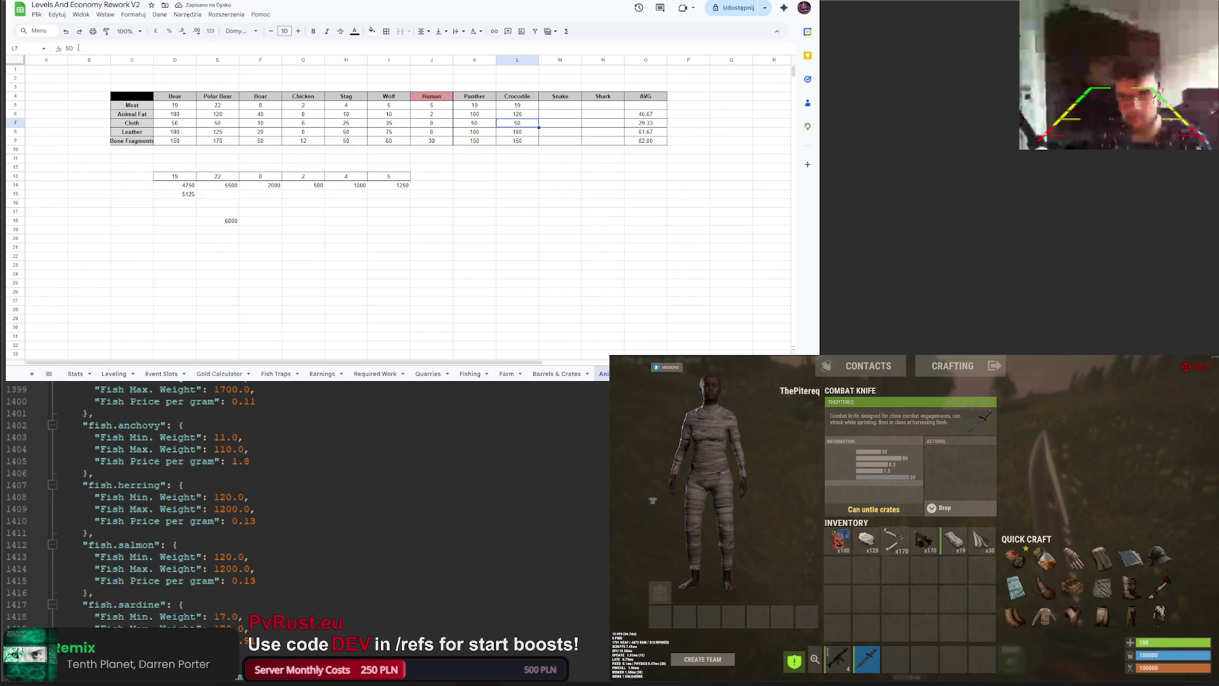
type("30")
key("Return")
left_click(71, 48)
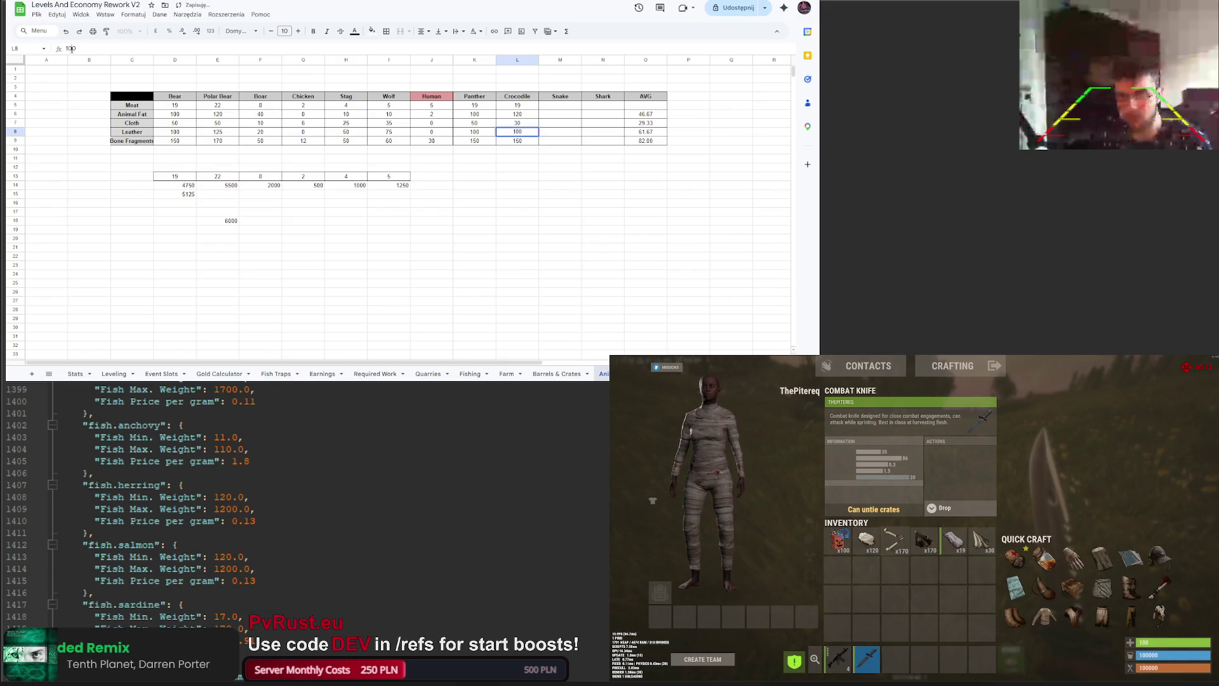
type("17")
left_click(615, 203)
left_click(519, 140)
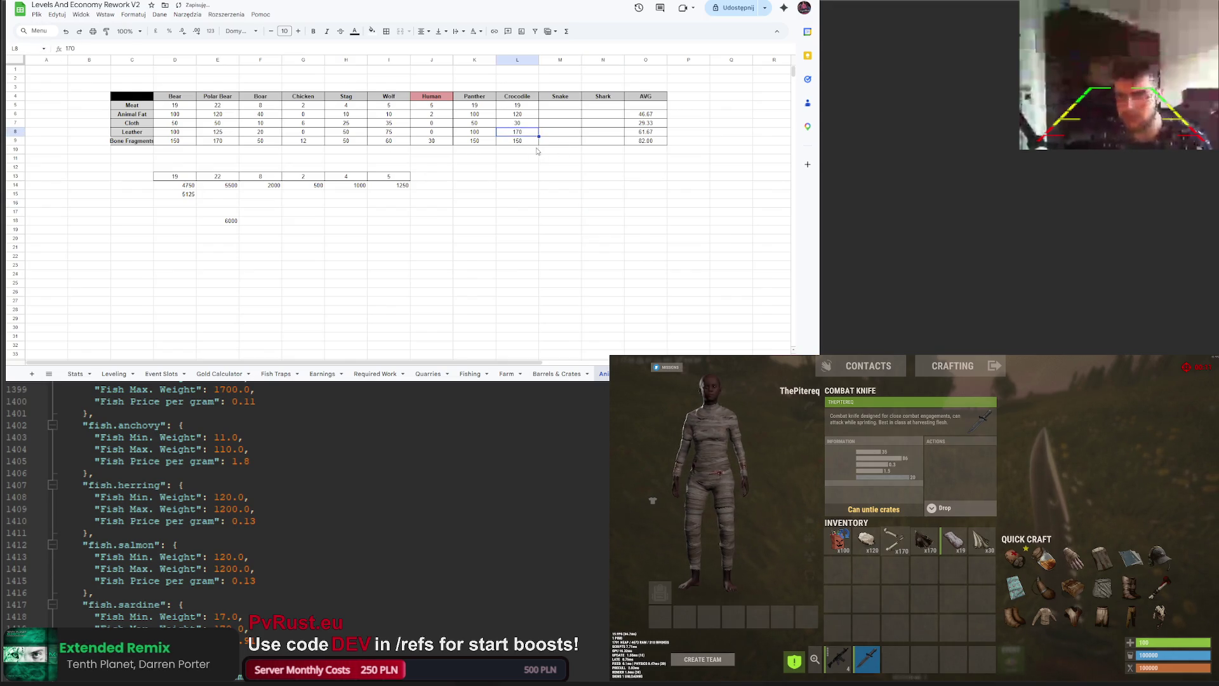
double_click(74, 49)
type("7")
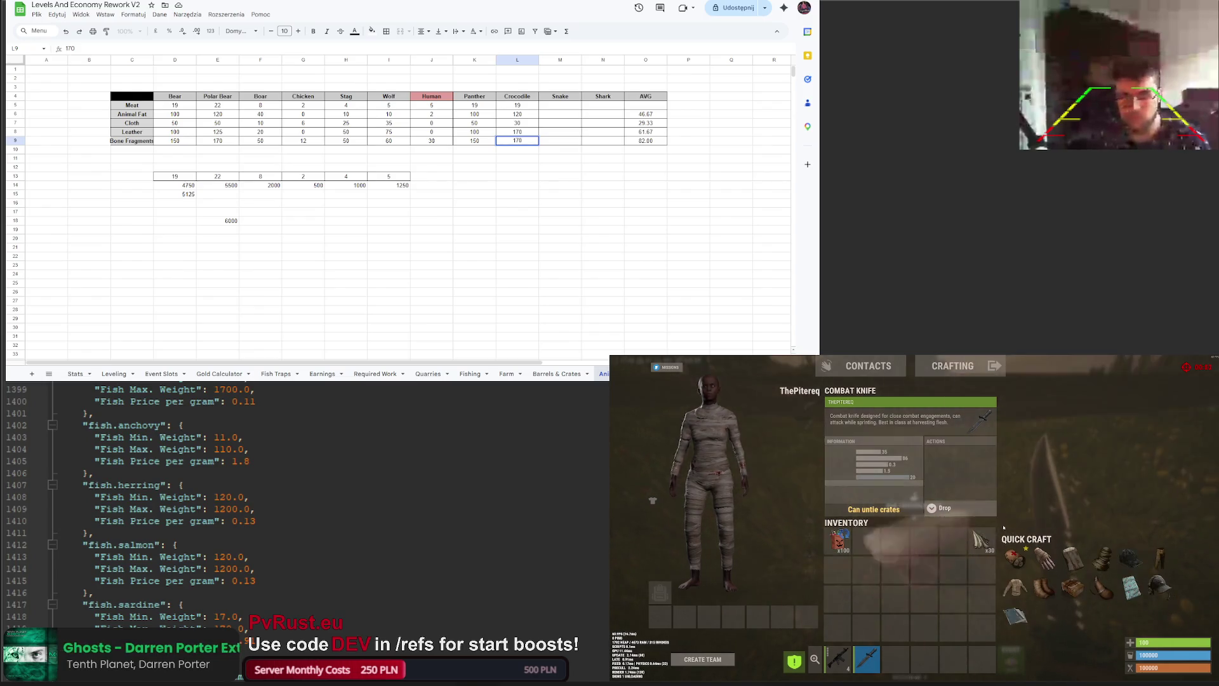
Step: Kill and harvest the snake in Rust with the knife, then check the inventory
key("Tab")
key("1")
key("F1")
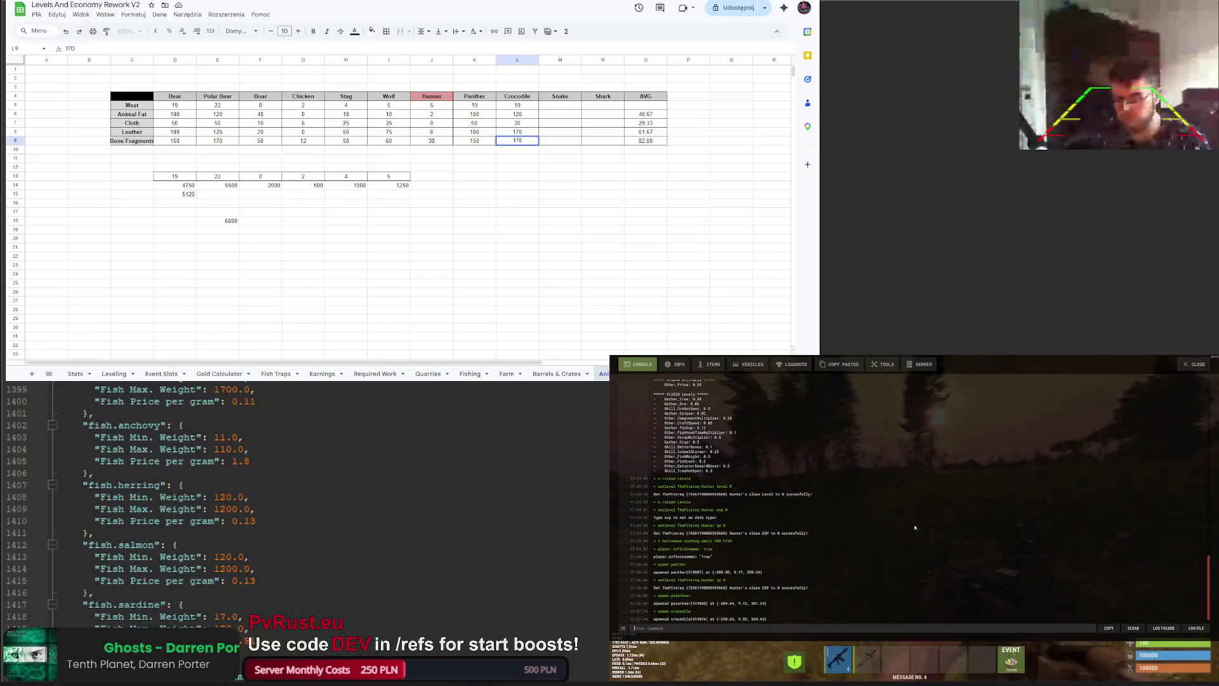
key("F1")
key("F1")
key("F1")
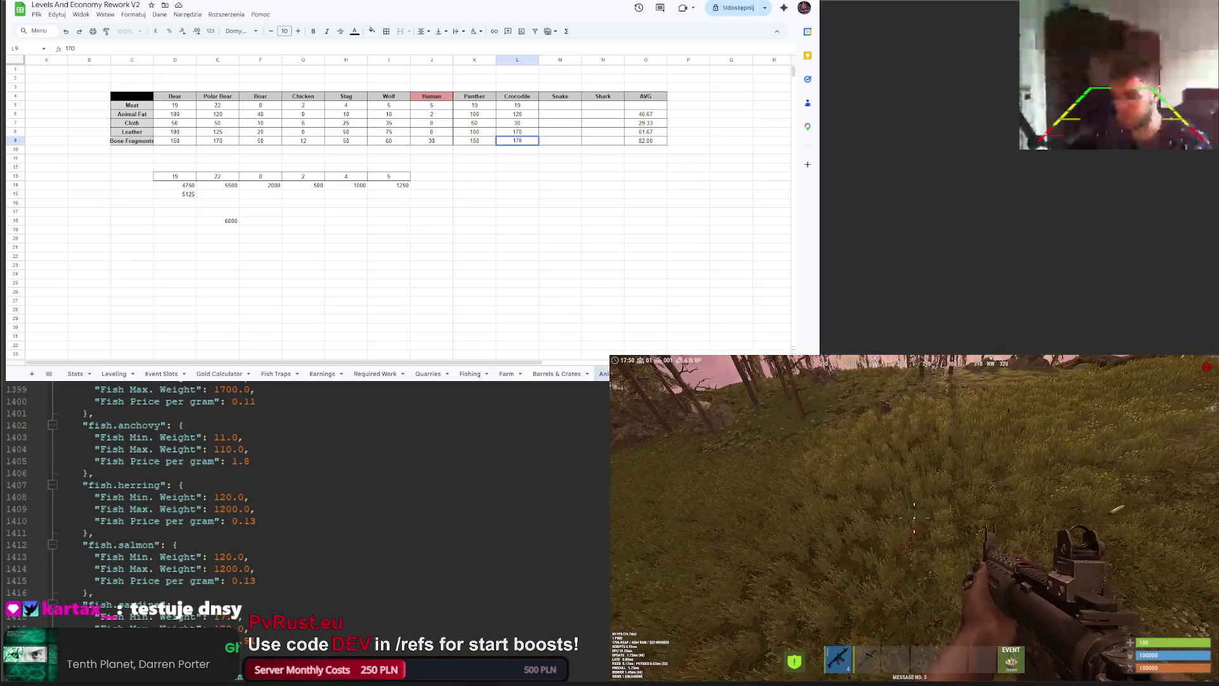
key("2")
left_click(914, 518)
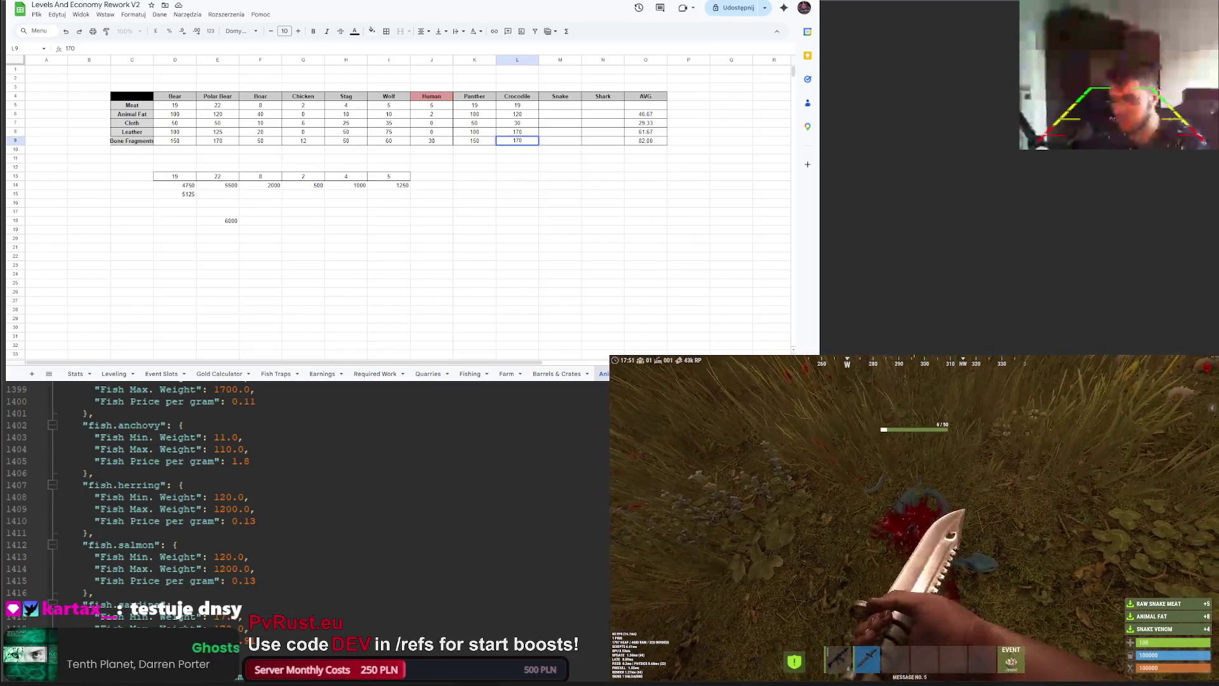
key("Tab")
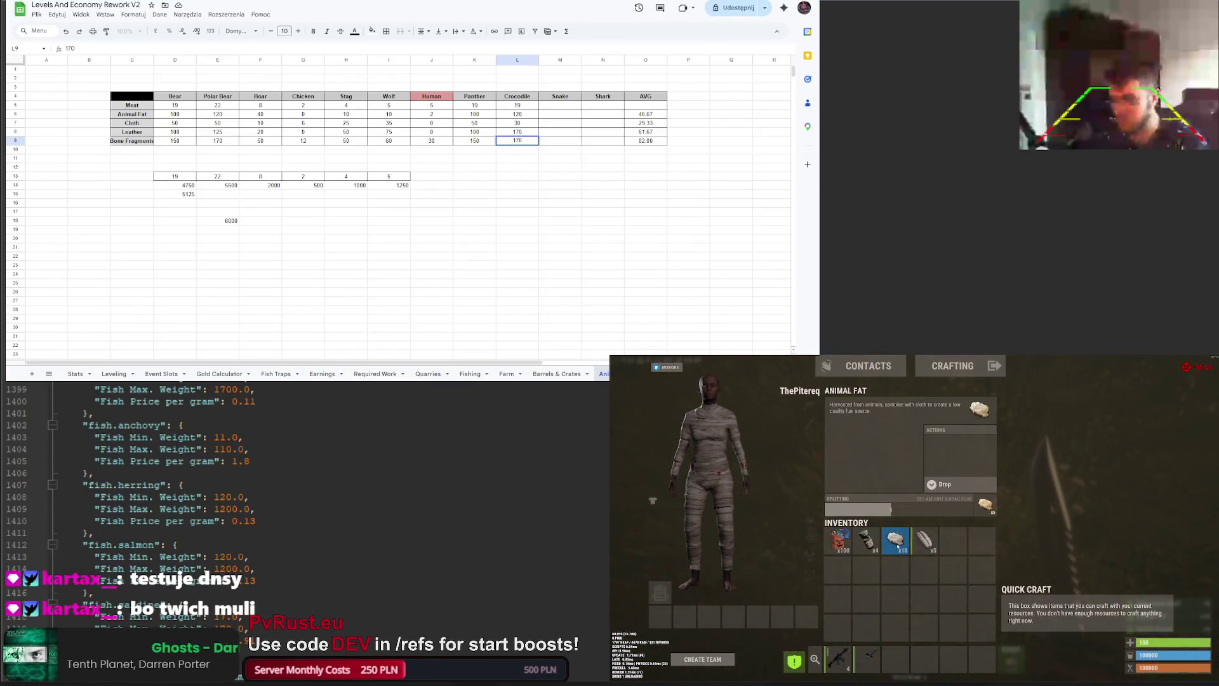
Step: Enter Snake drops in M5:M9: meat 5, animal fat 10, and 0 for cloth, leather and bone fragments
left_click(552, 105)
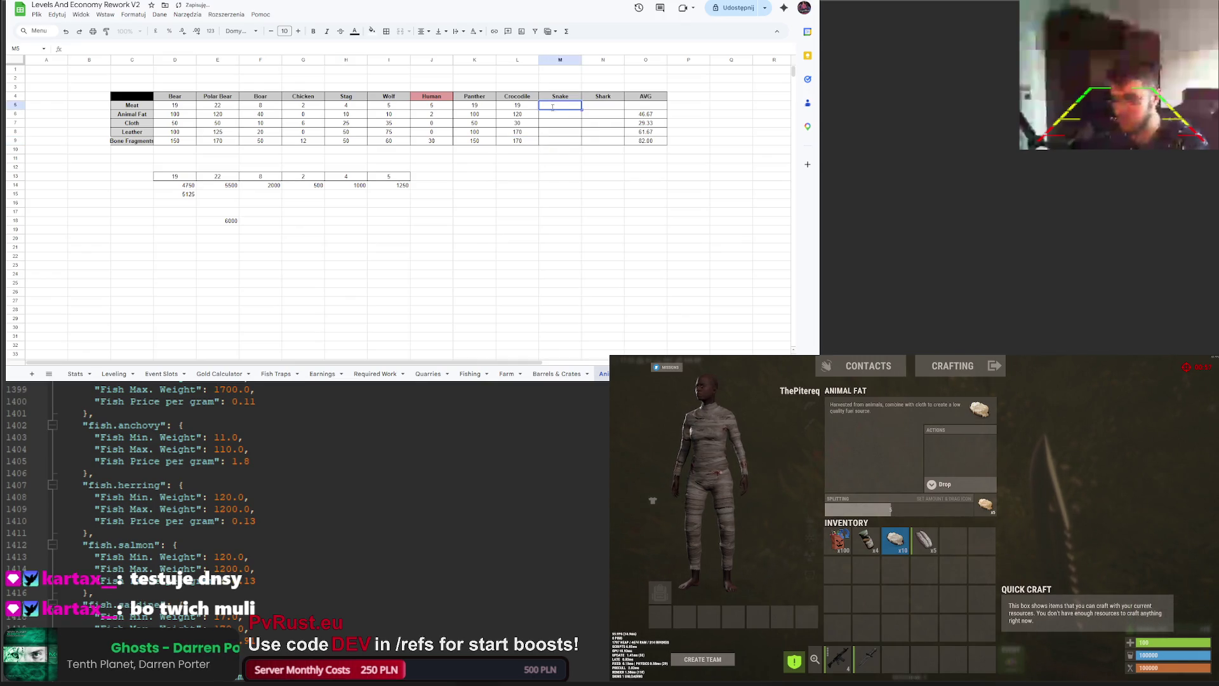
type("5")
key("Return")
type("10")
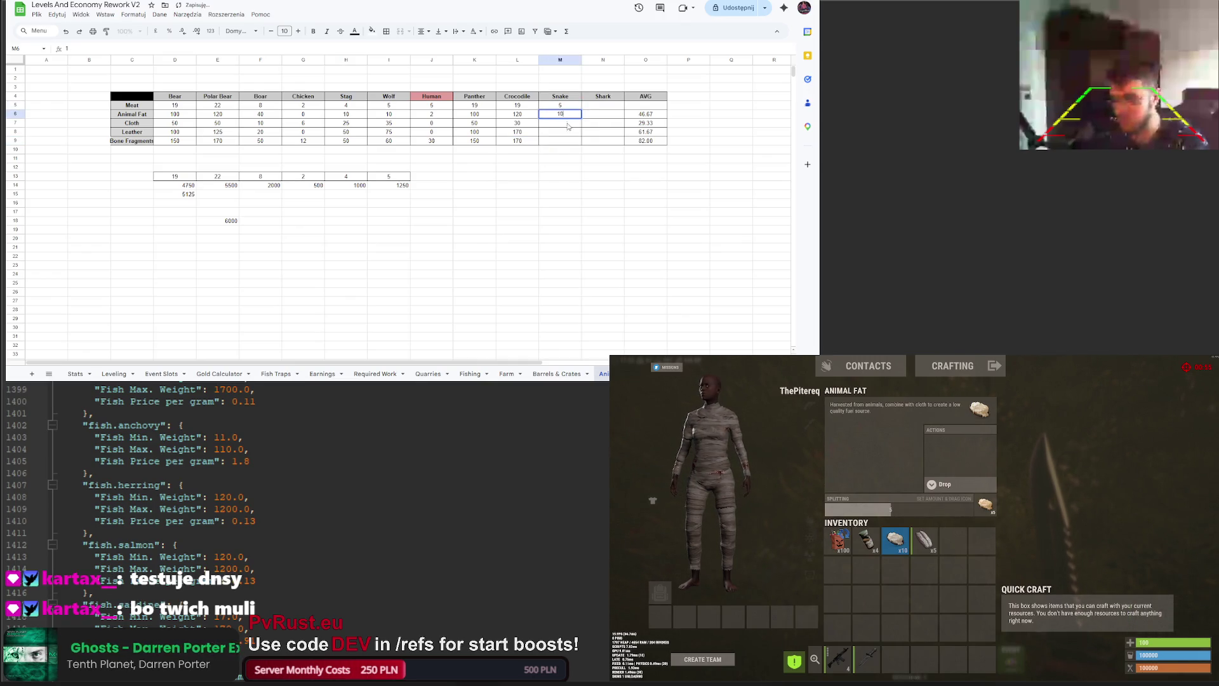
key("Return")
type("0")
key("Return")
type("0")
key("Return")
type("0")
left_click(564, 160)
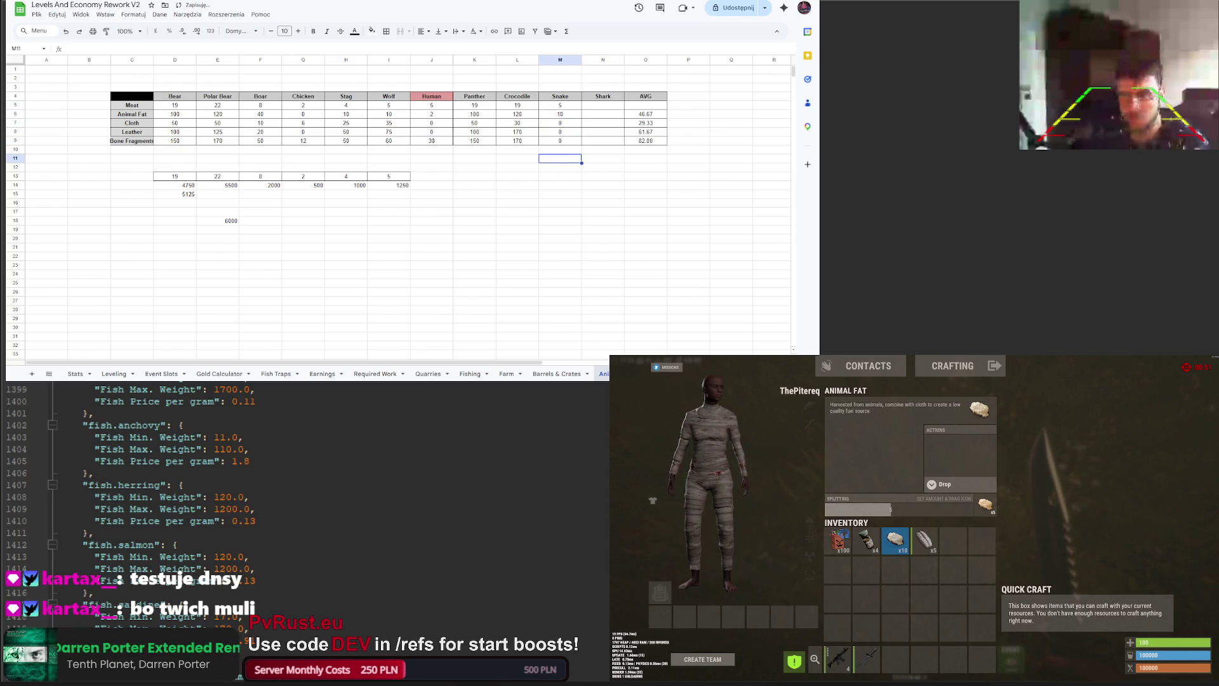
key("Tab")
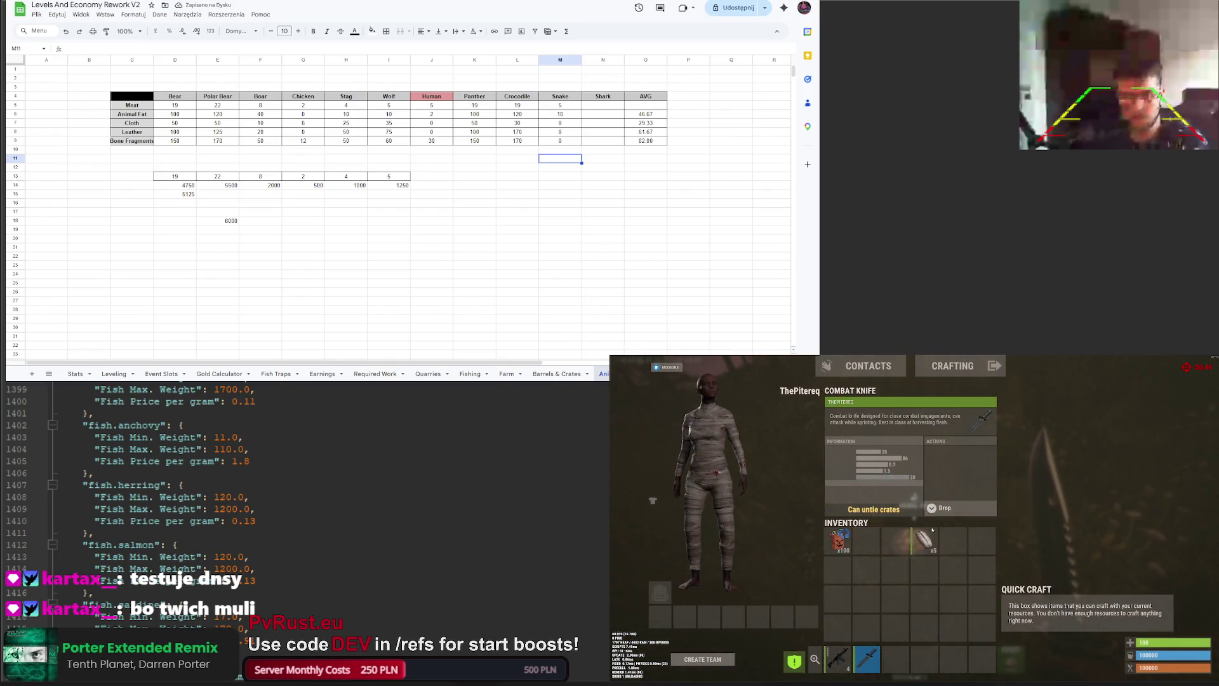
key("Tab")
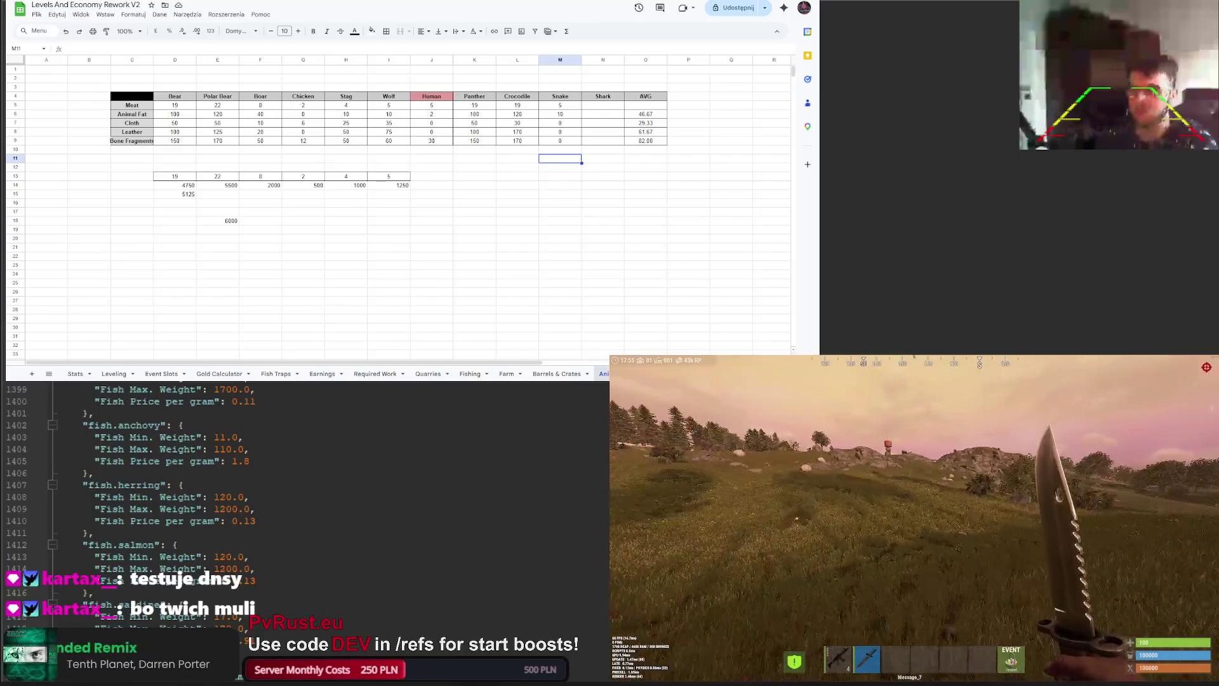
Step: Spawn a shark corpse with 'spawn shark.corpse', harvest it, and review the inventory
key("1")
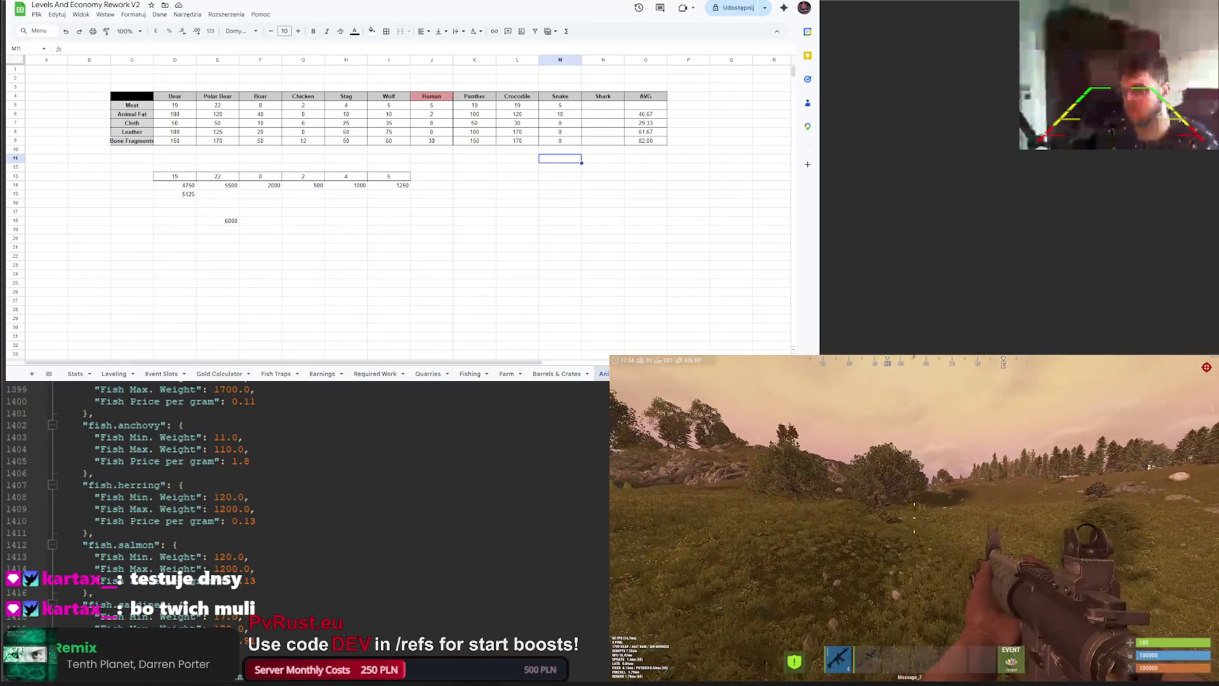
key("F1")
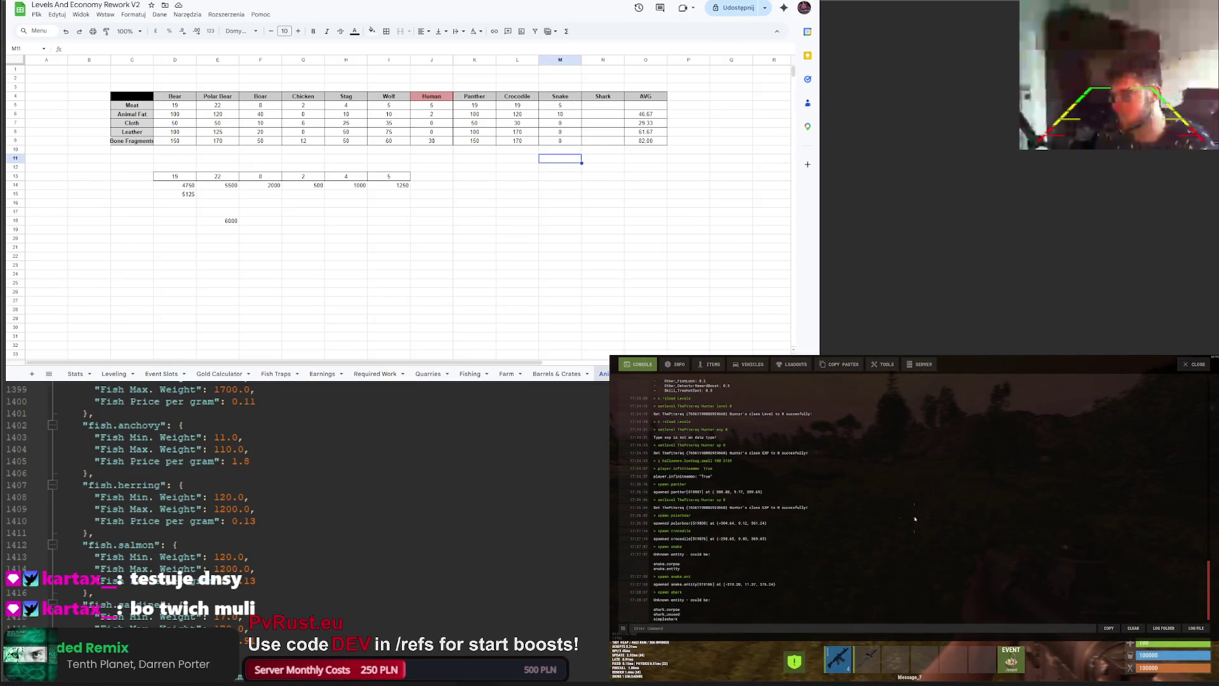
type("spawnsimples")
key("F1")
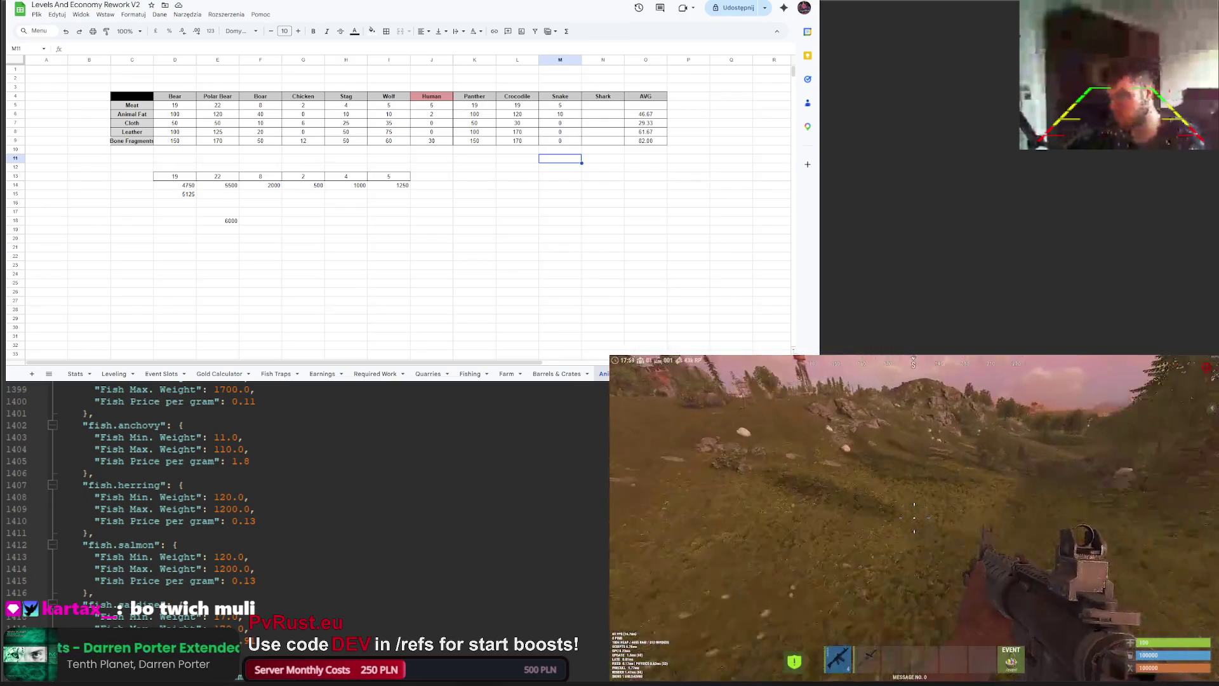
type("spawn shark.corpse")
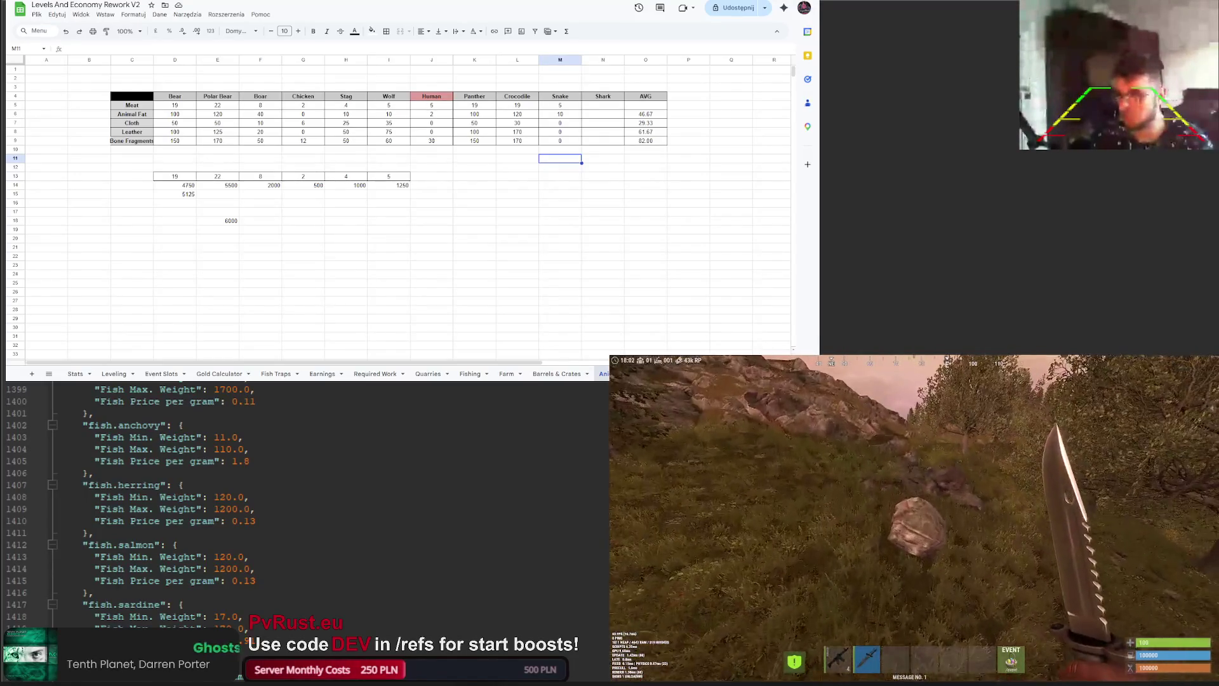
key("F1")
key("F1")
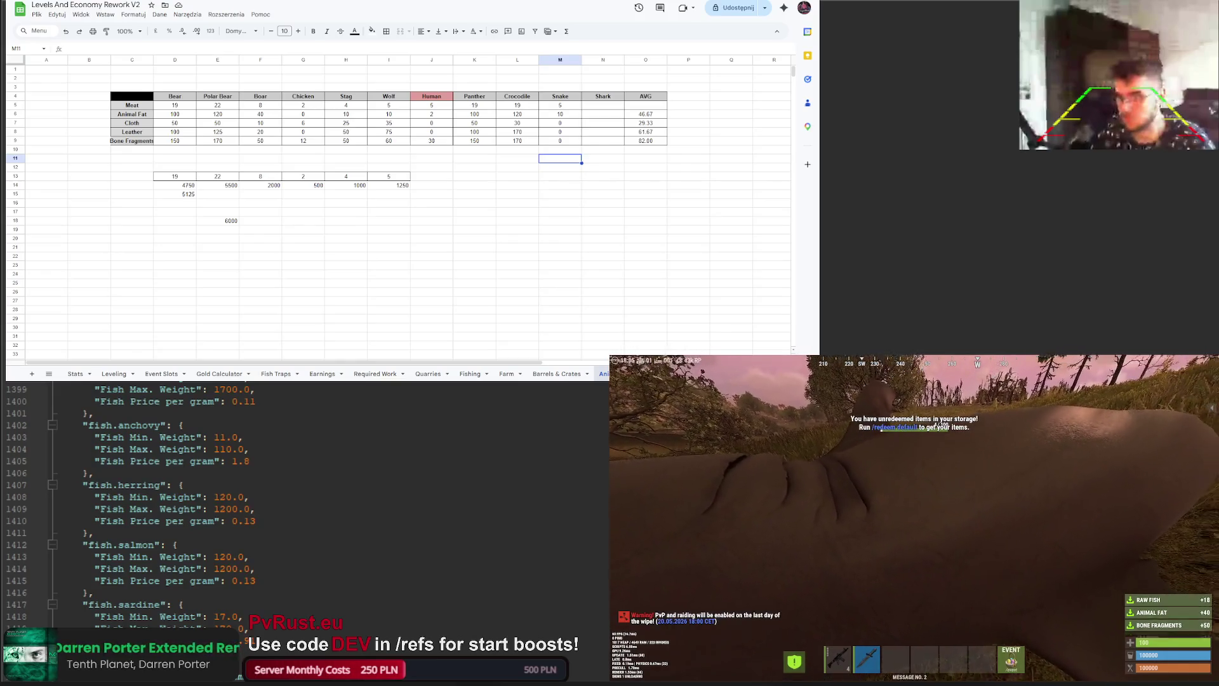
left_click(914, 518)
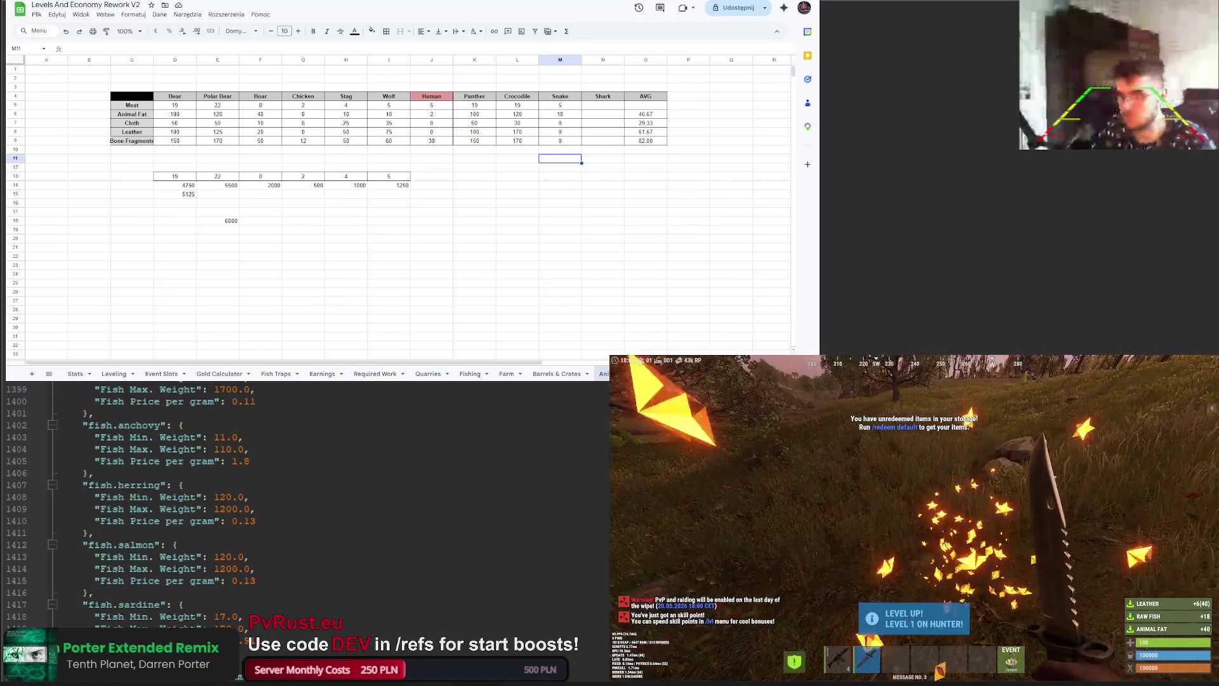
key("Tab")
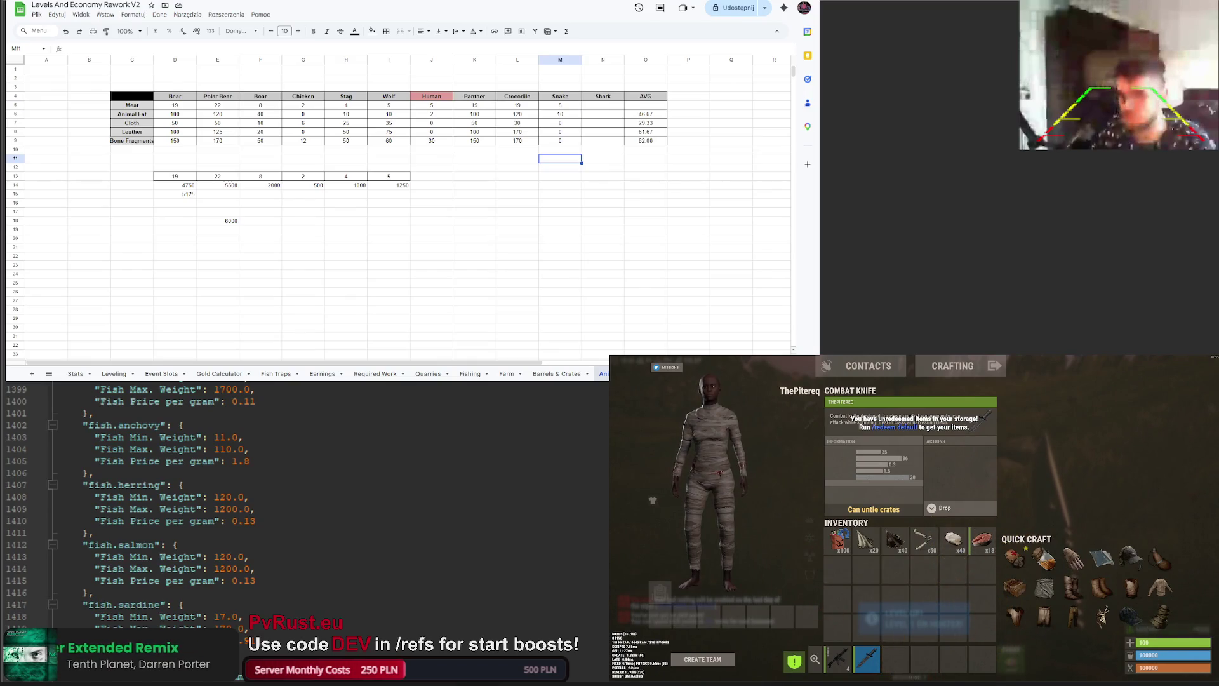
Step: Enter 18 as the Shark meat in cell N5
left_click(603, 105)
type("18")
key("Return")
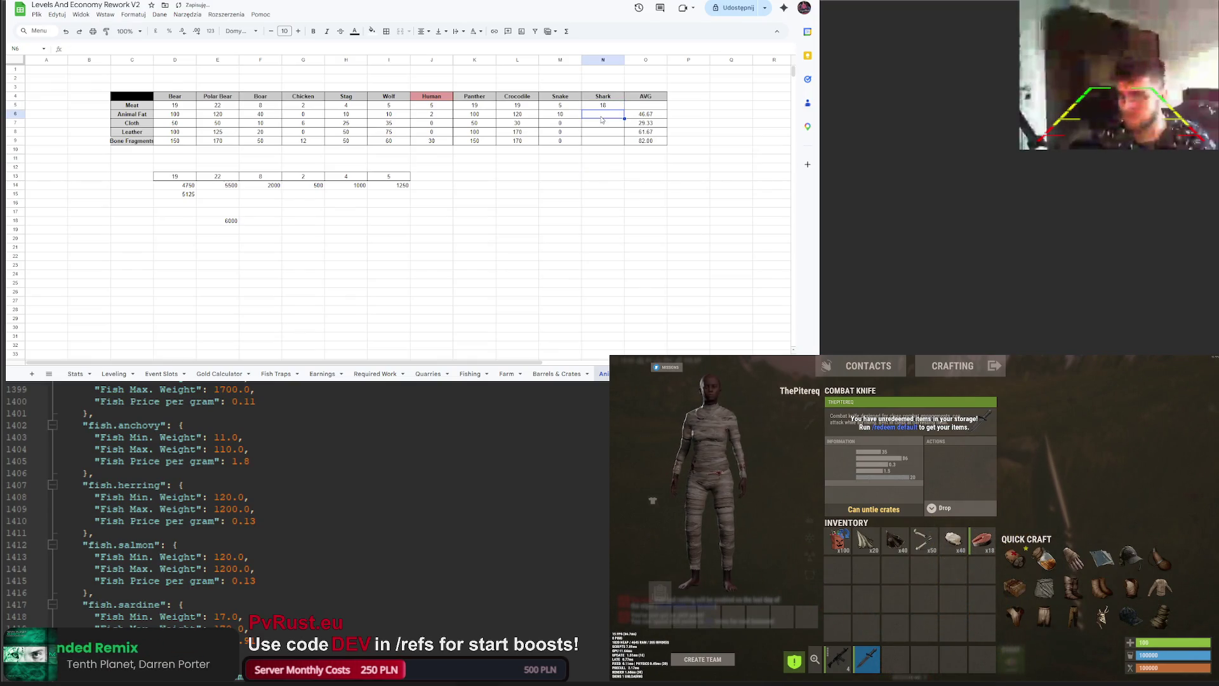
Step: Enter Shark drops in N6:N9: animal fat 40, cloth 20, leather 40, bone fragments 50
type("40")
key("Return")
type("20")
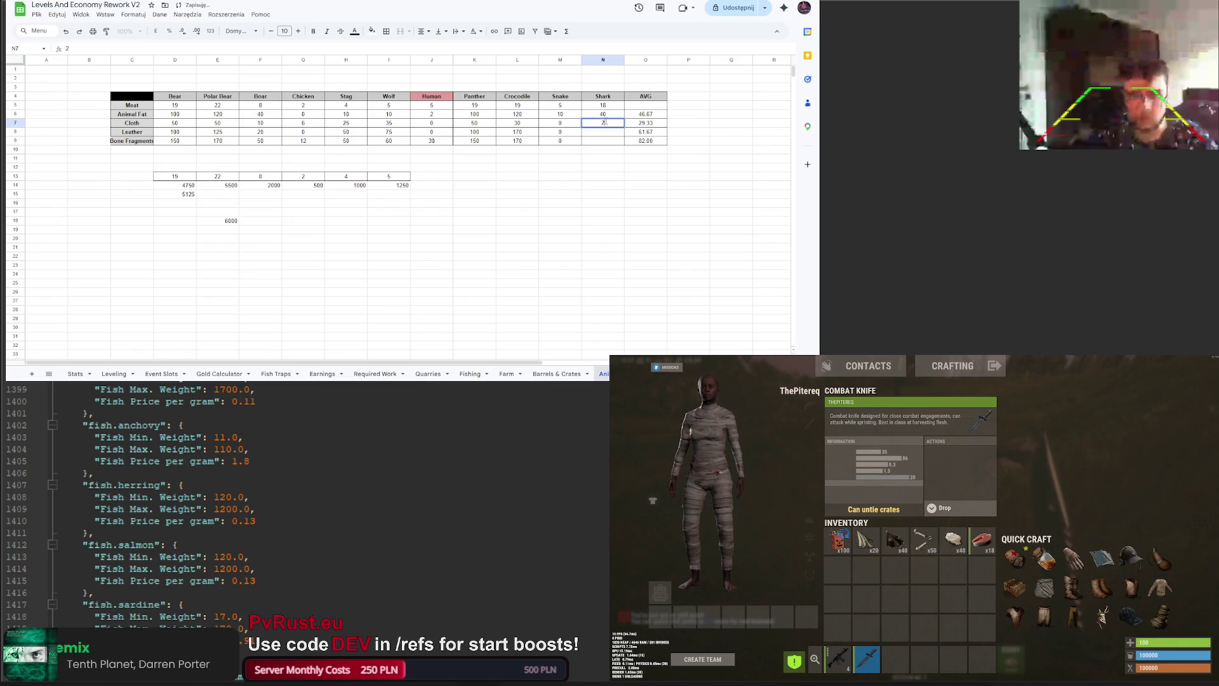
key("Return")
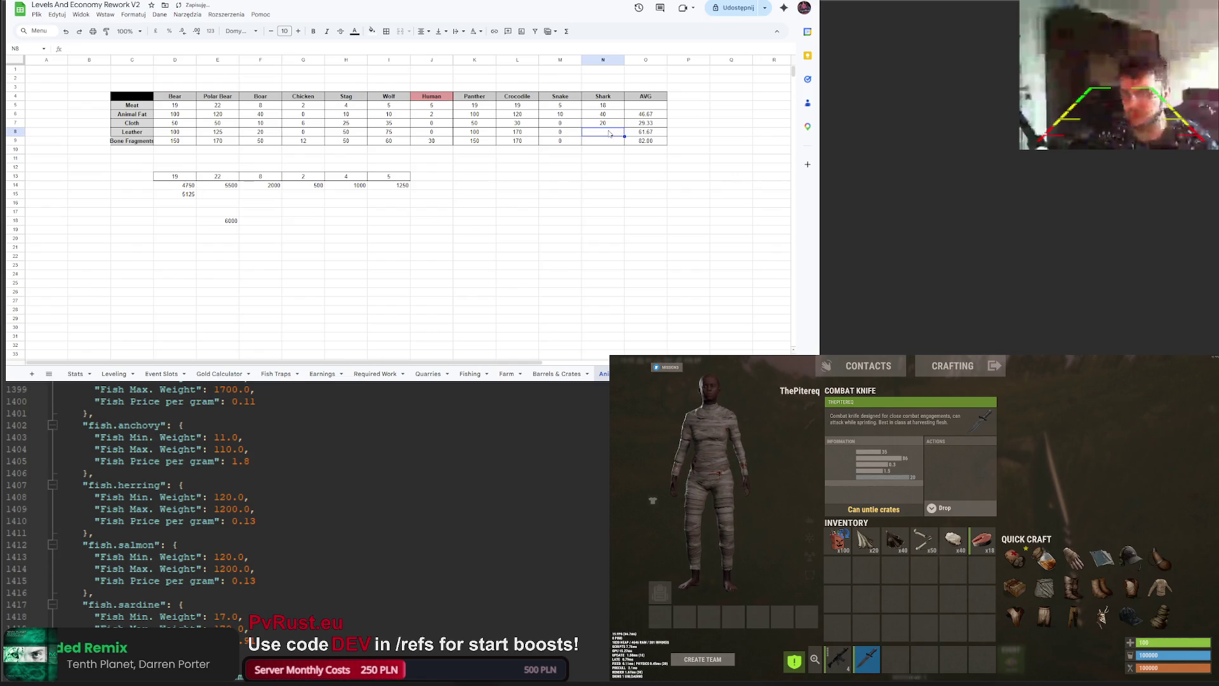
type("40")
key("Return")
type("50")
left_click(595, 169)
Step: Change O6 to =AVERAGE(D6:N6) and fill the average down through O9
left_click(646, 113)
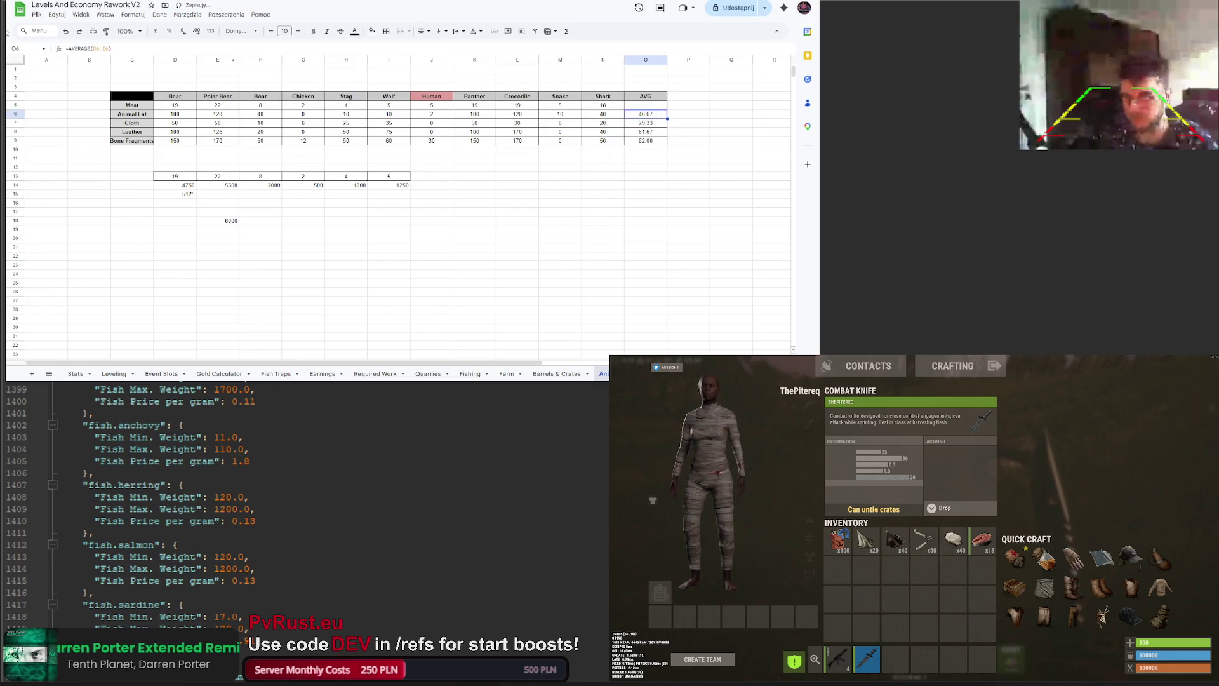
left_click(103, 49)
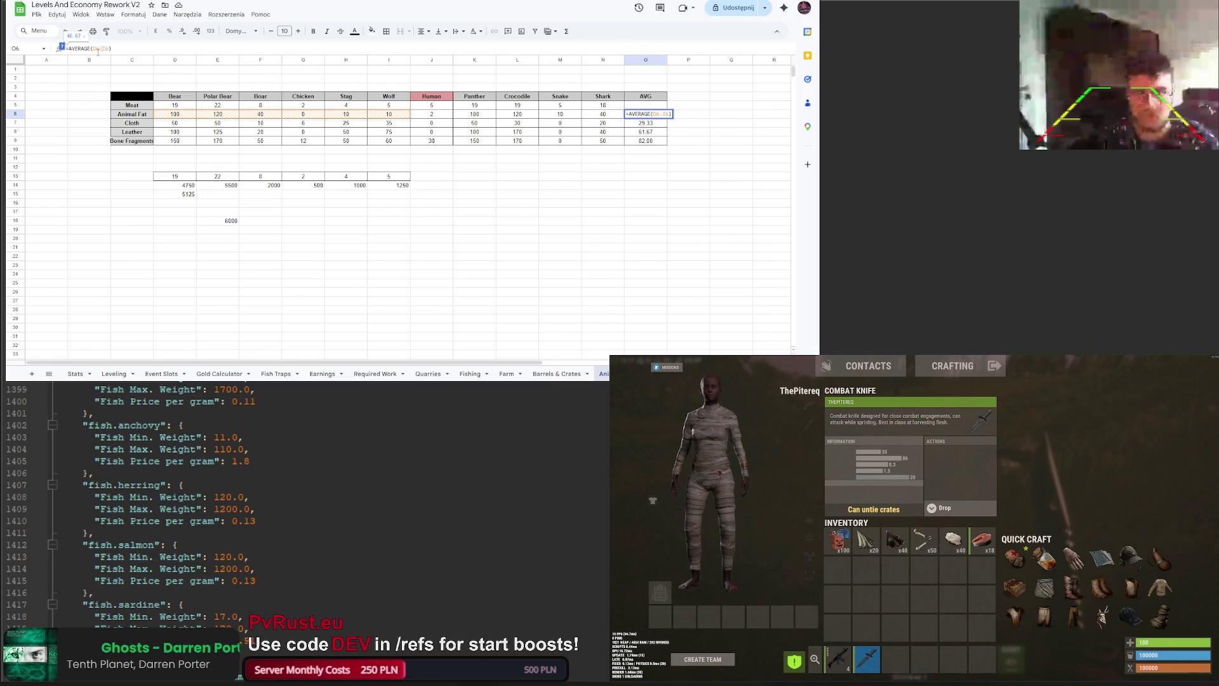
left_click(107, 49)
key("BackSpace")
type("N")
key("Return")
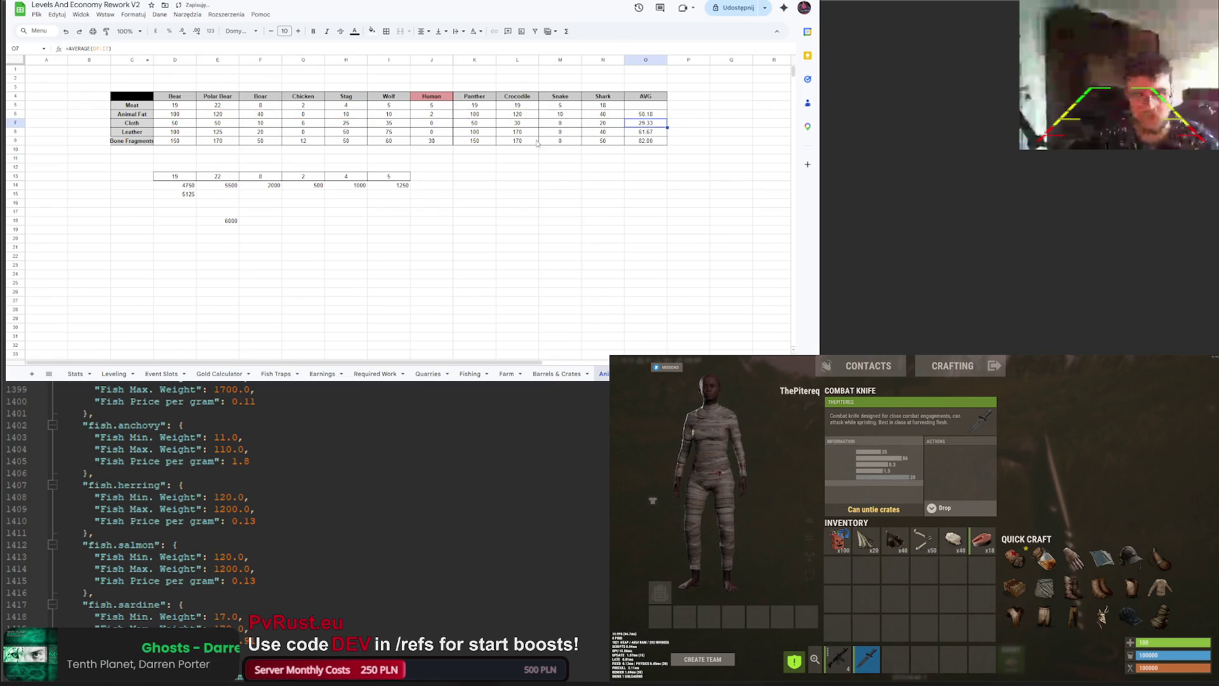
left_click_drag(668, 131, 667, 146)
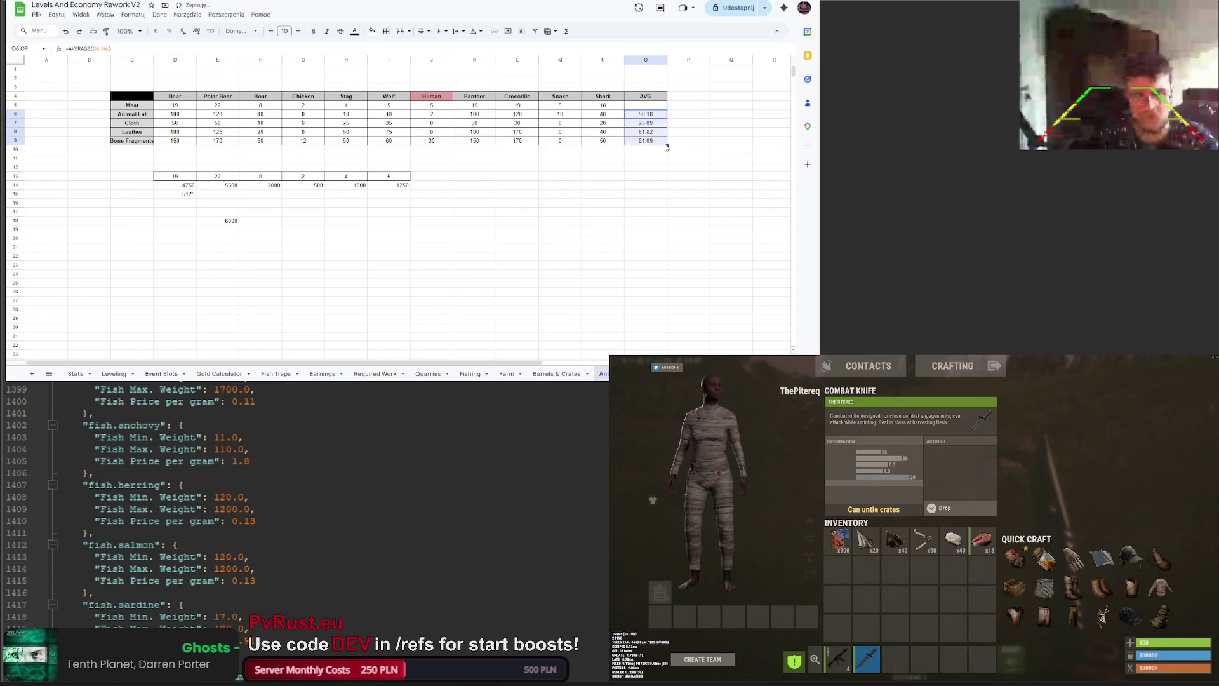
key("ctrl+z")
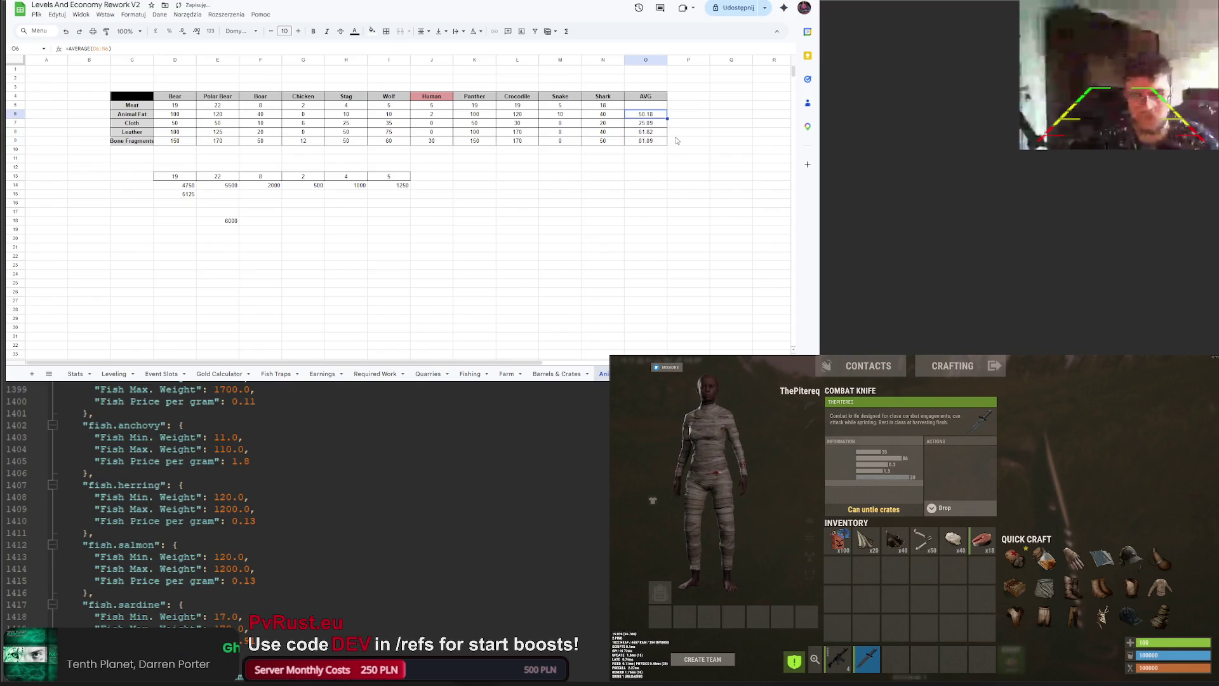
key("ctrl+y")
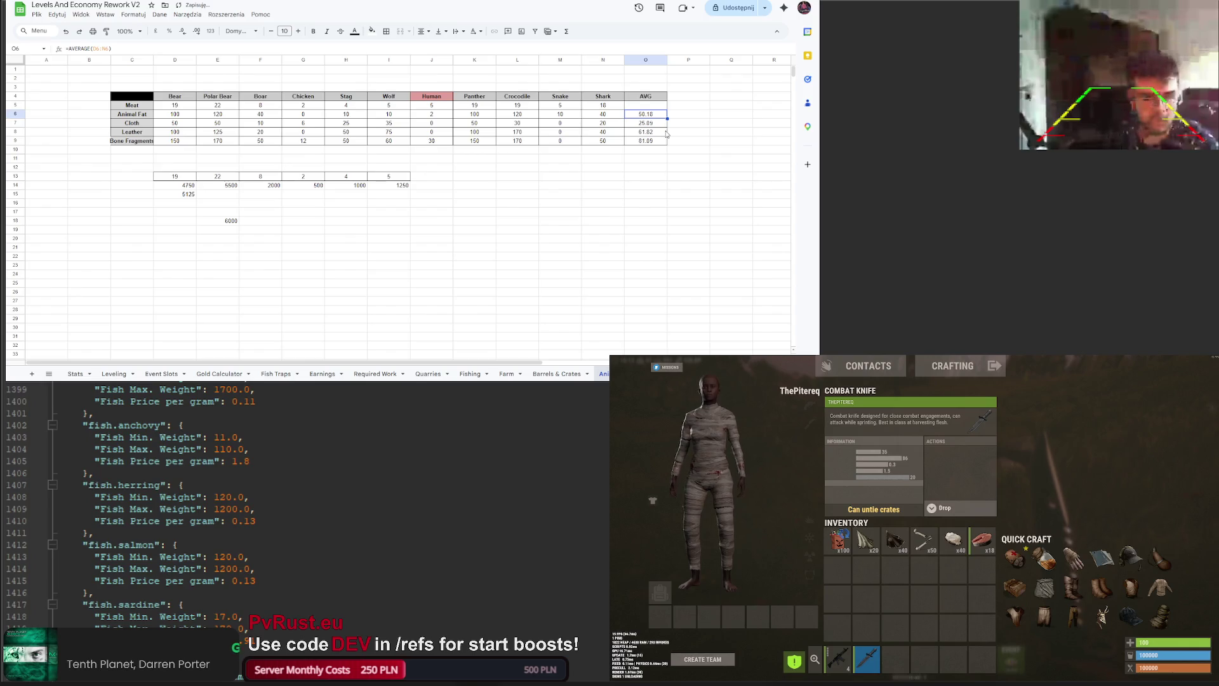
left_click(678, 125)
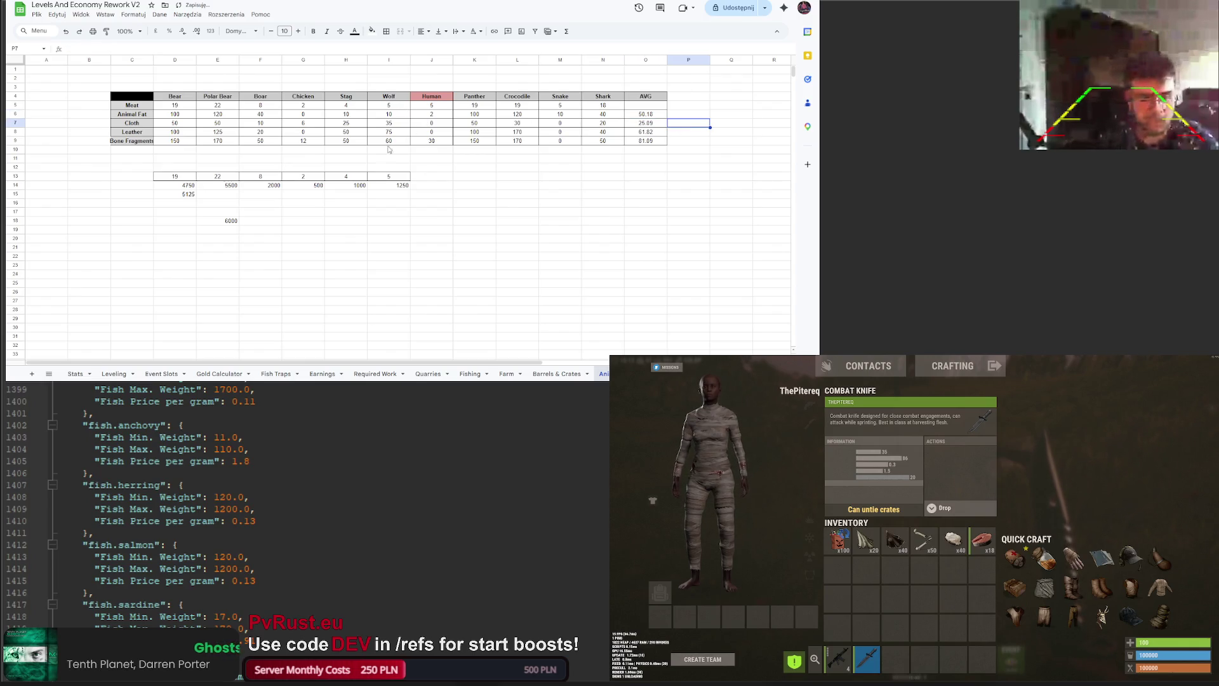
key("ctrl+Tab")
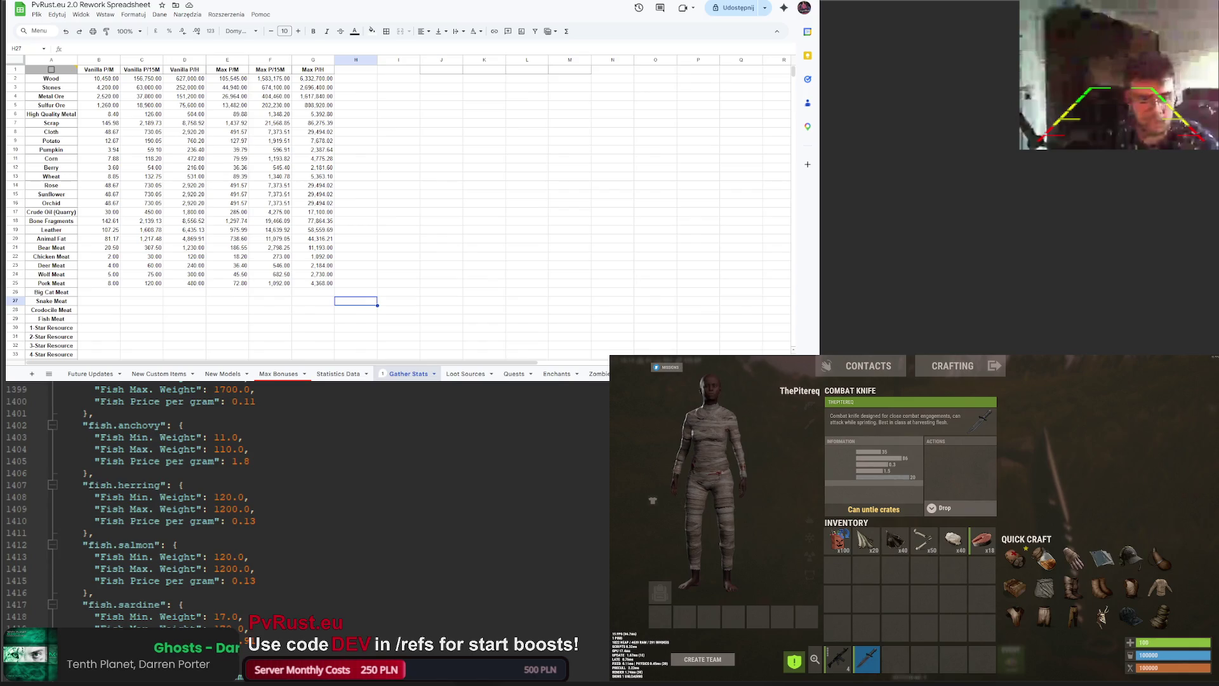
Step: Copy the 'Statistics Data'!H42 multiplier reference from the Animal Fat yield formula in B20
left_click(108, 273)
left_click(109, 265)
left_click(112, 257)
left_click(113, 249)
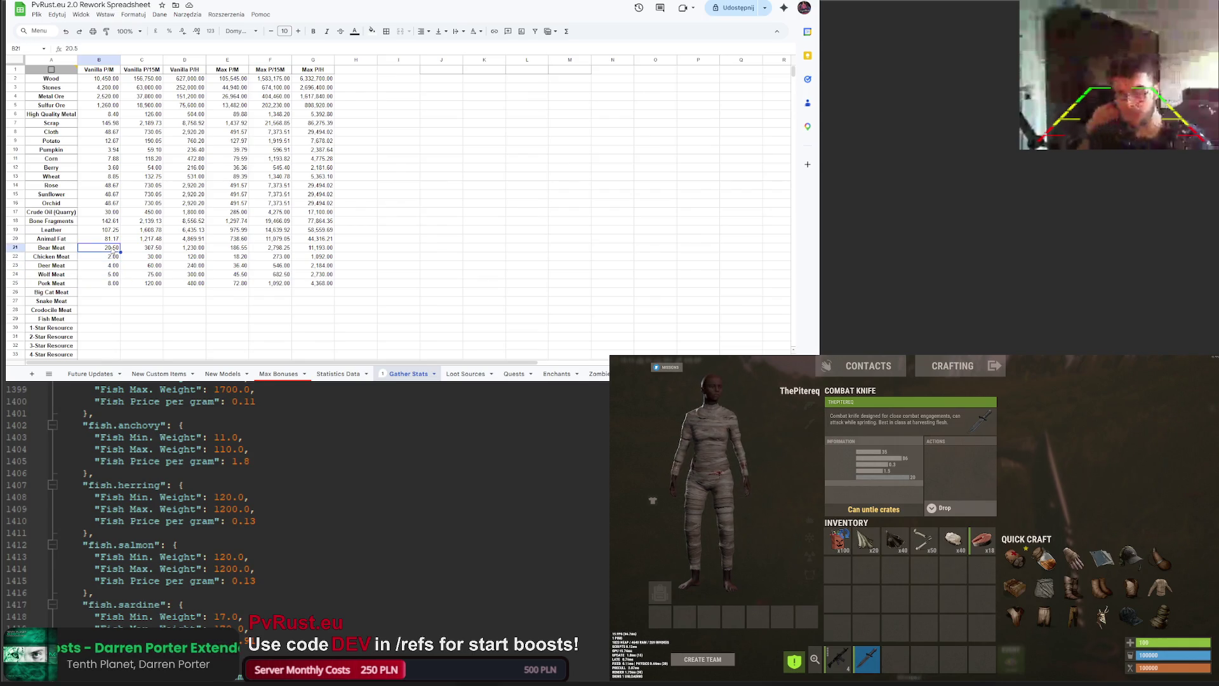
left_click(113, 240)
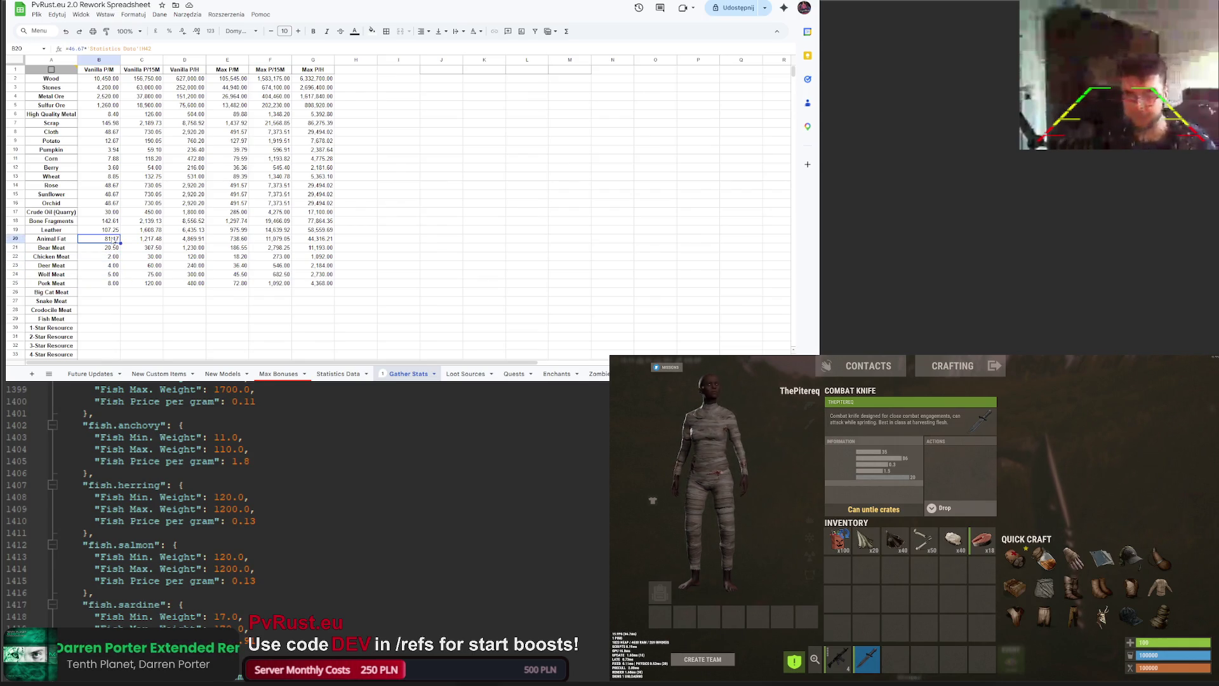
double_click(111, 239)
left_click_drag(151, 49, 95, 48)
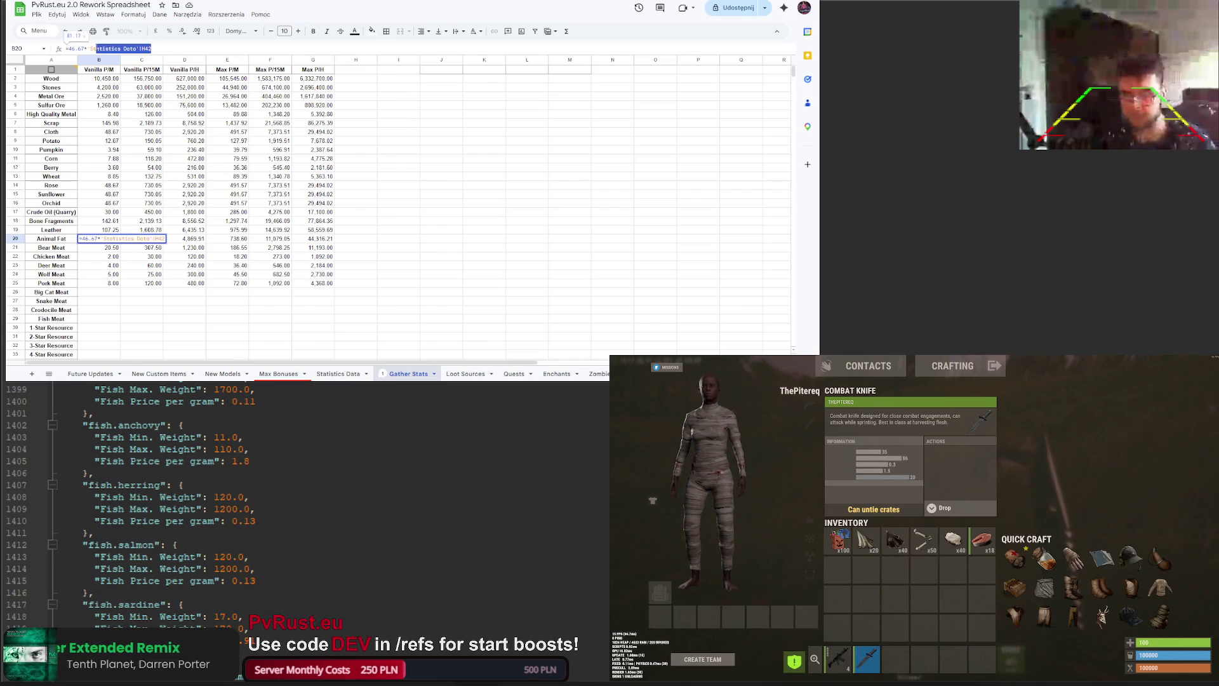
key("Return")
Step: Make the Bear Meat yield multiply its base amount by 'Statistics Data'!H42
left_click(112, 49)
type("*")
type("'Statistics Data'!H42")
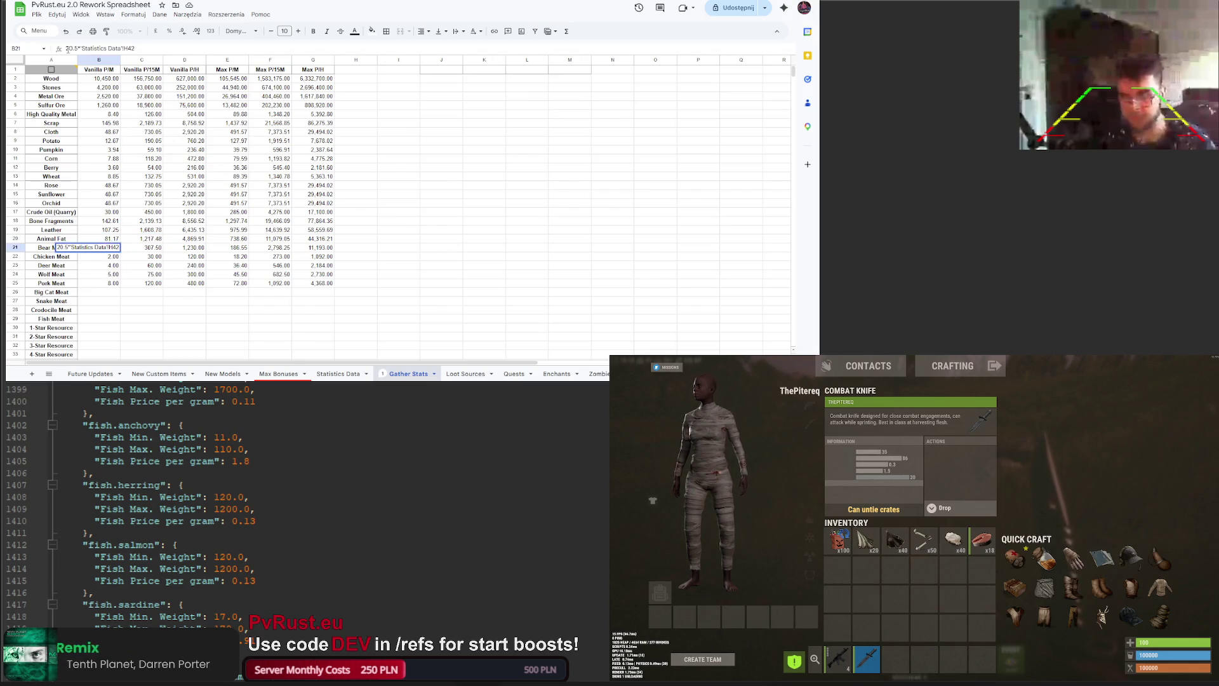
type("=")
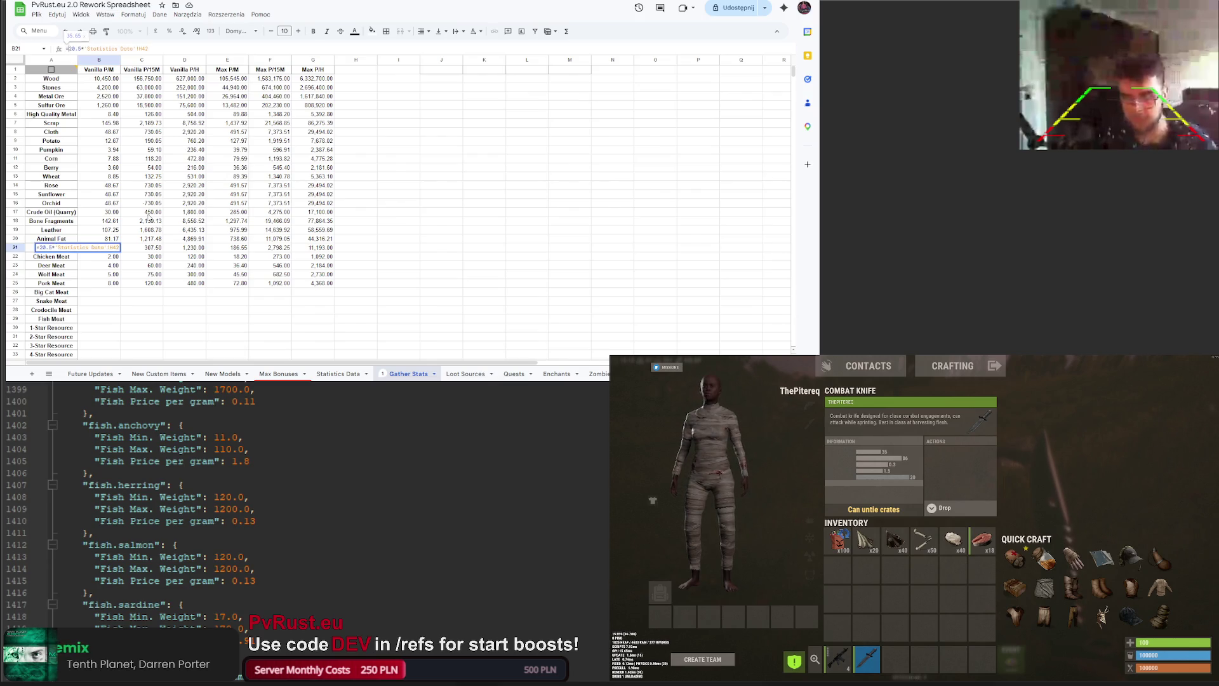
left_click(111, 265)
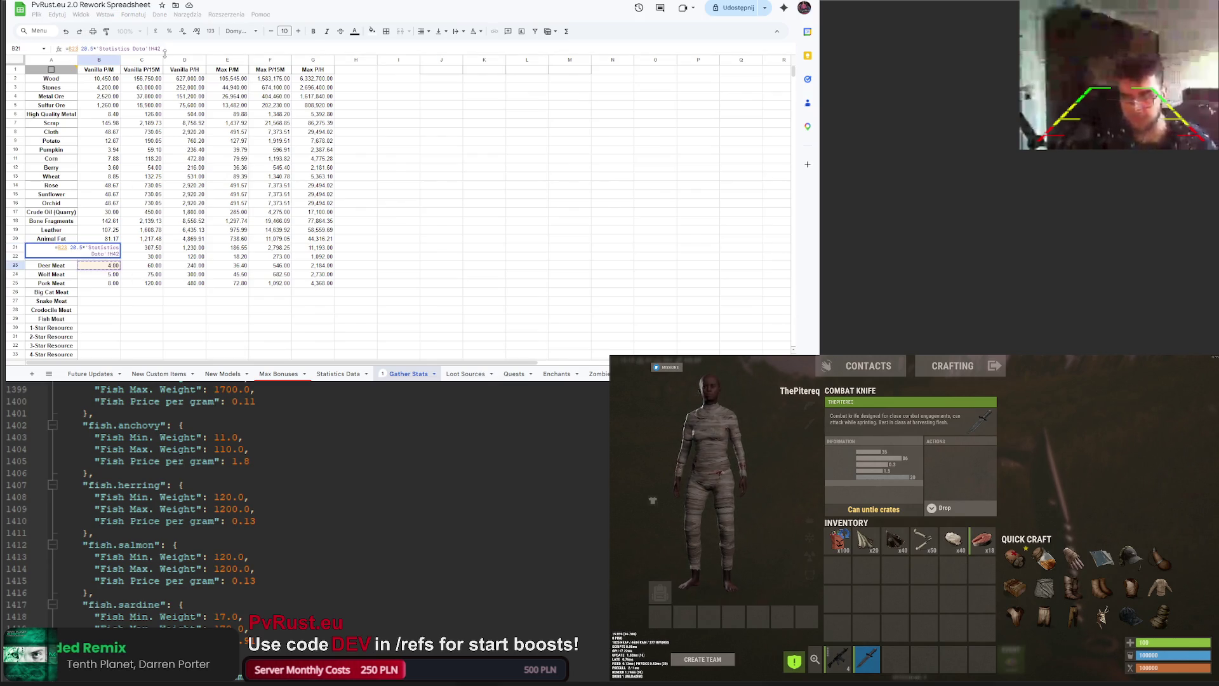
type("*")
key("Return")
type("*")
type("'Statistics Data'!H42")
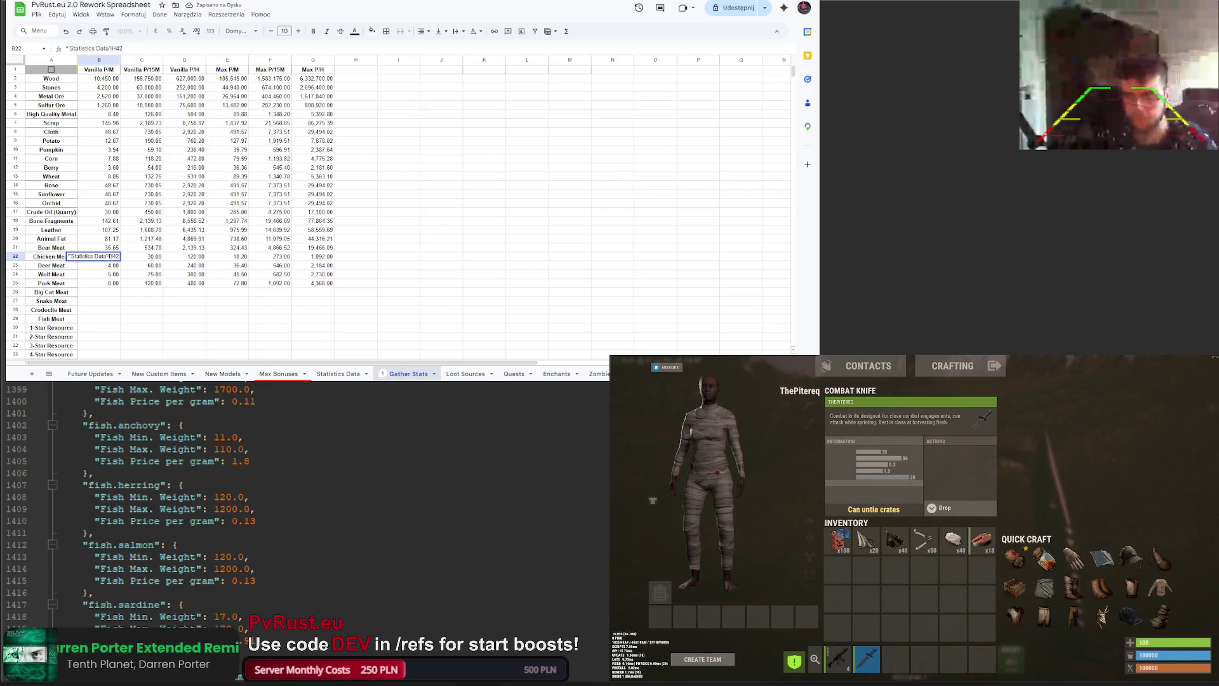
key("Escape")
left_click(112, 251)
key("Down")
Step: Enter Chicken 20.5, Deer 40.5, Wolf 5 and Pork Meat yields multiplied by 'Statistics Data'!H42
type("20.5")
key("ctrl+v")
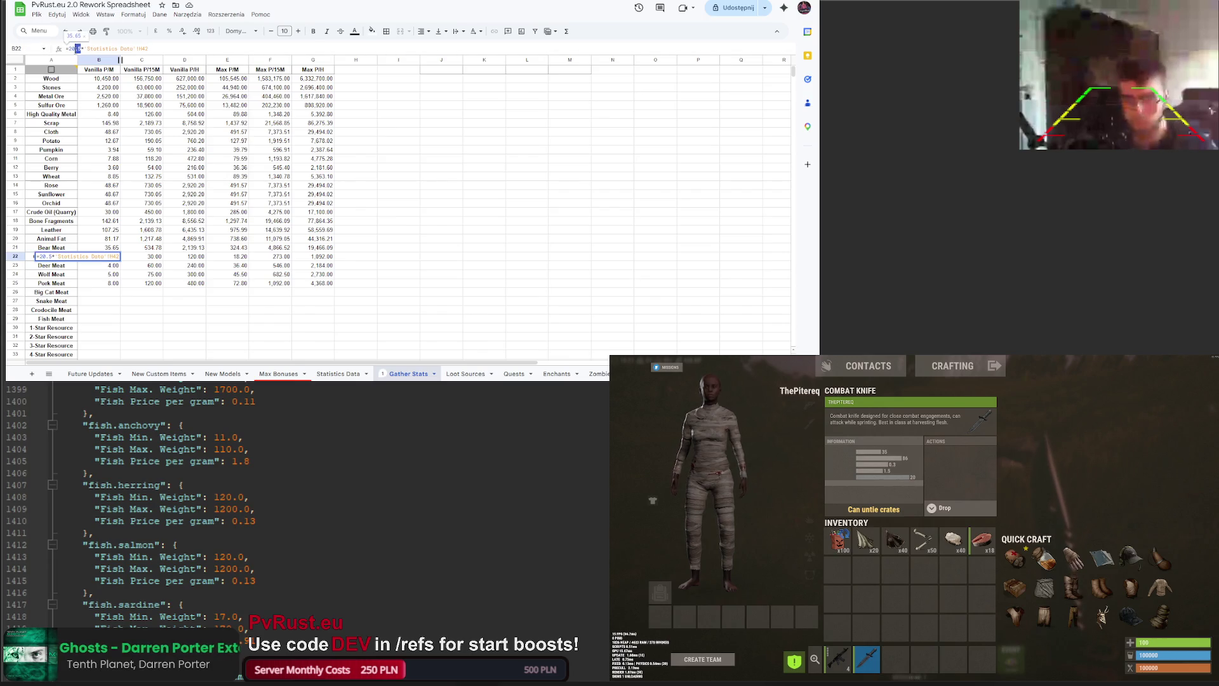
key("Return")
type("4")
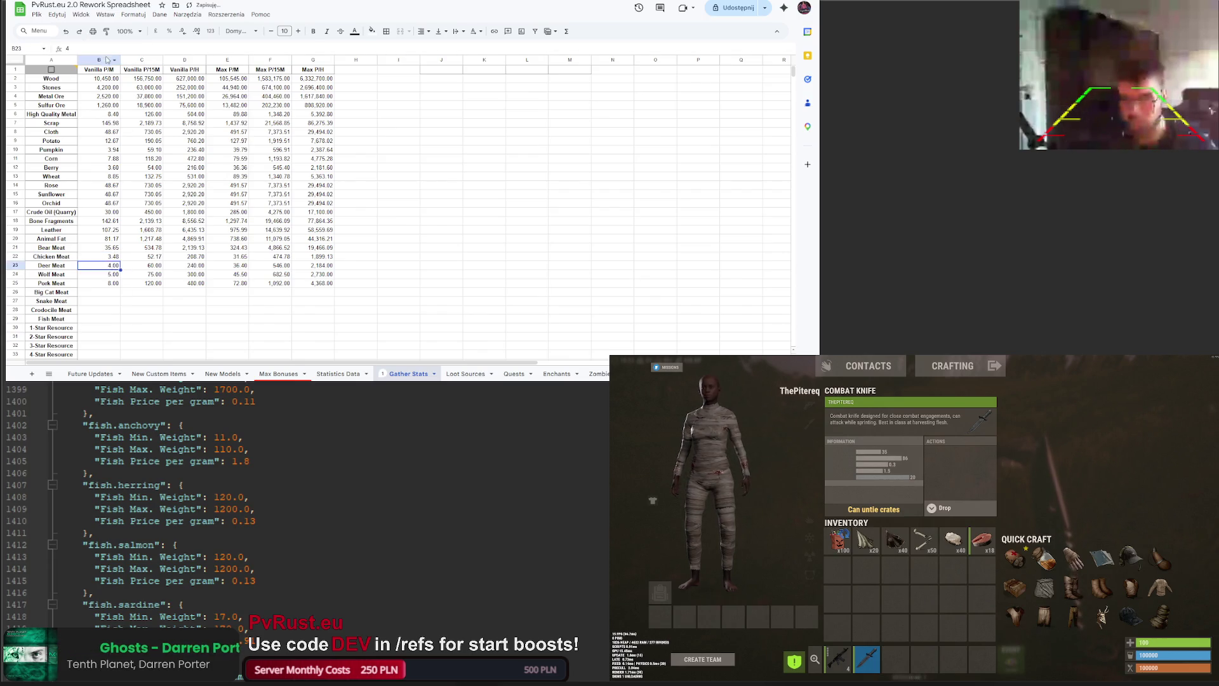
type("=20.5*'Statistics Data'!H42")
key("ctrl+v")
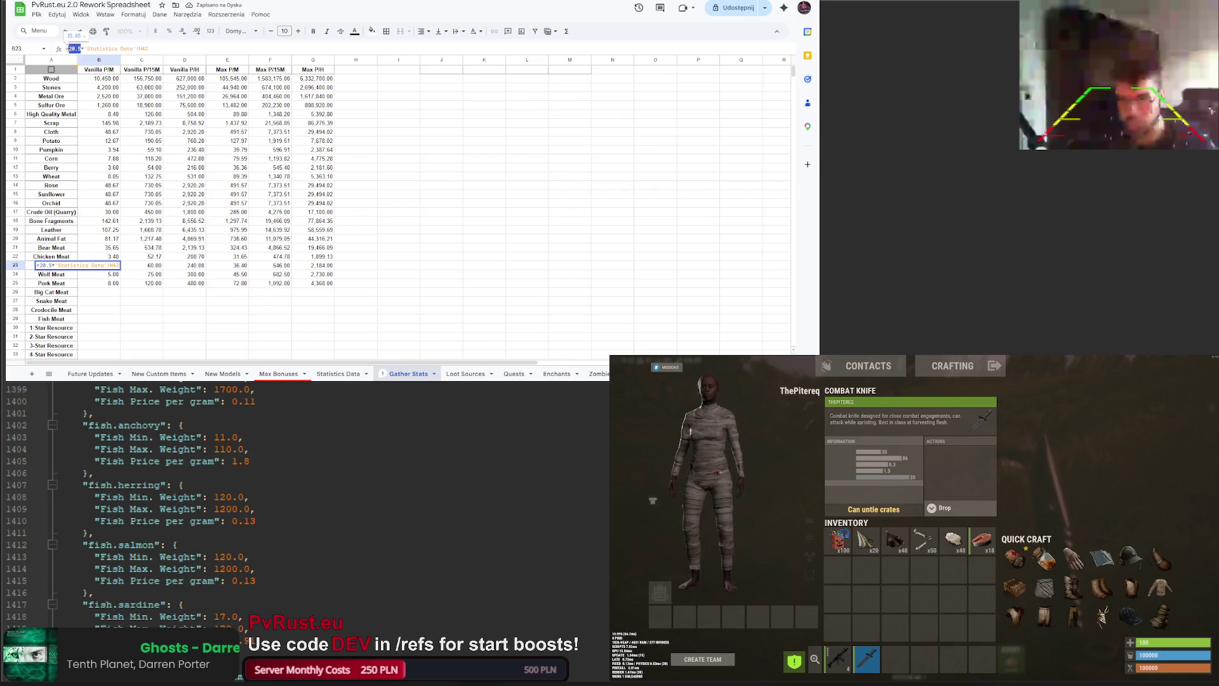
key("Return")
type("5")
key("ctrl+v")
left_click(79, 49)
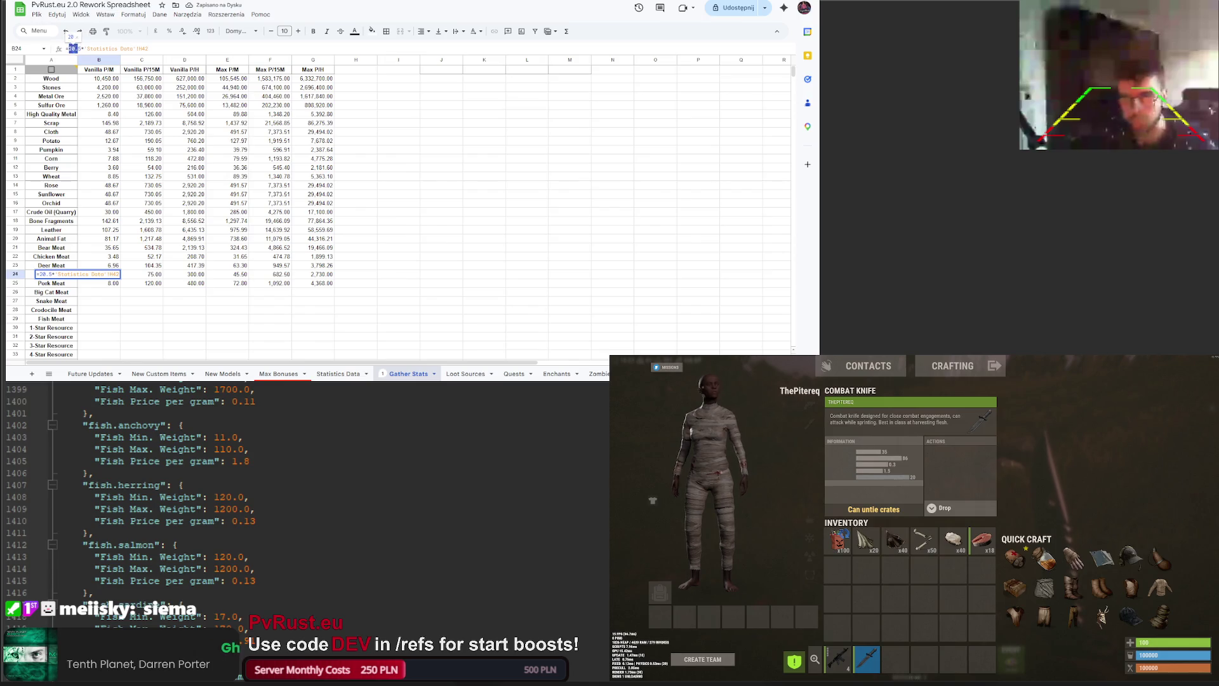
type("5")
key("Return")
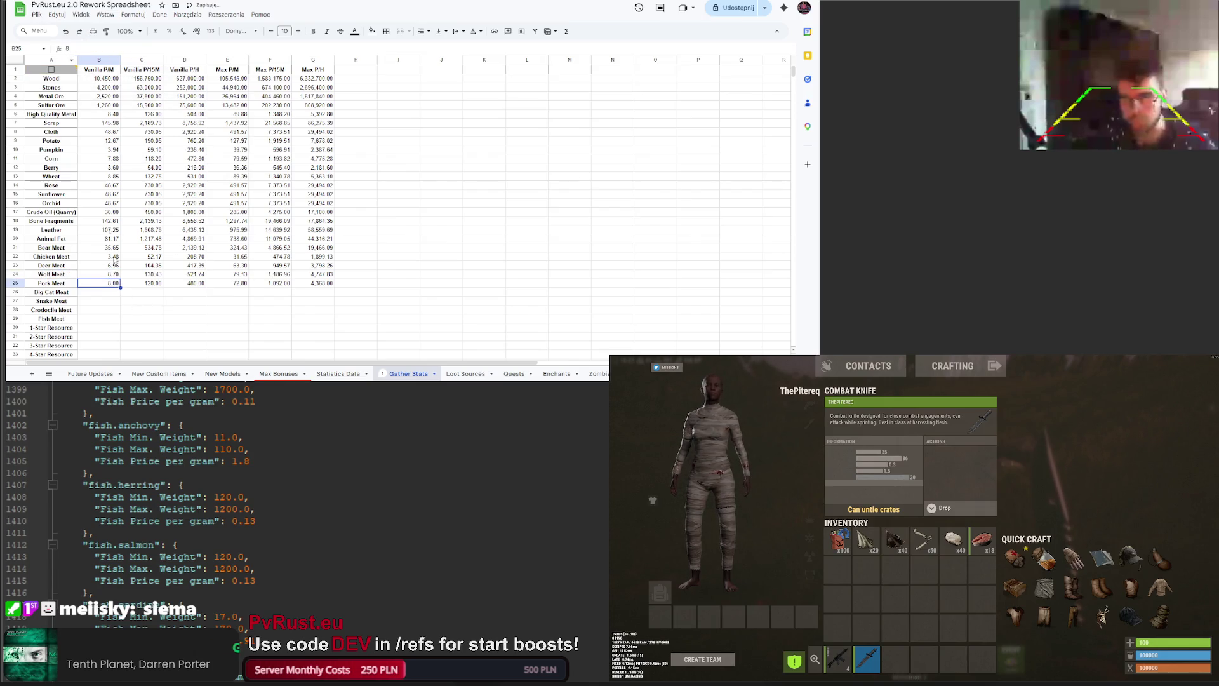
left_click(78, 49)
key("ctrl+v")
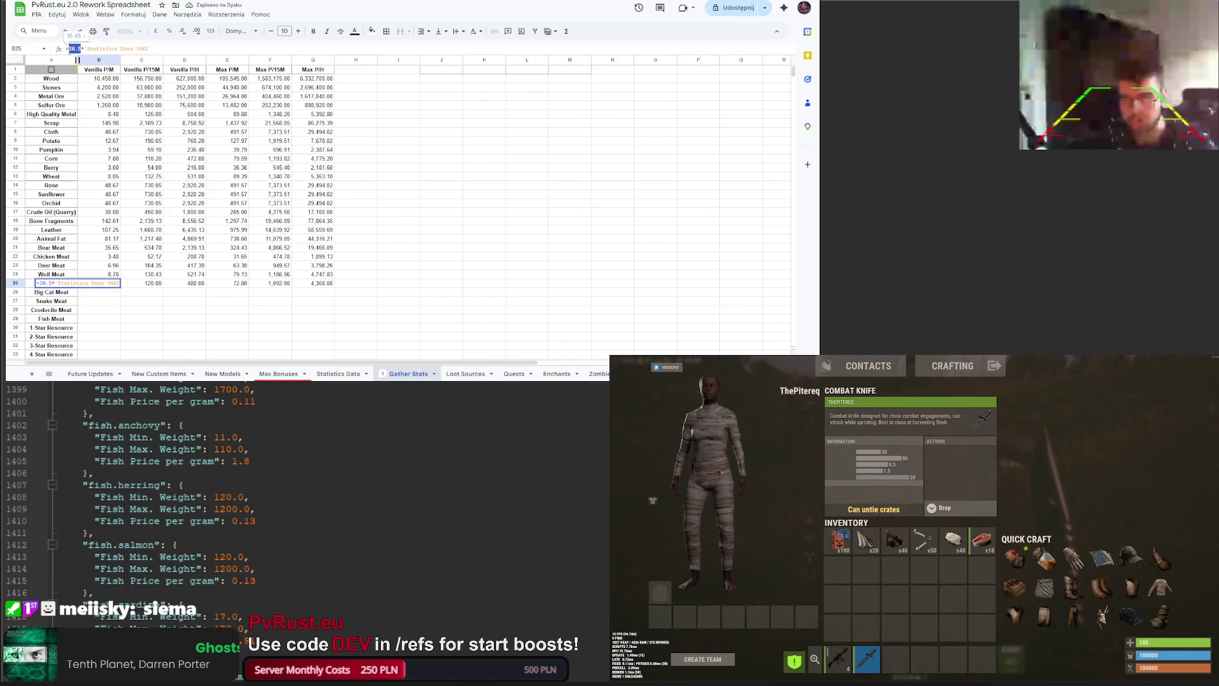
key("Return")
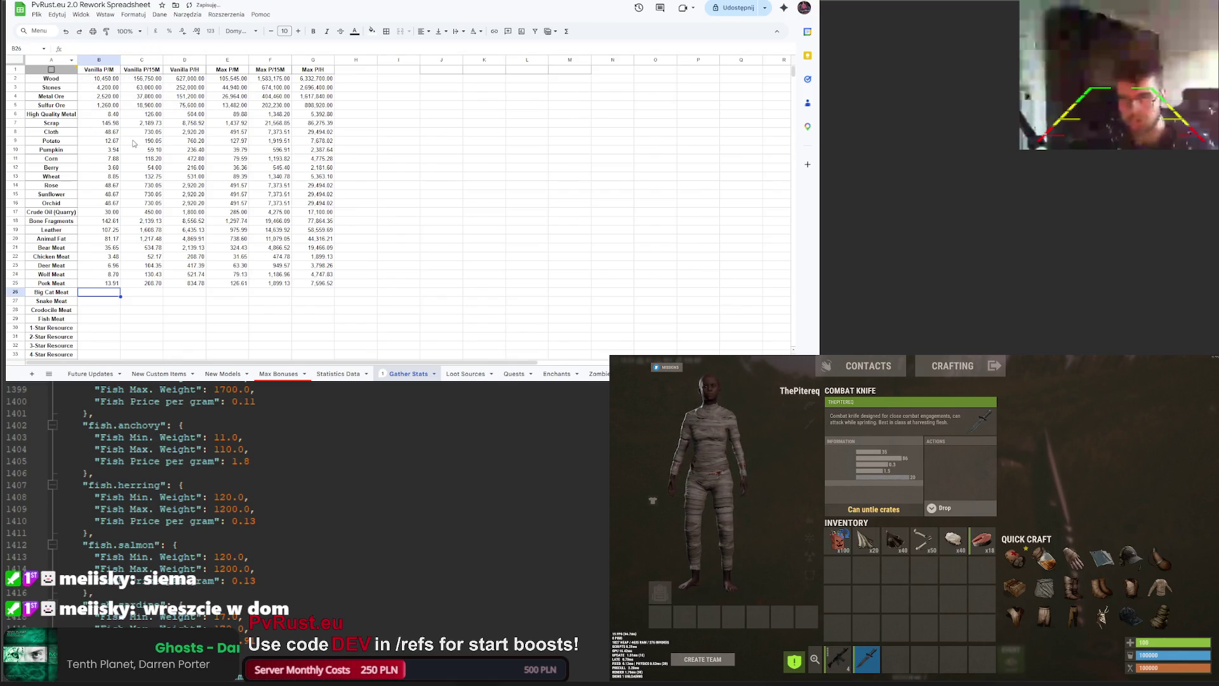
Step: Enter =20.5*'Statistics Data'!H42 as the Big Cat and Snake Meat yields
key("ctrl+Tab")
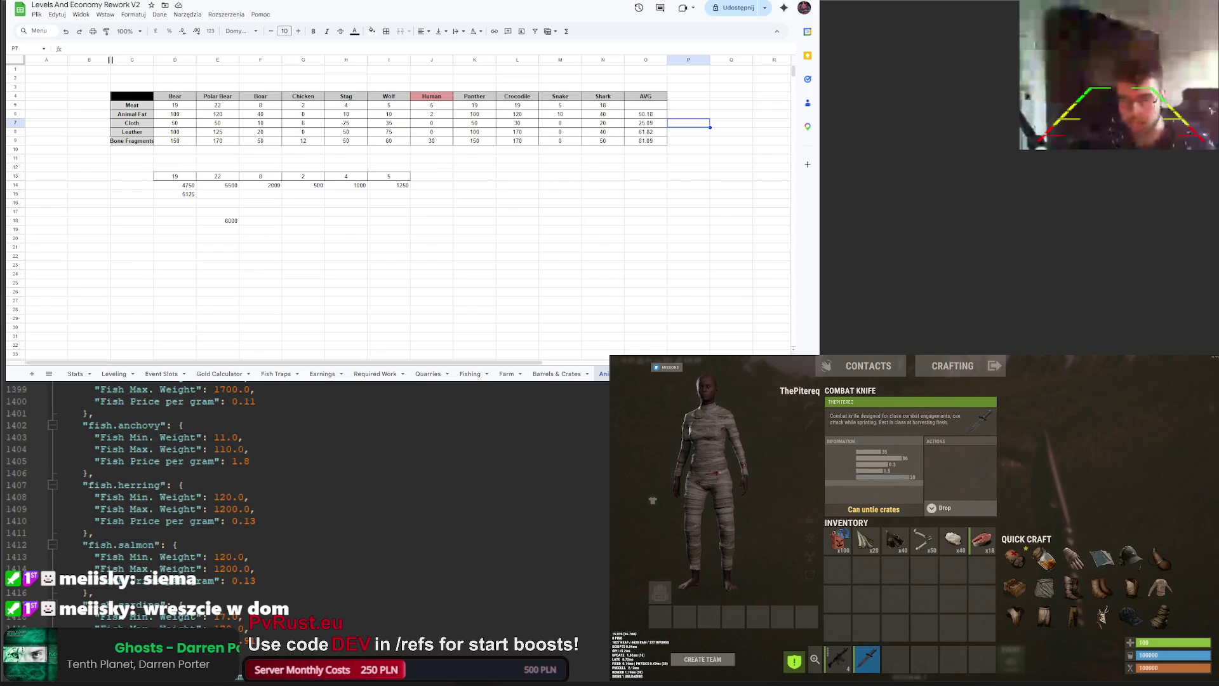
key("ctrl+shift+Tab")
type("=20.5*'Statistics Data'!H42")
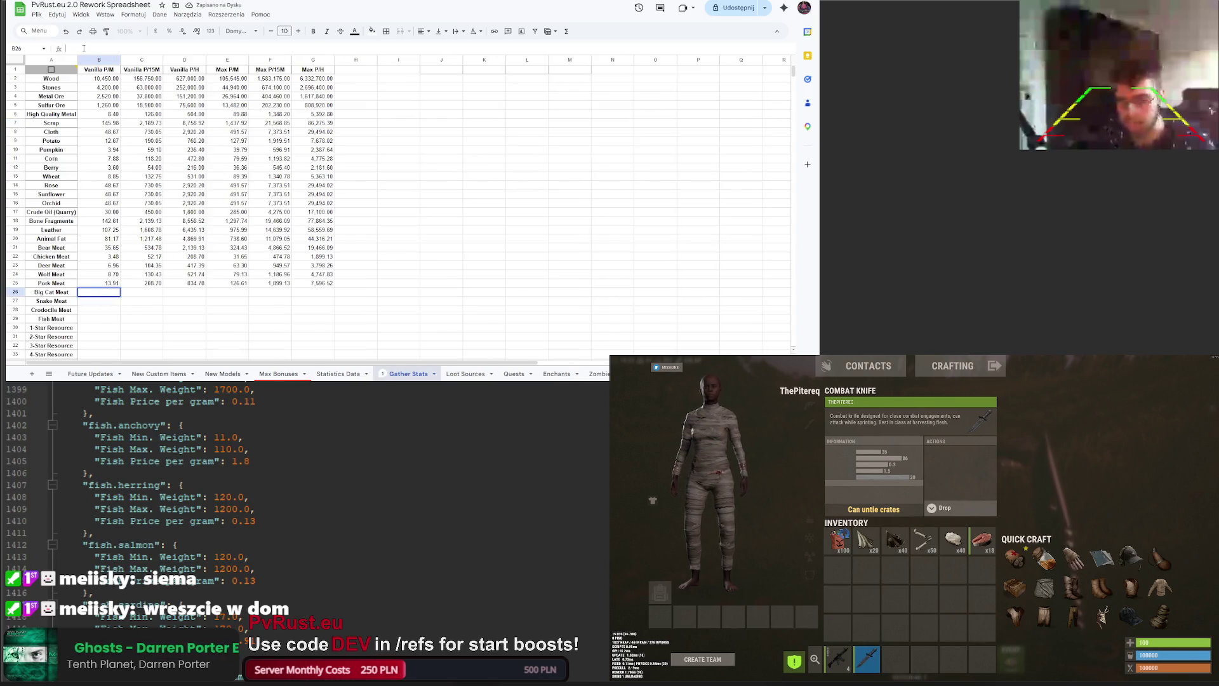
key("Return")
key("ctrl+Tab")
key("ctrl+shift+Tab")
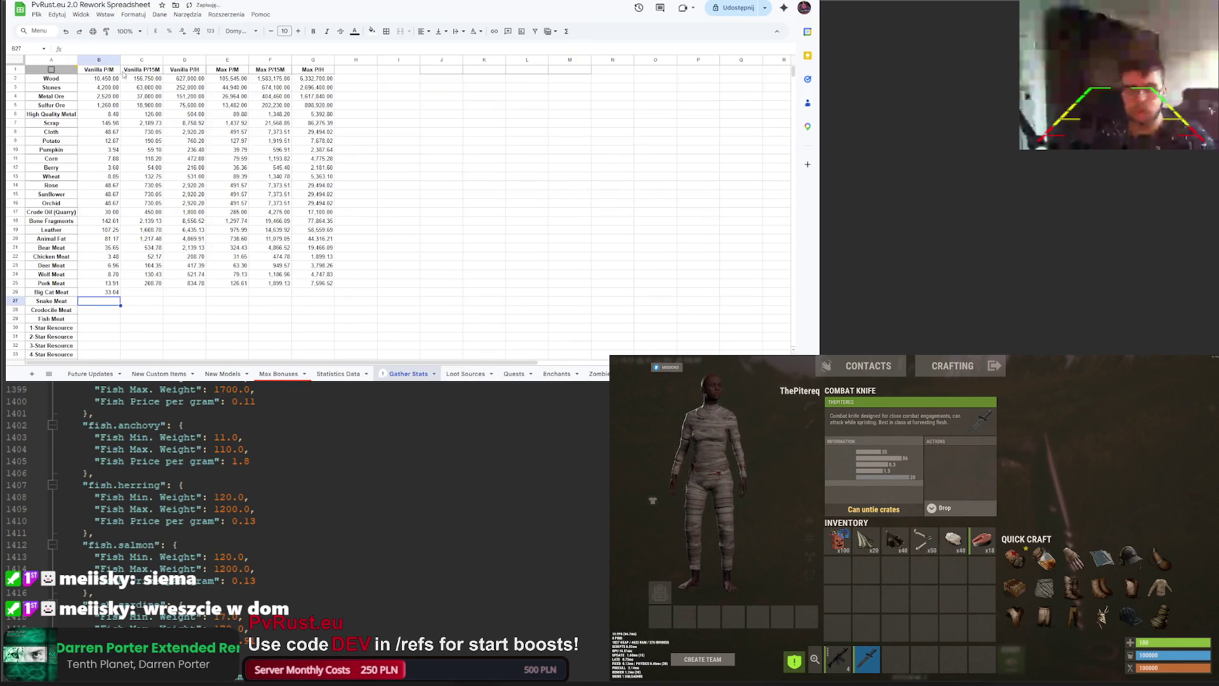
type("=20.5*'Statistics Data'!H42")
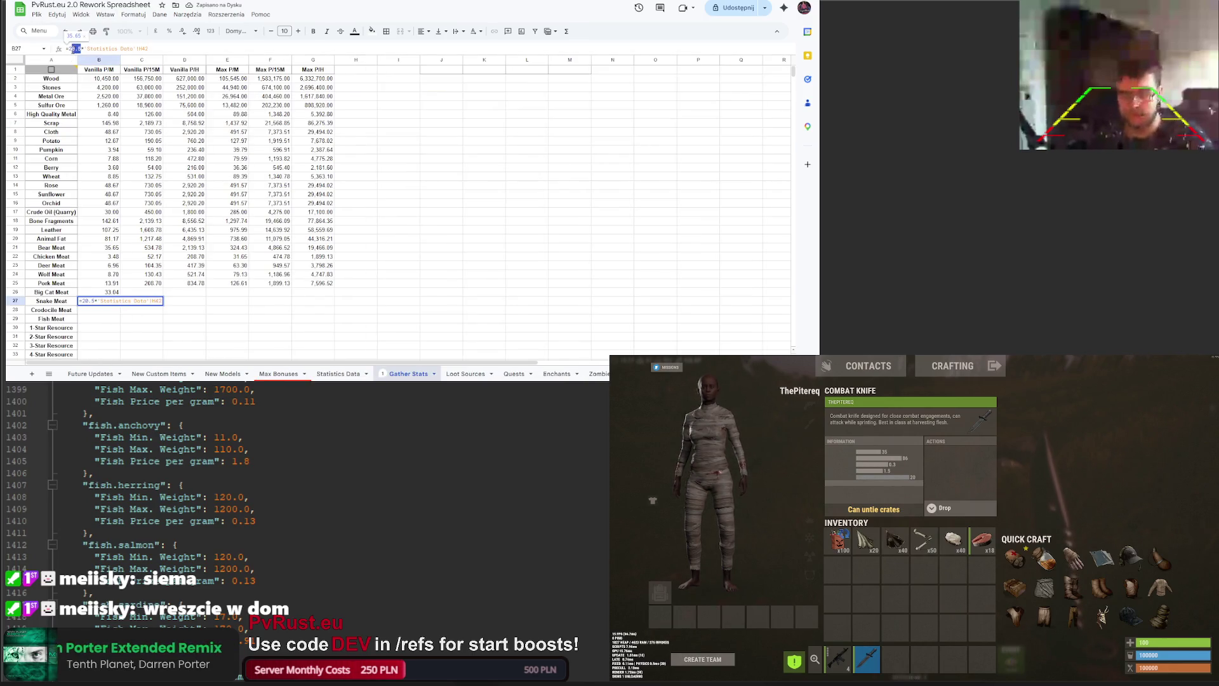
key("Return")
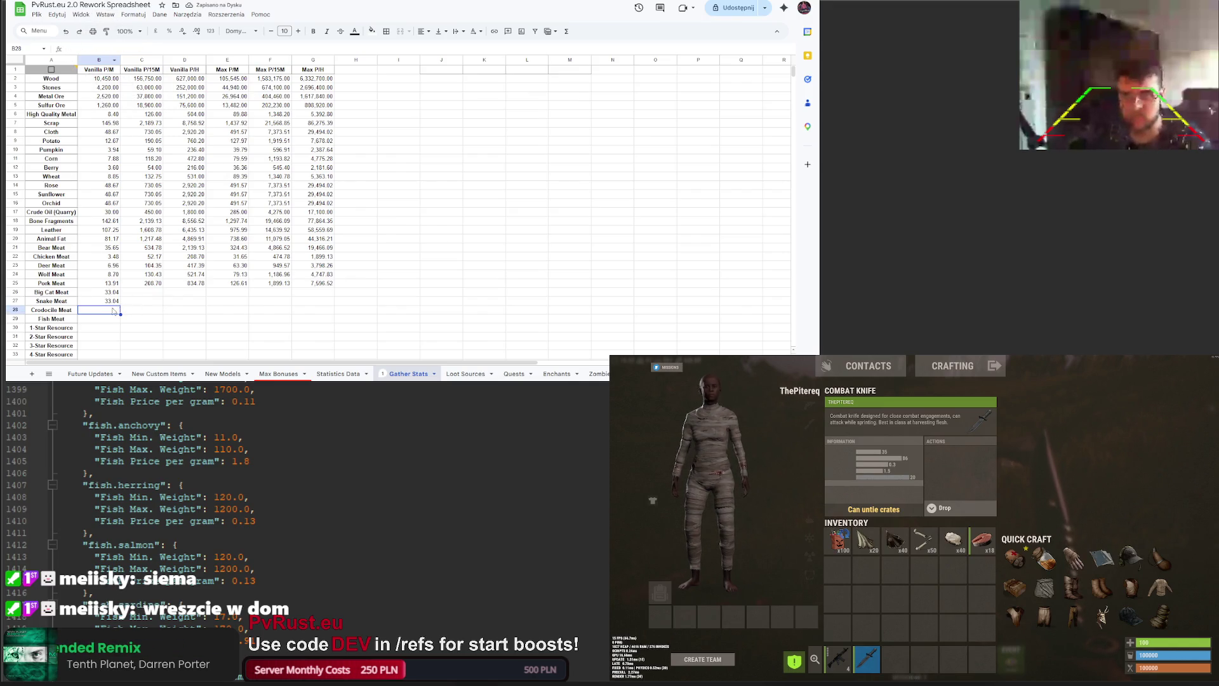
Step: Give Crocodile Meat the multiplier yield formula and correct Snake Meat's base to 20.5
left_click(84, 49)
key("ctrl+v")
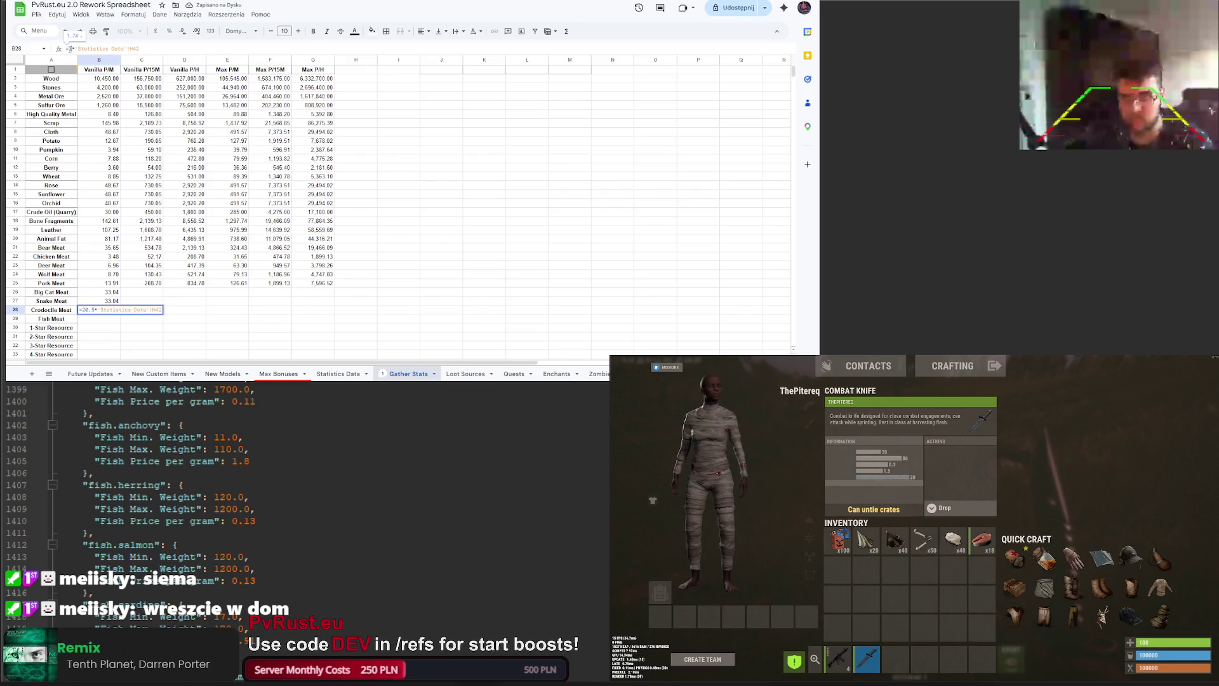
key("ctrl+Tab")
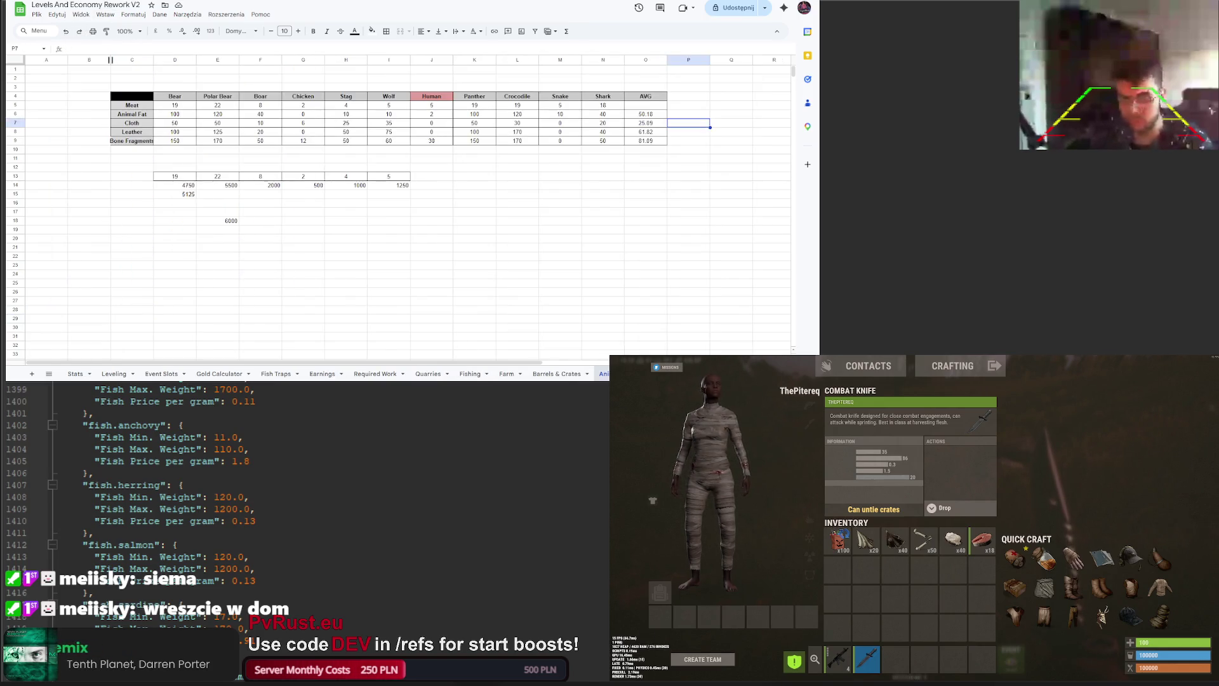
key("ctrl+Tab")
double_click(118, 301)
key("ctrl+v")
double_click(70, 49)
type("20.5")
key("Return")
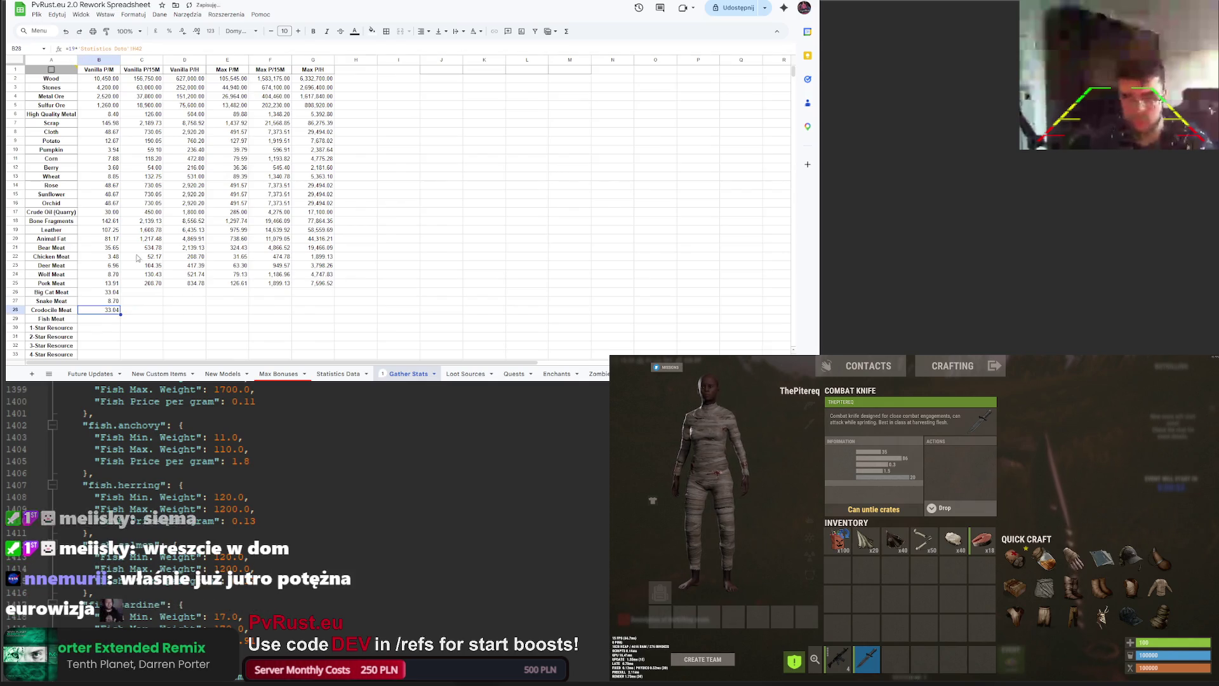
Step: Fill row 25's derived formulas in columns C–G down into rows 26–28
left_click(146, 284)
left_click(328, 289, "shift")
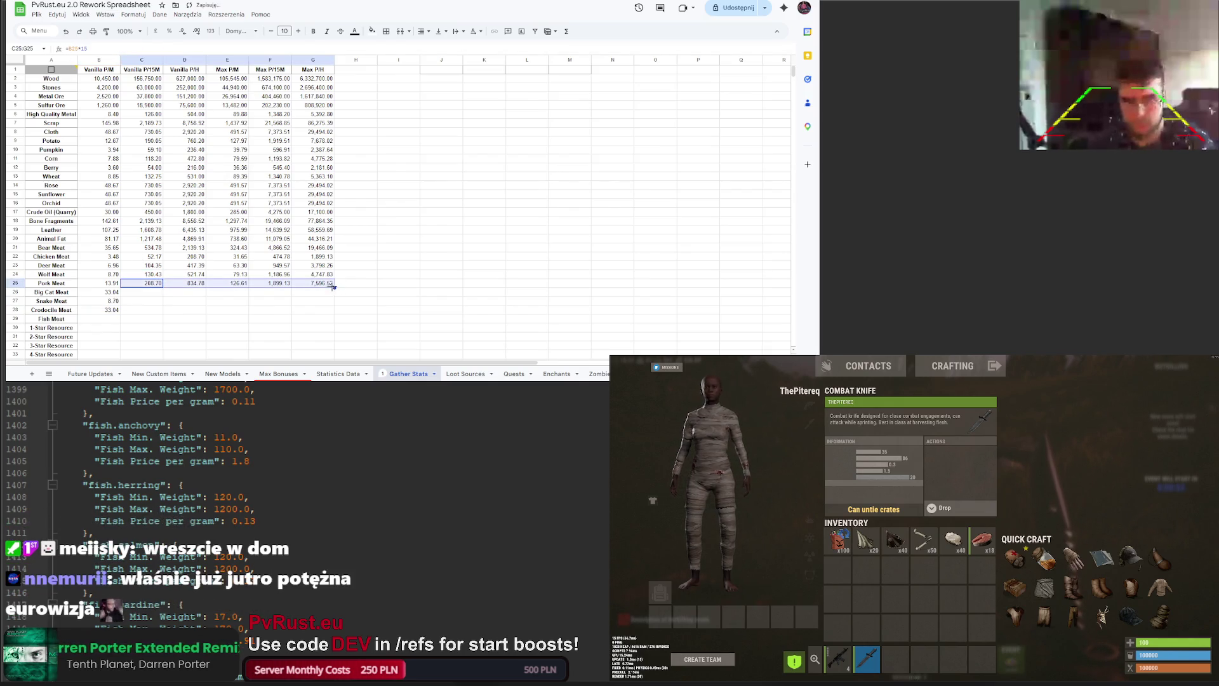
left_click(326, 310, "shift")
key("ctrl+d")
left_click(390, 301)
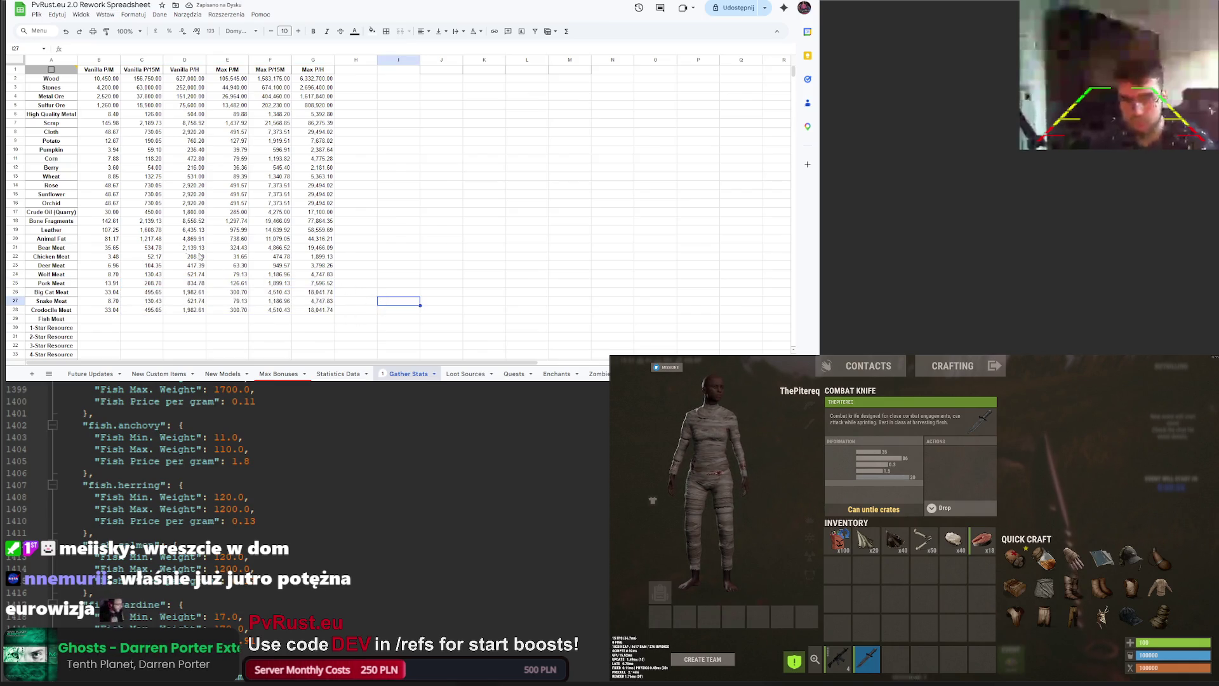
left_click(310, 249)
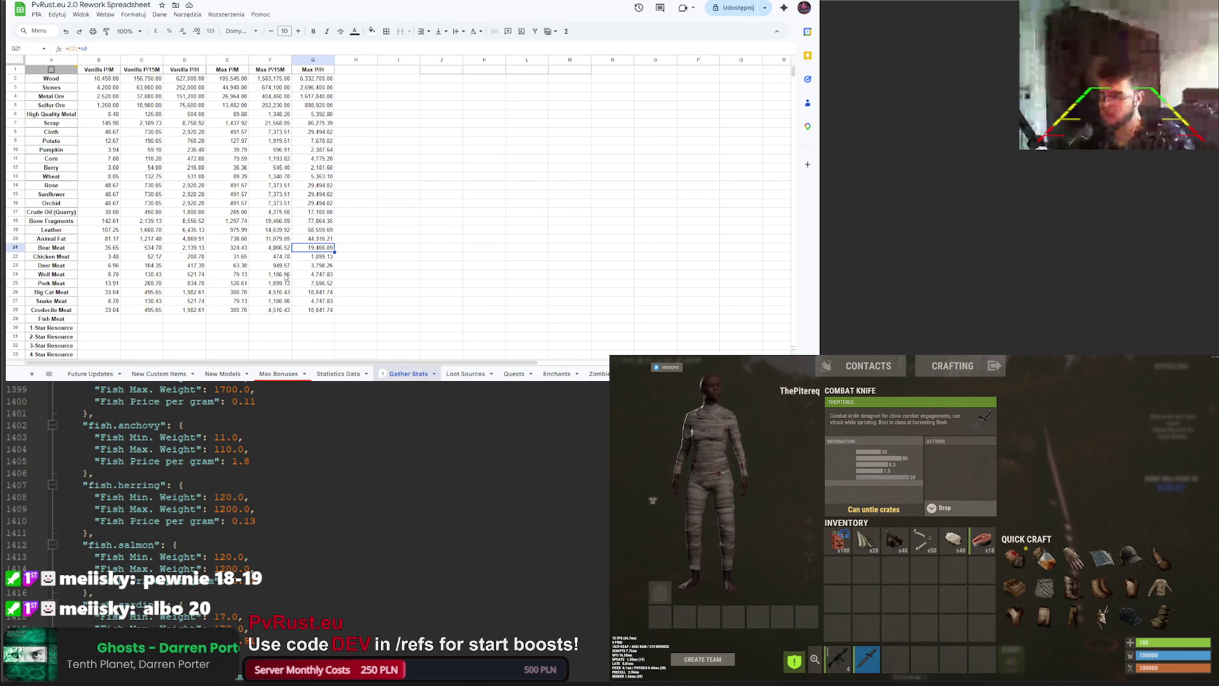
scroll(194, 335, "down", 2)
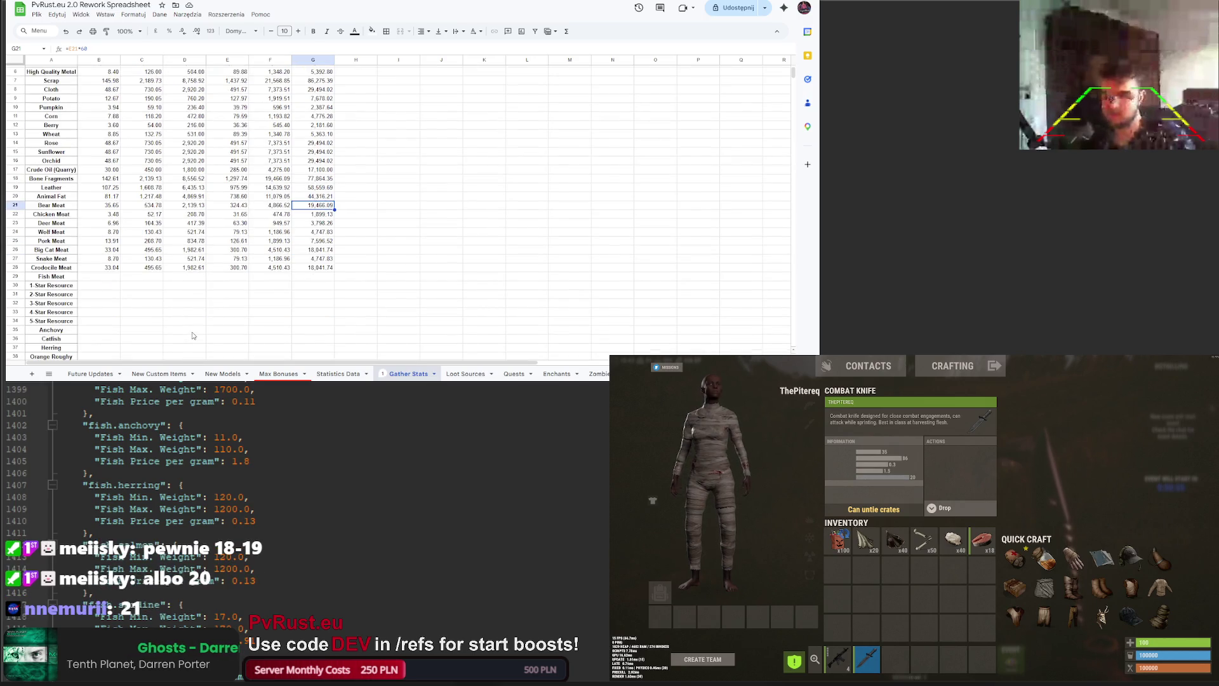
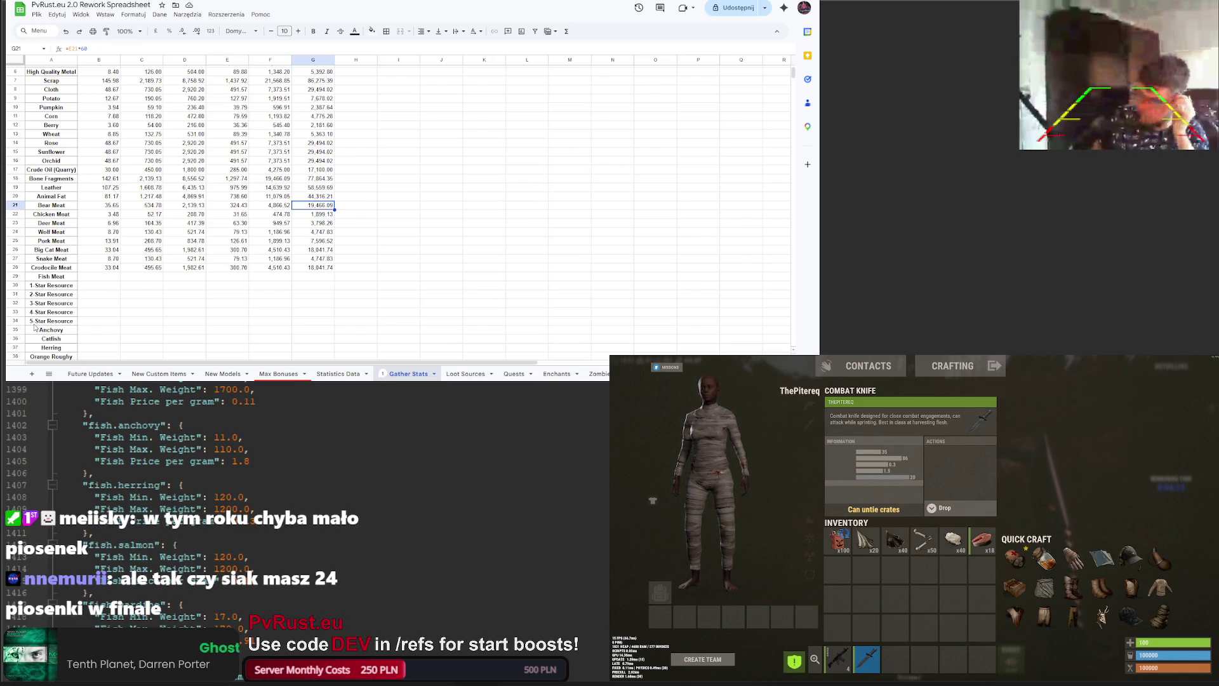
Step: Scroll Gather Stats down to the fish rows and close the Rust inventory
scroll(180, 299, "down", 5)
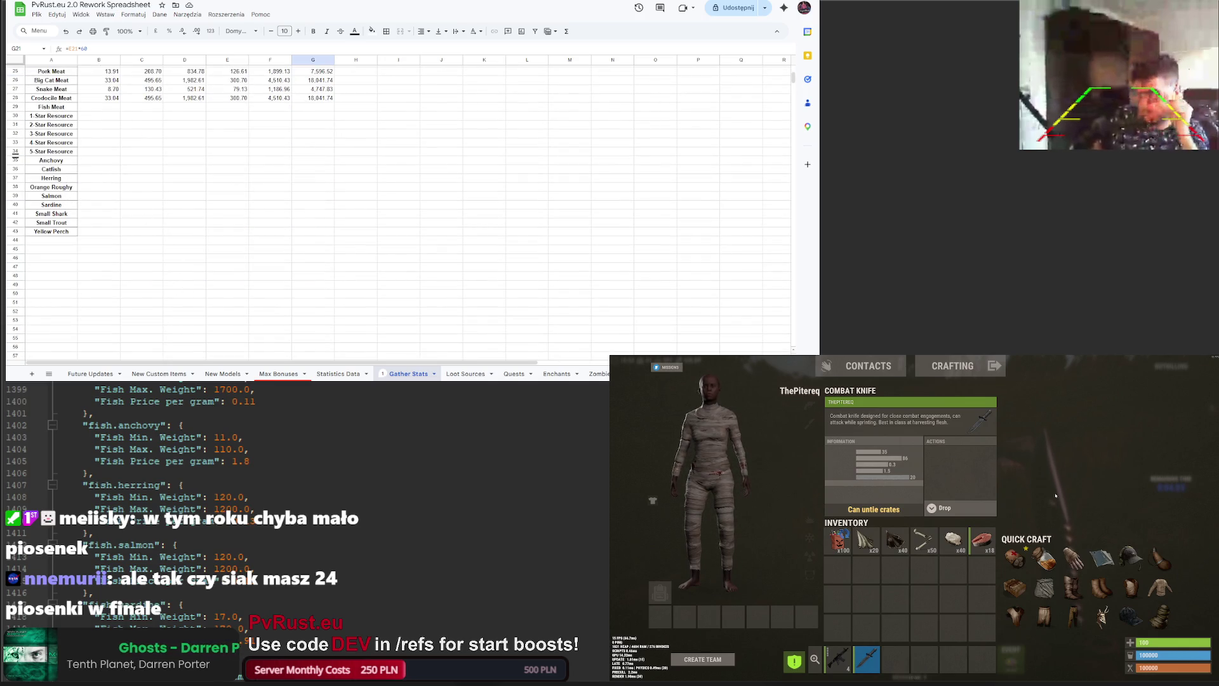
key("Tab")
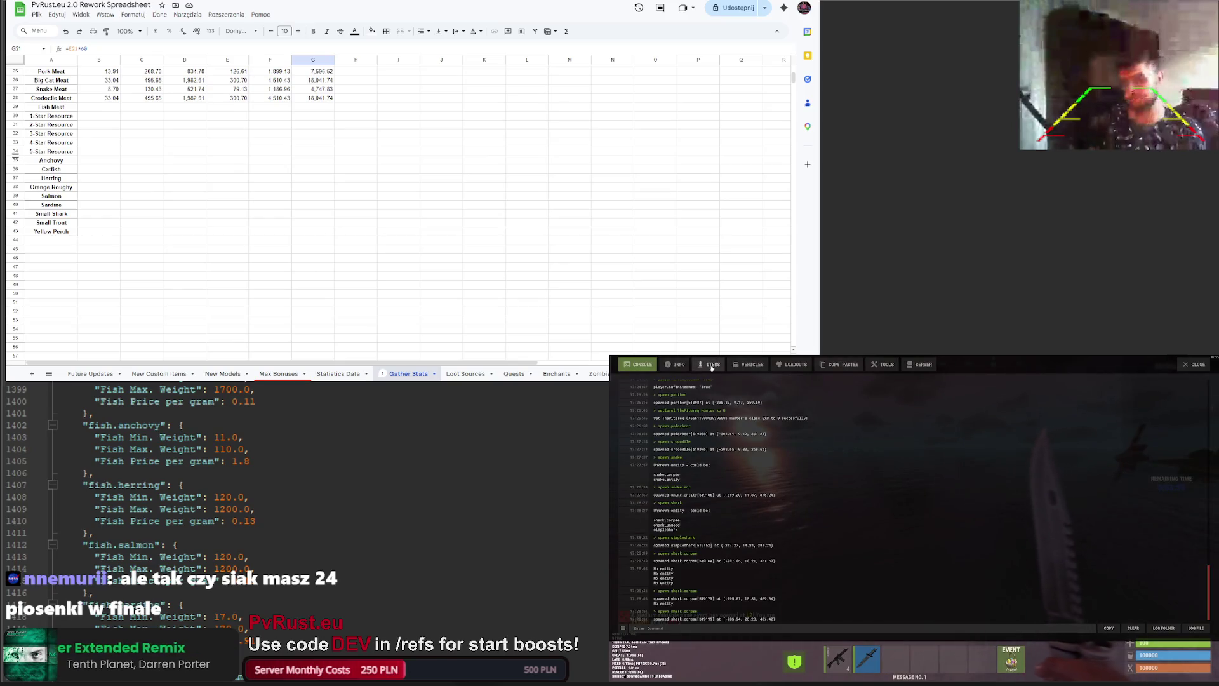
Step: Exit the Rust admin panel, glance at the world map, and open the game chat
left_click(885, 365)
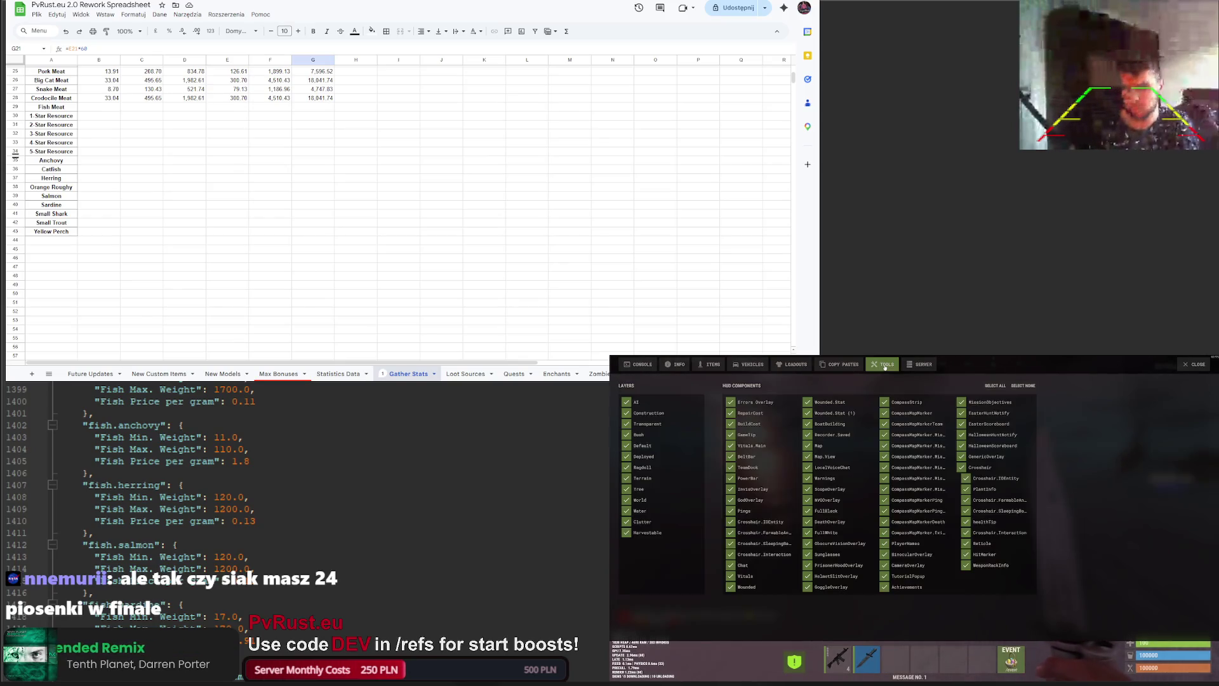
key("Escape")
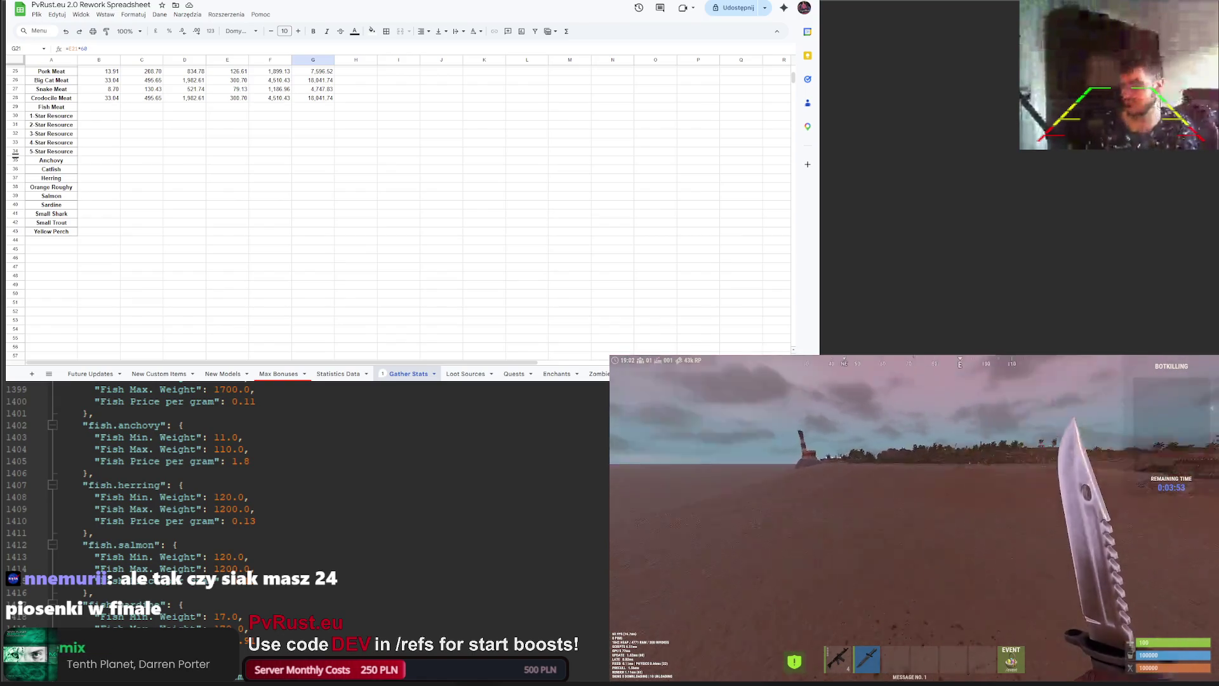
key("g")
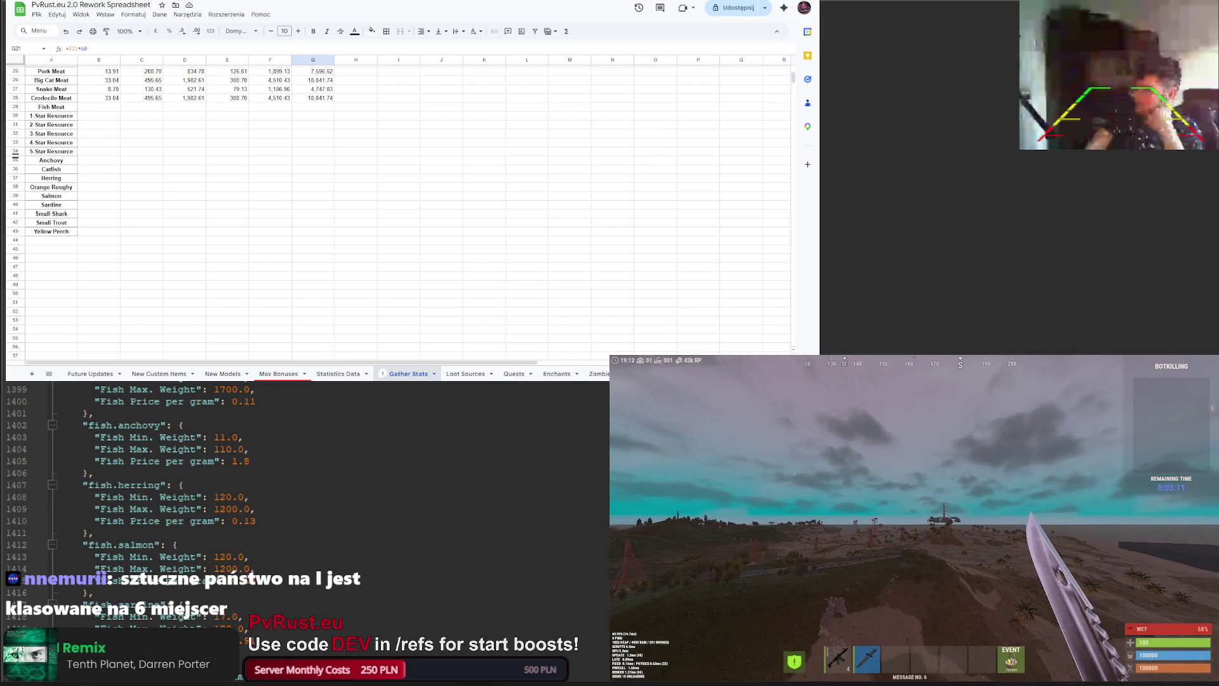
key("Return")
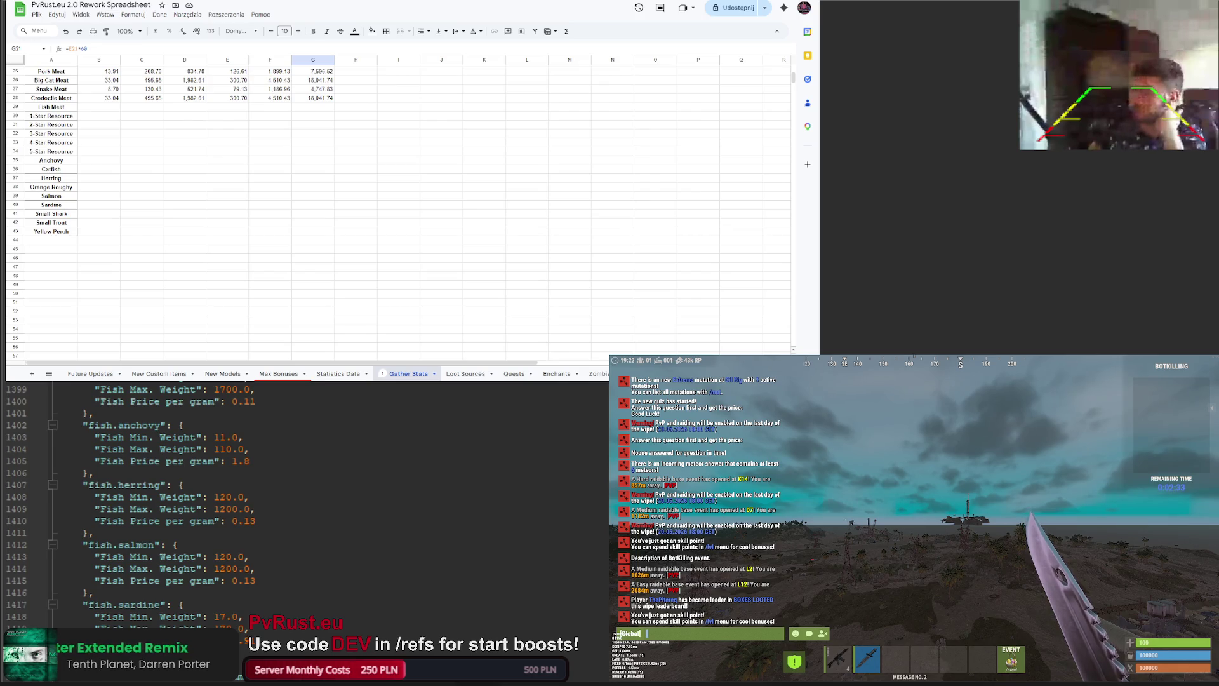
Step: Cycle the editor's open files to the item group counts list and scroll through it
scroll(28, 508, "up", 10)
scroll(191, 495, "up", 4)
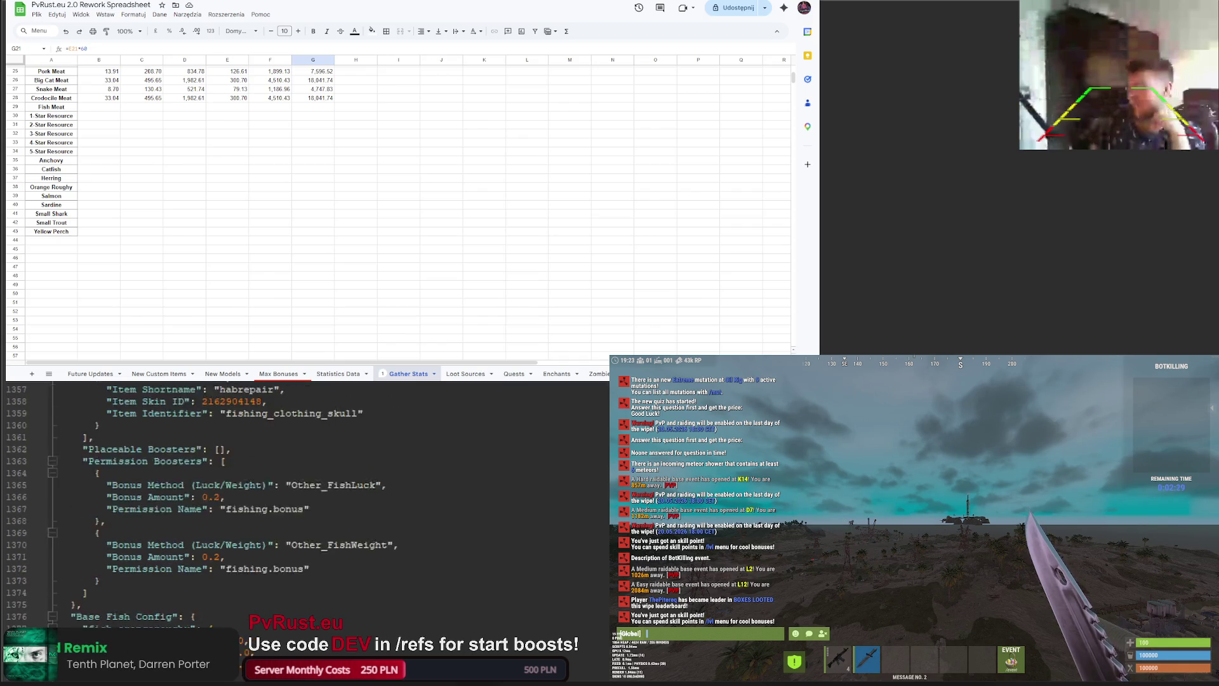
key("ctrl+Tab")
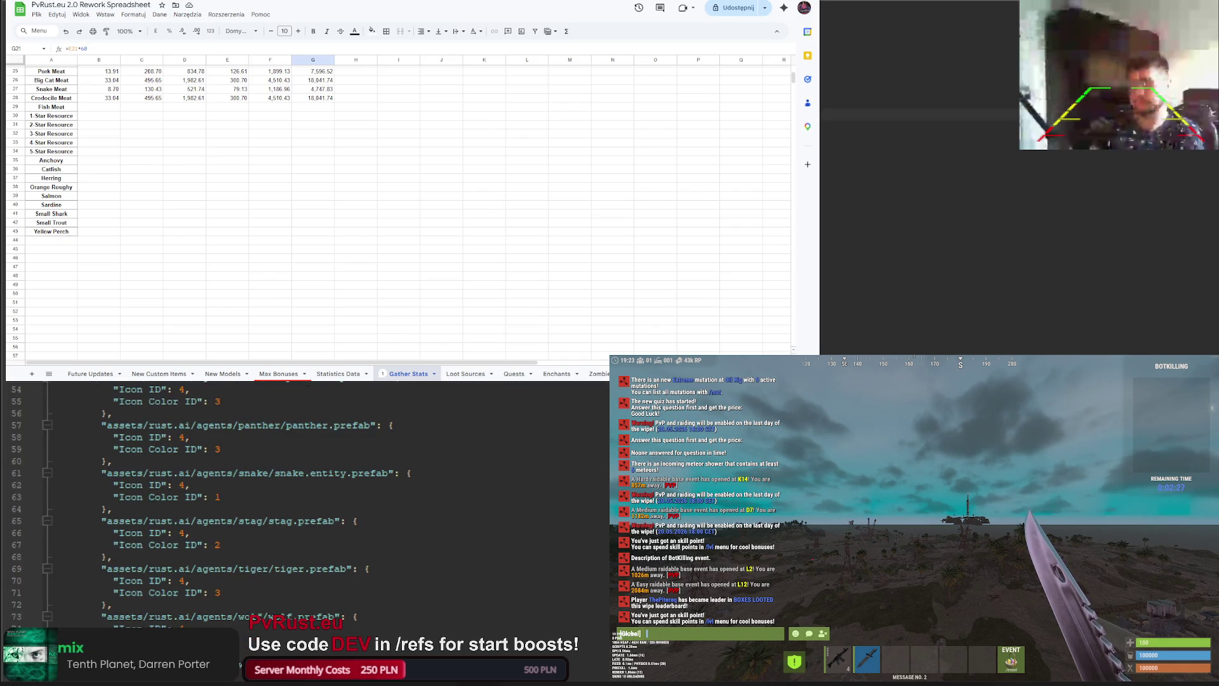
key("ctrl+Tab")
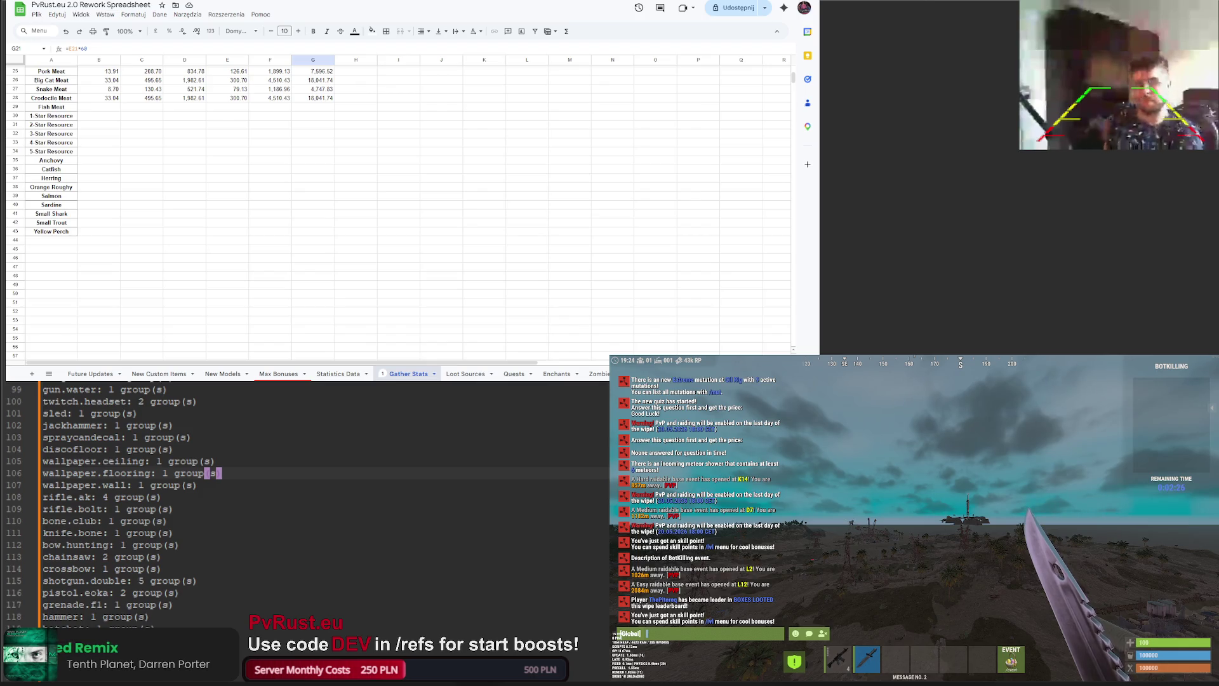
scroll(276, 405, "down", 3)
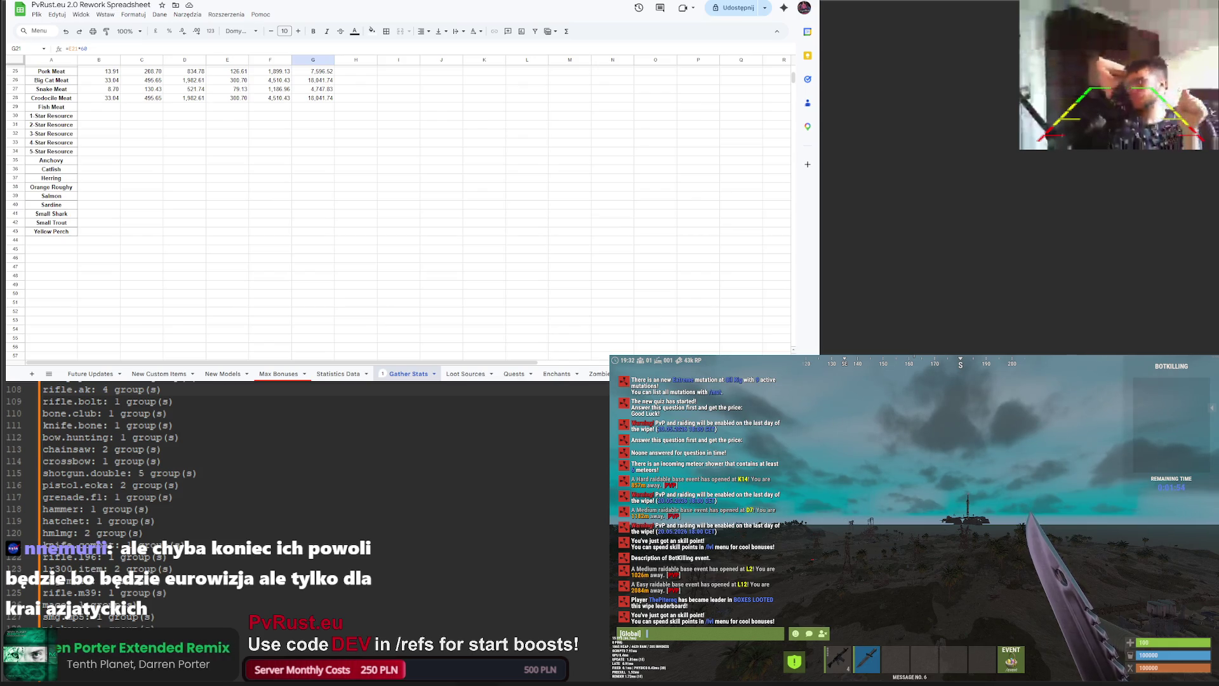
Step: Close the Rust chat, turn toward the west, and bring up the game menu
key("Escape")
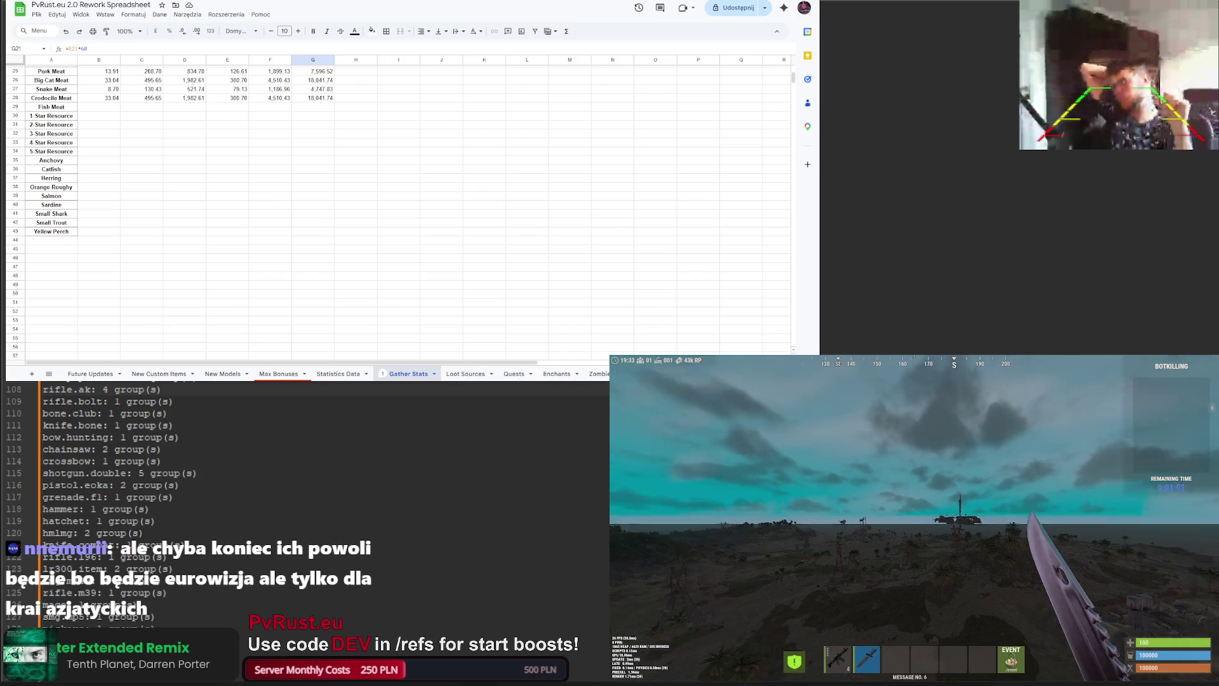
key("w")
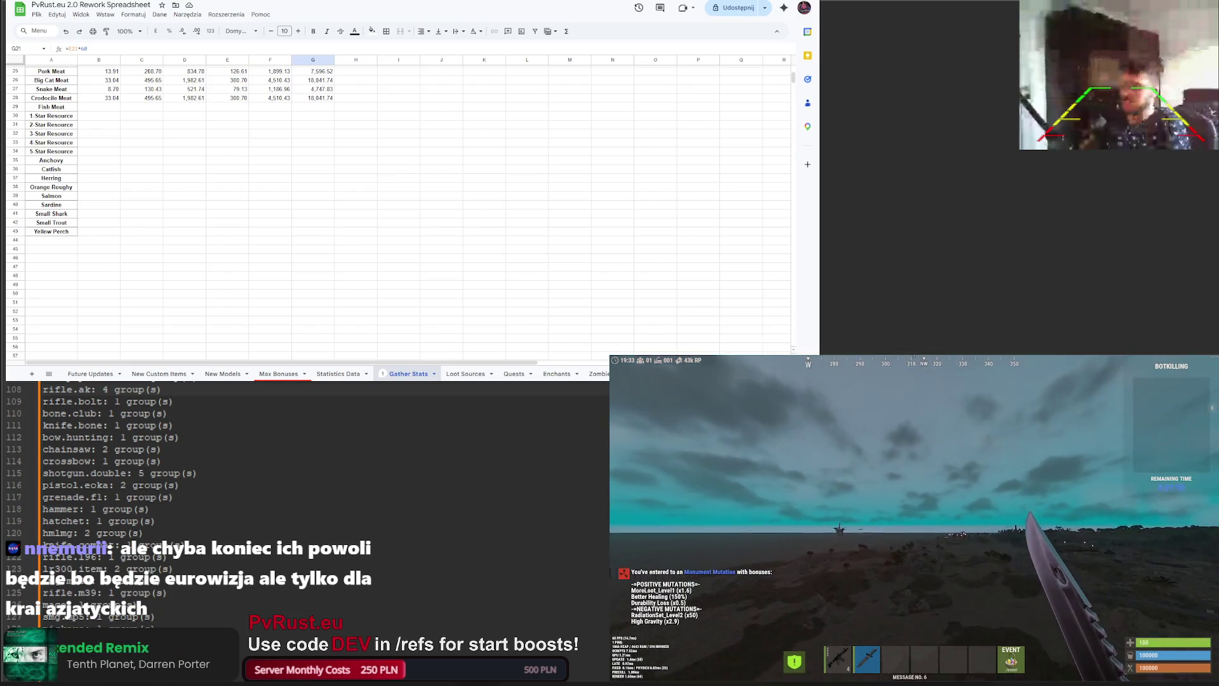
key("Escape")
key("Escape")
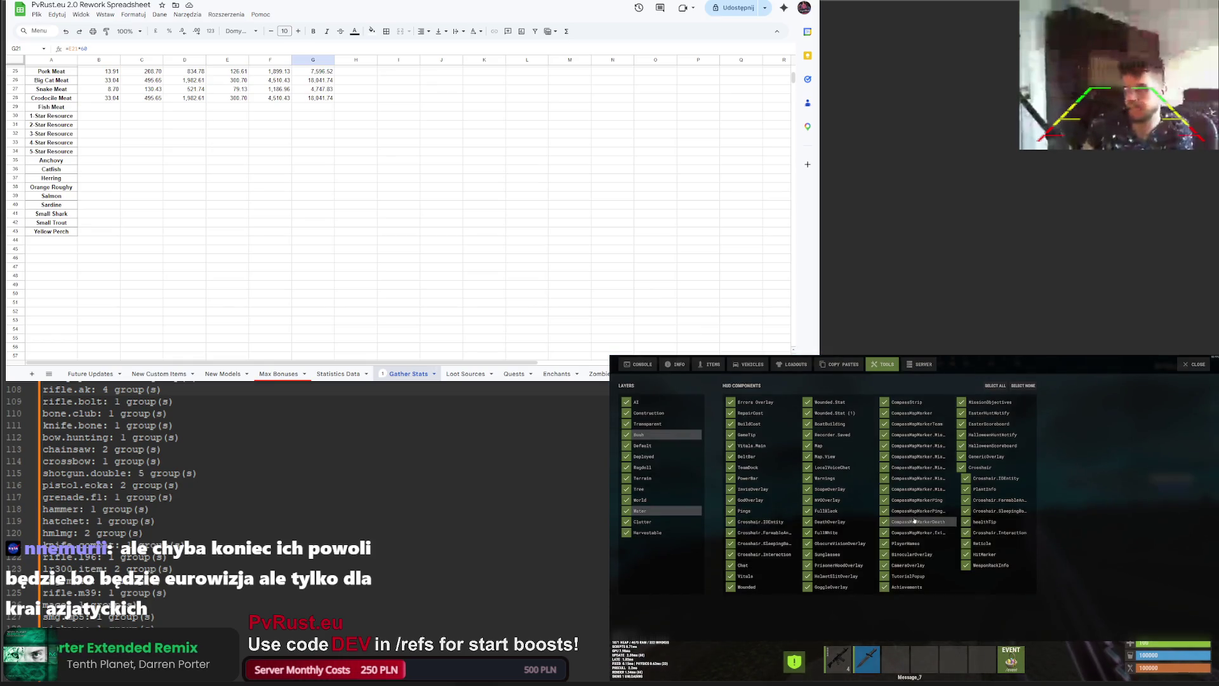
Step: Run admintime 12 in the admin console to make it daytime
left_click(651, 365)
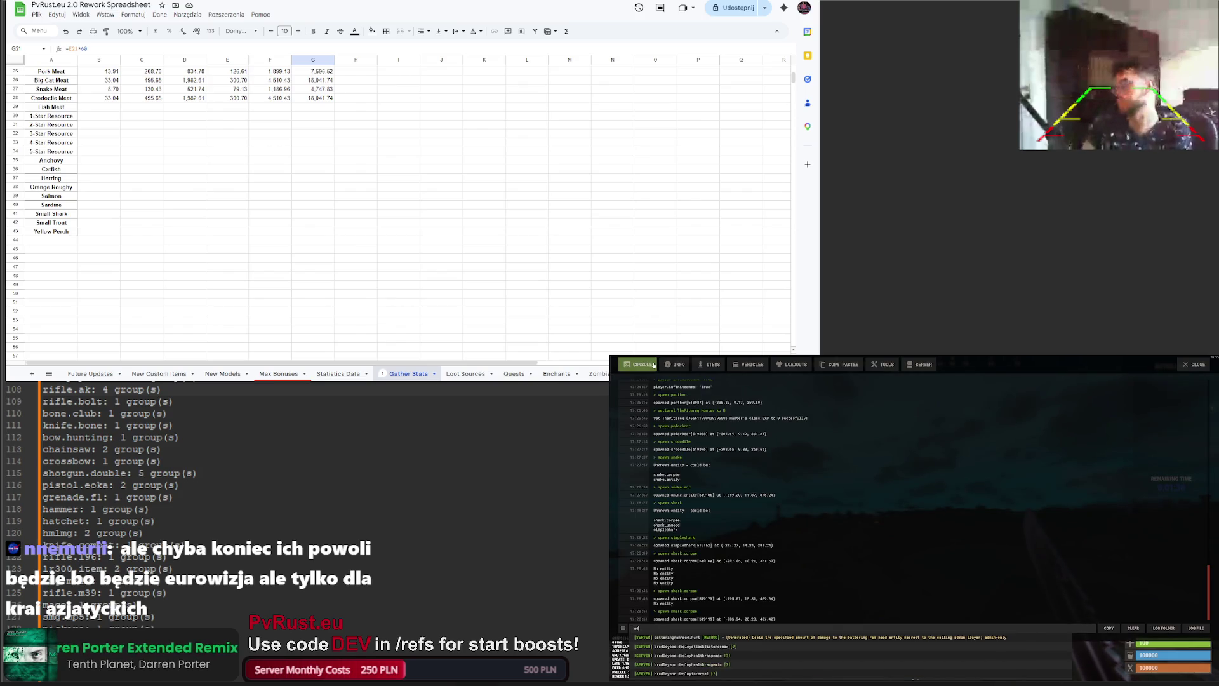
type("mintime 12")
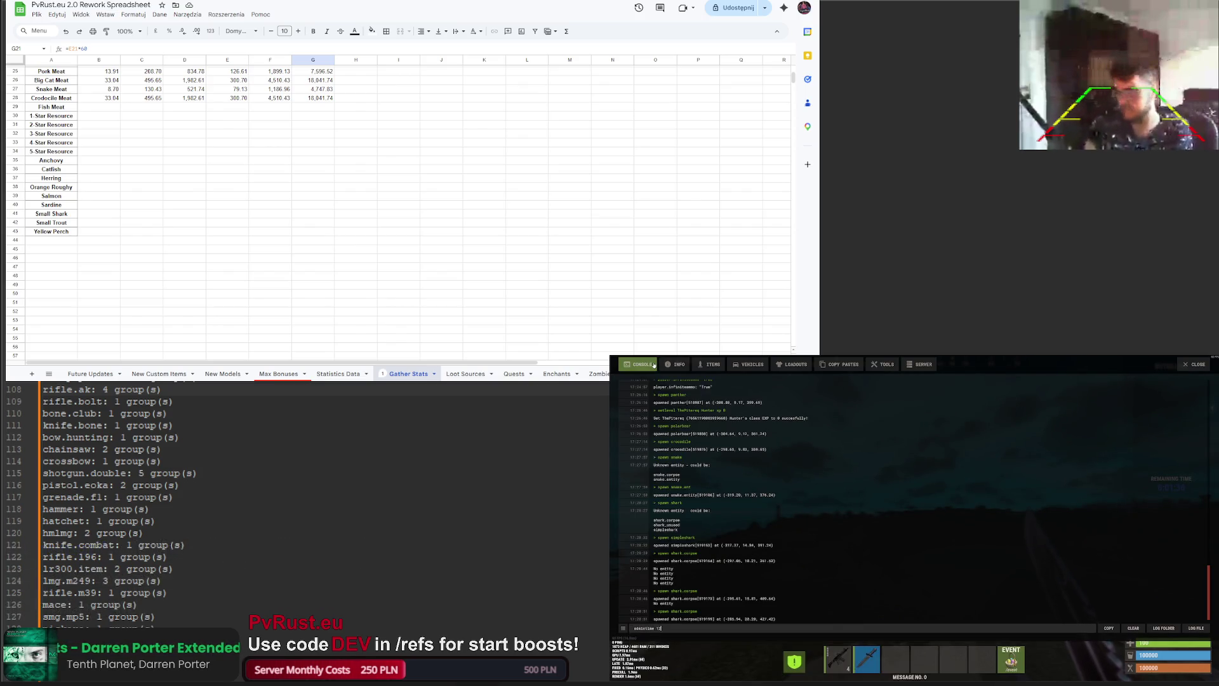
key("Return")
Step: Walk forward across the rocky terrain, looking left and right
key("w")
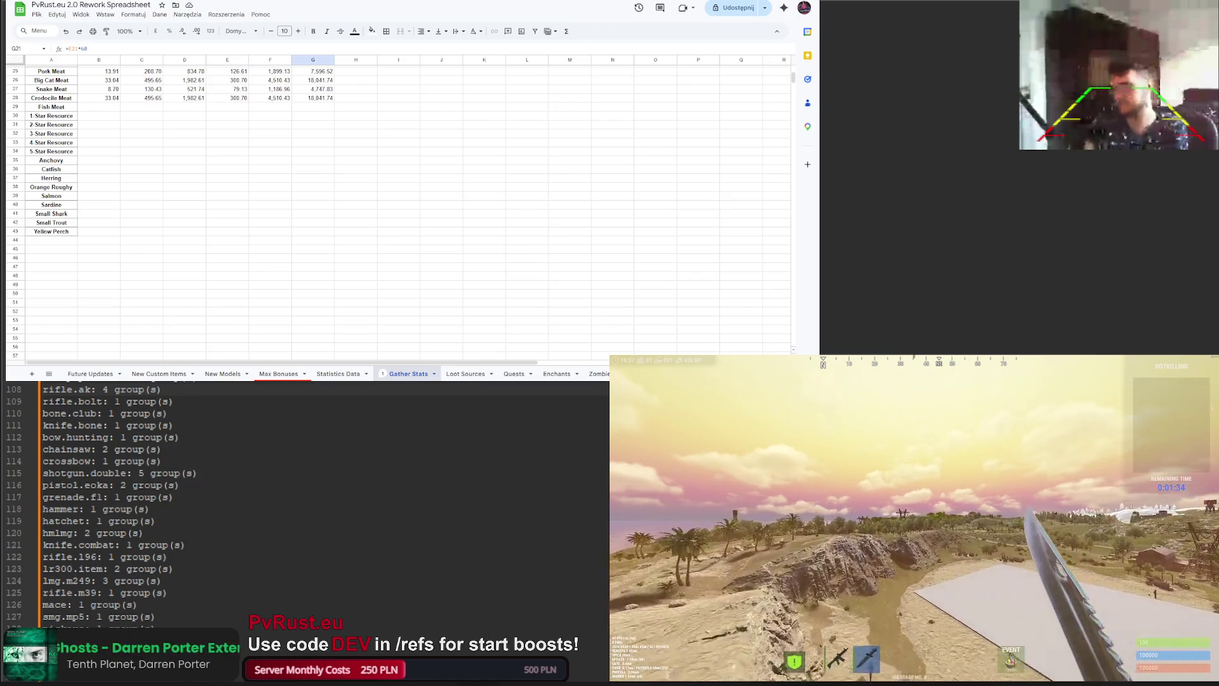
key("w")
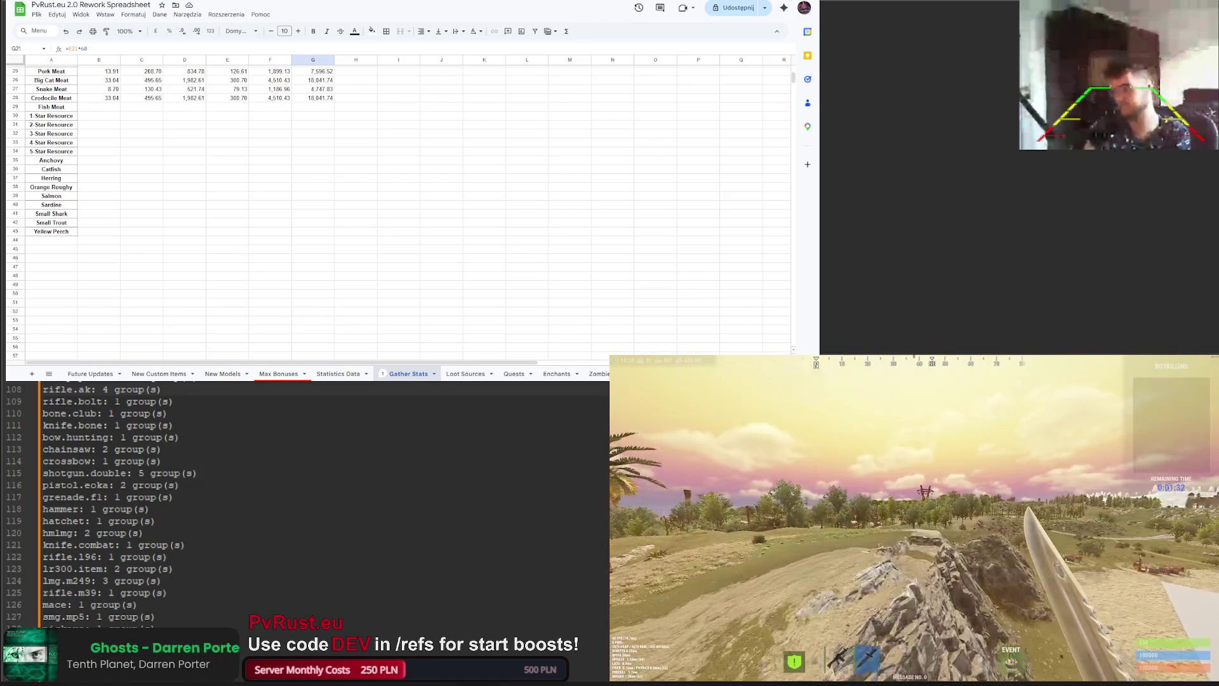
key("w")
key("w")
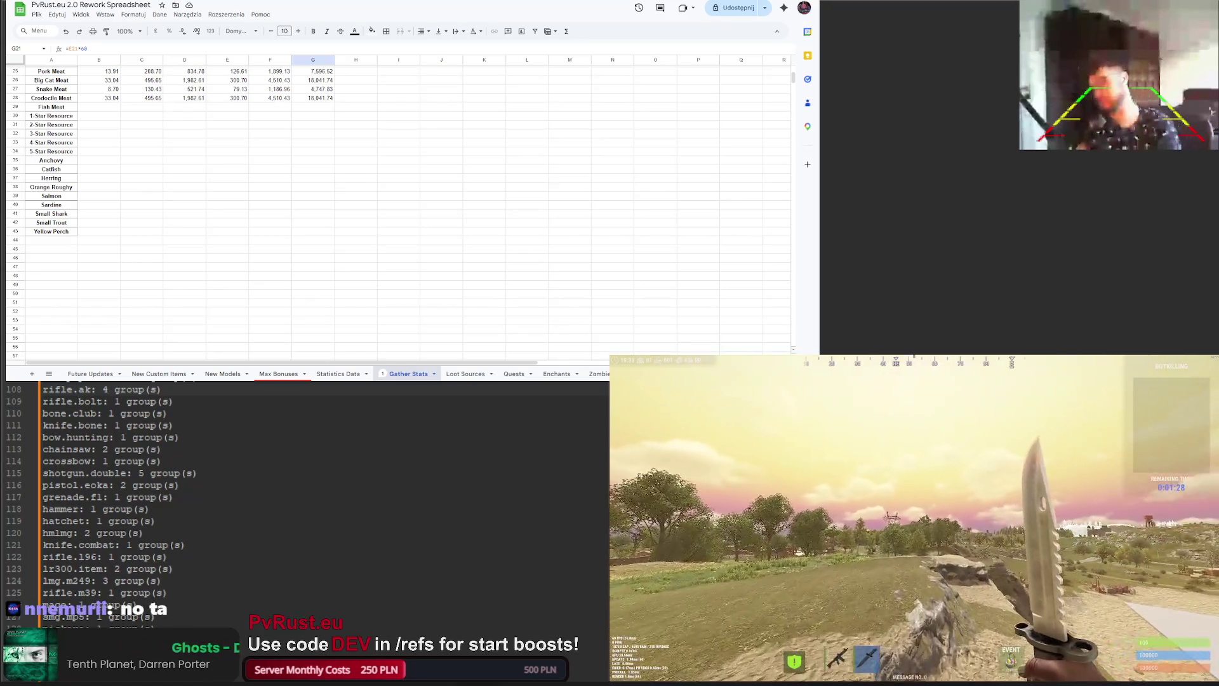
key("w")
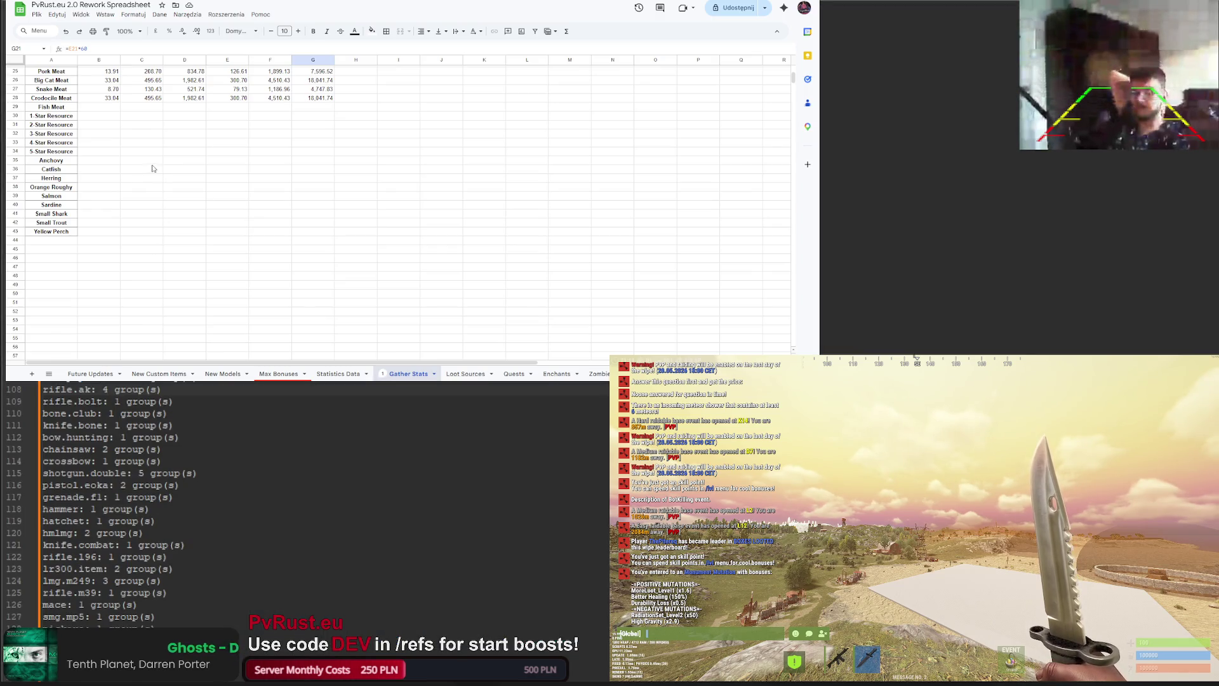
scroll(148, 163, "up", 5)
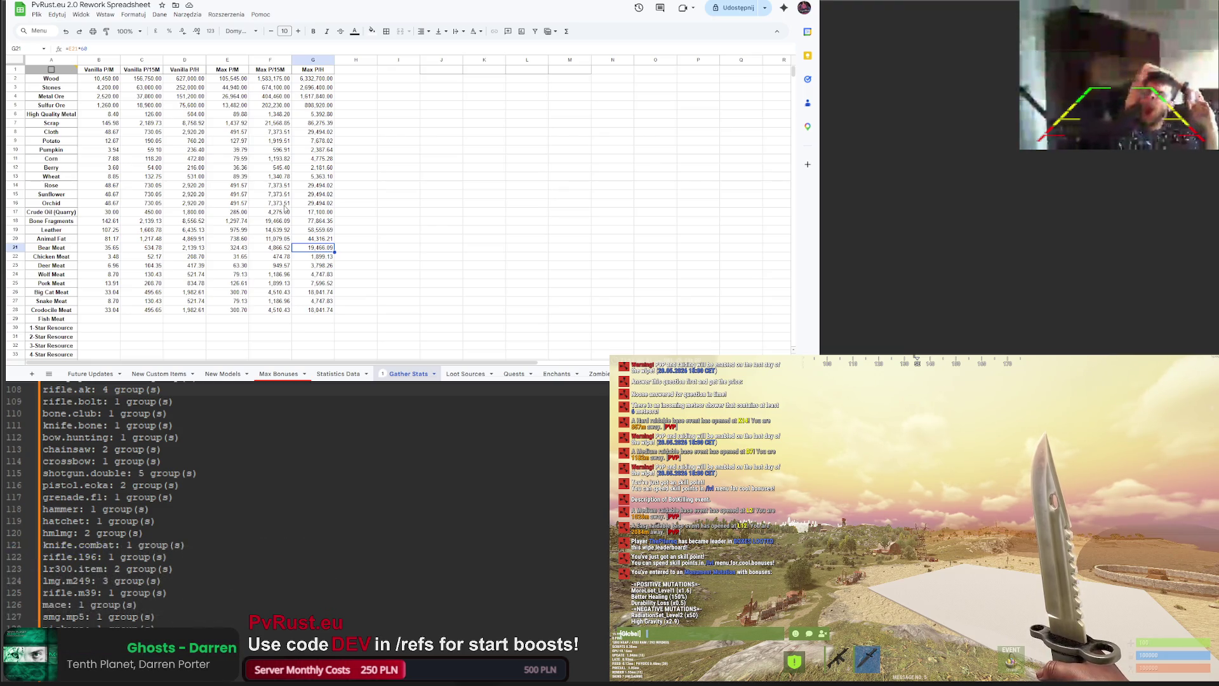
Step: Switch browser tabs toward the Levels And Economy Rework V2 spreadsheet
key("ctrl+Tab")
key("ctrl+Tab")
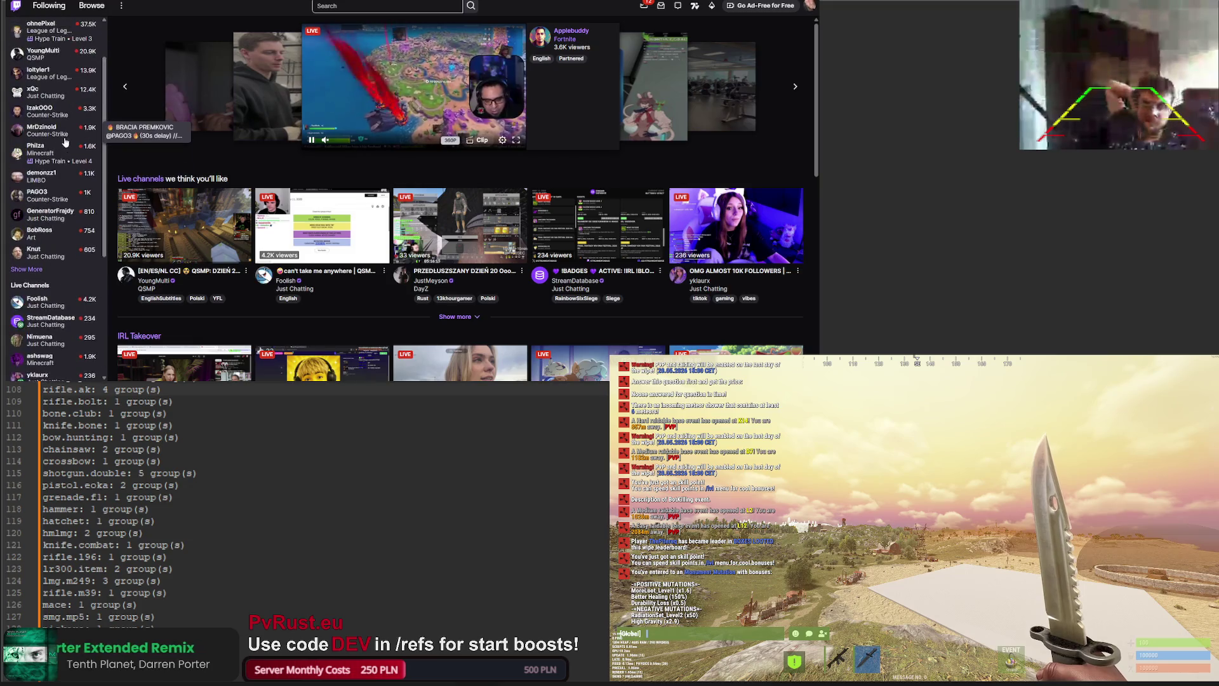
Step: Open Twitch's Software and Game Development category from the channel page, then return to the spreadsheet
scroll(50, 292, "up", 4)
left_click(27, 311)
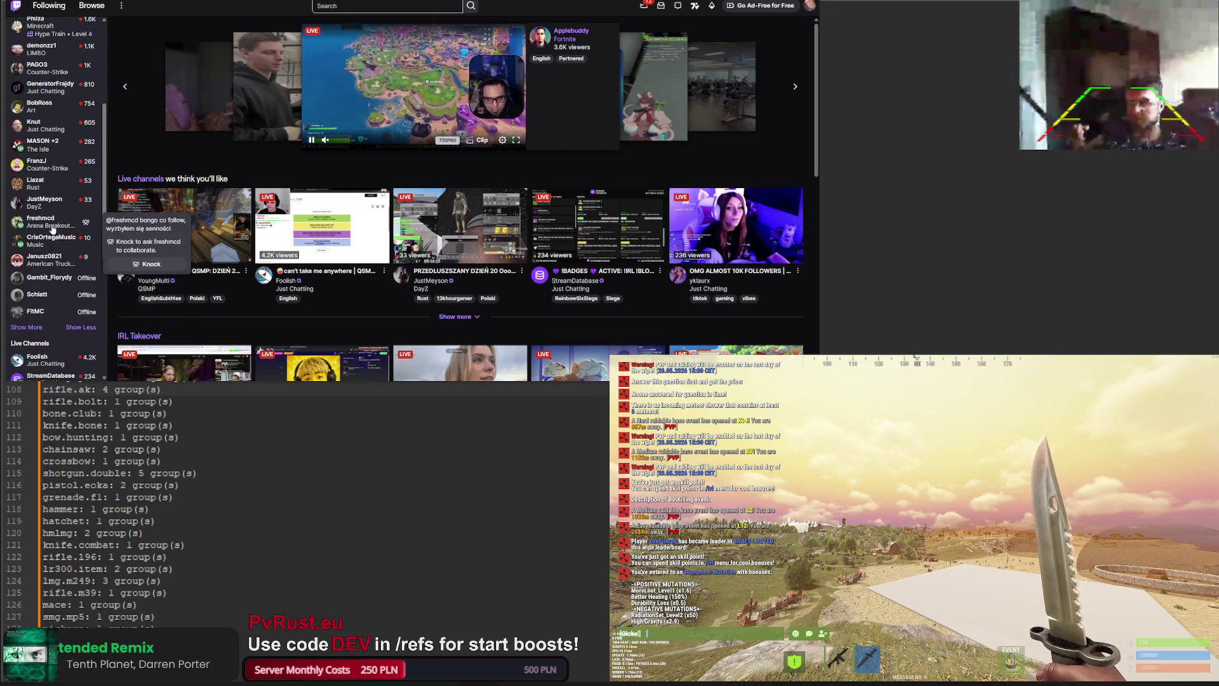
left_click(809, 6)
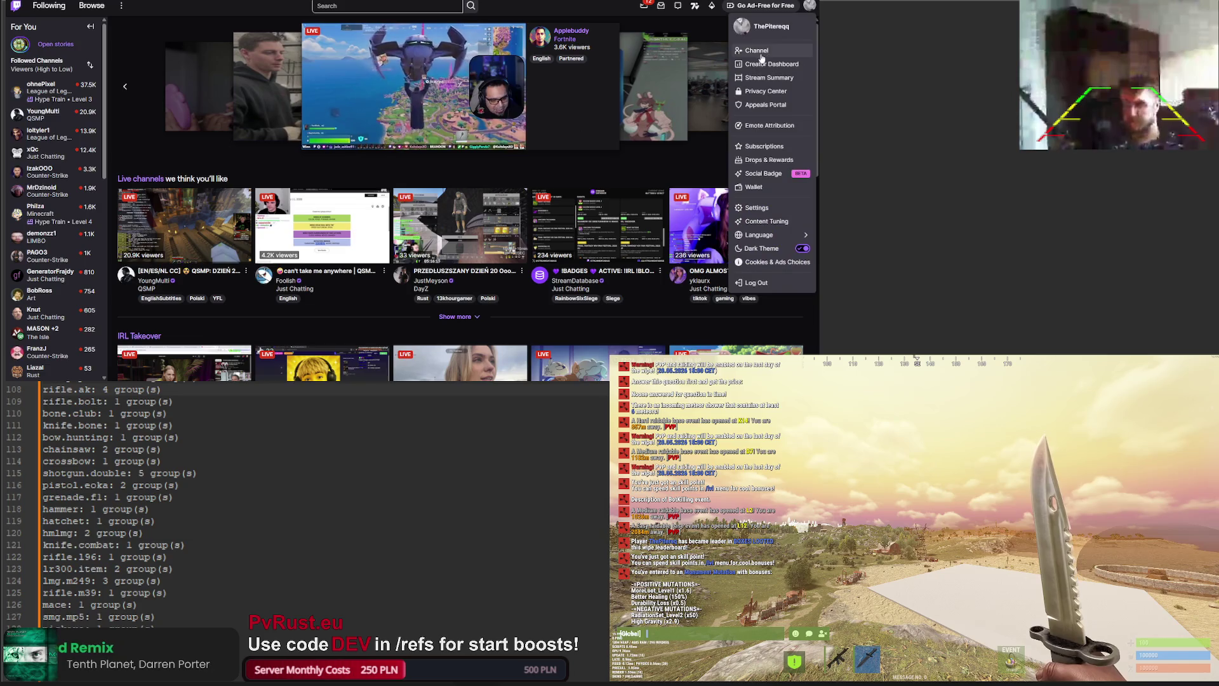
left_click(760, 51)
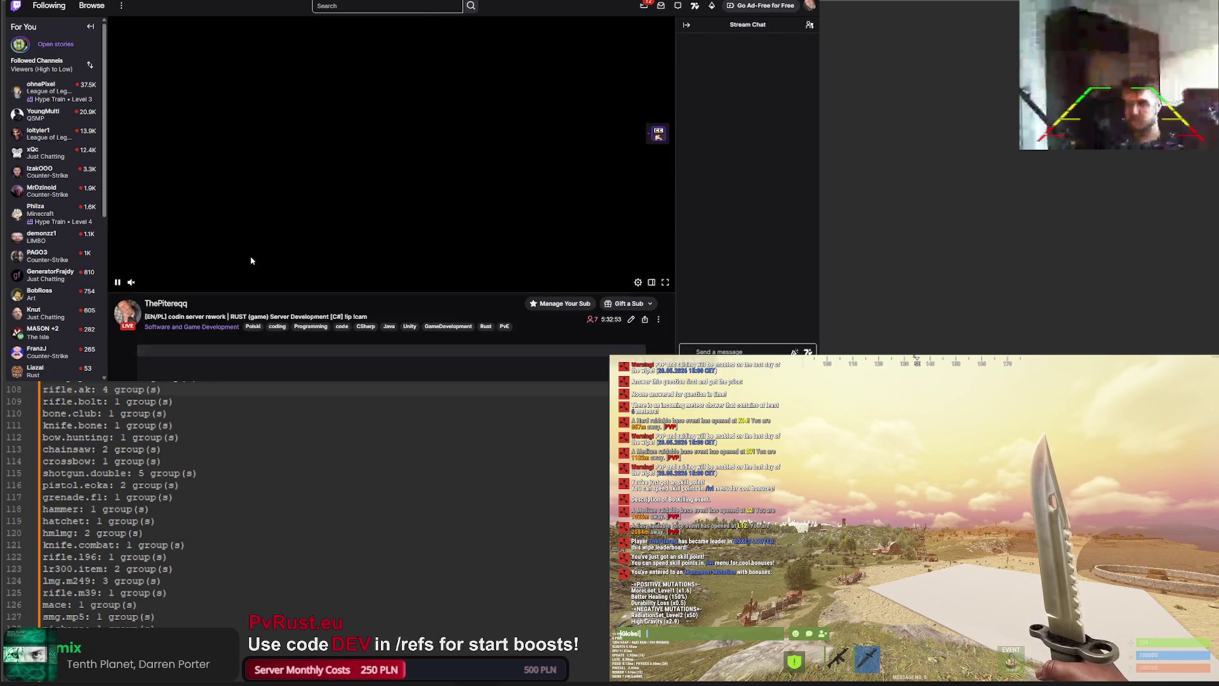
left_click(187, 327)
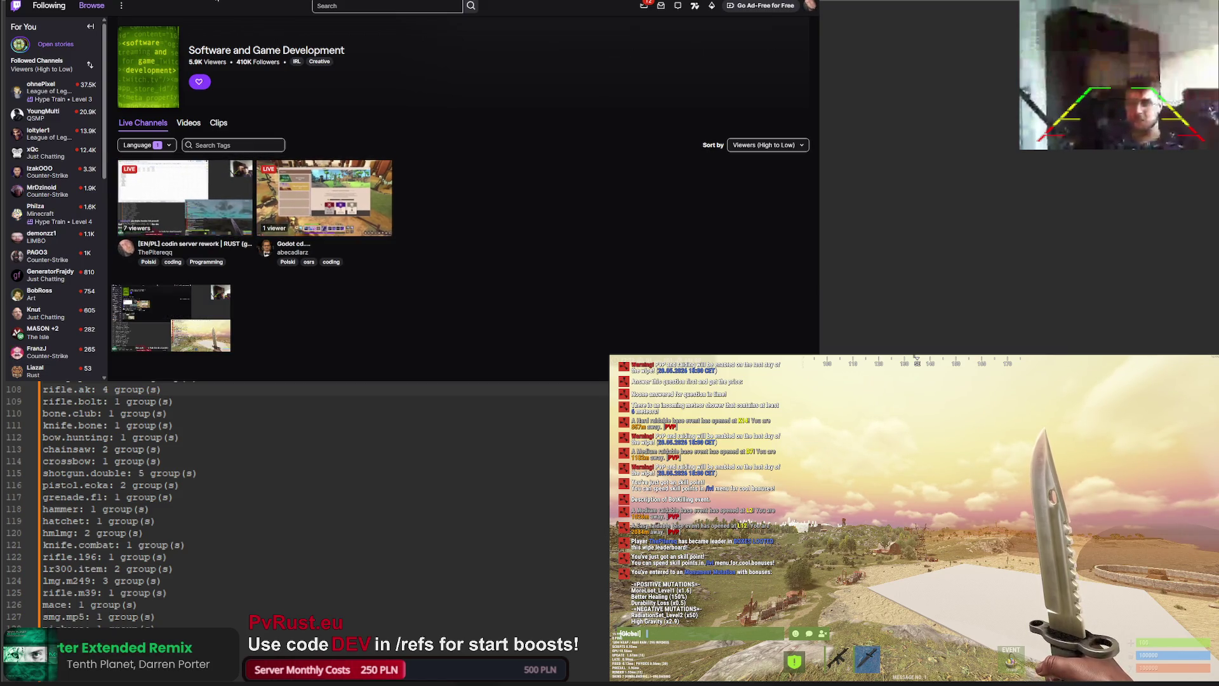
key("alt+Tab")
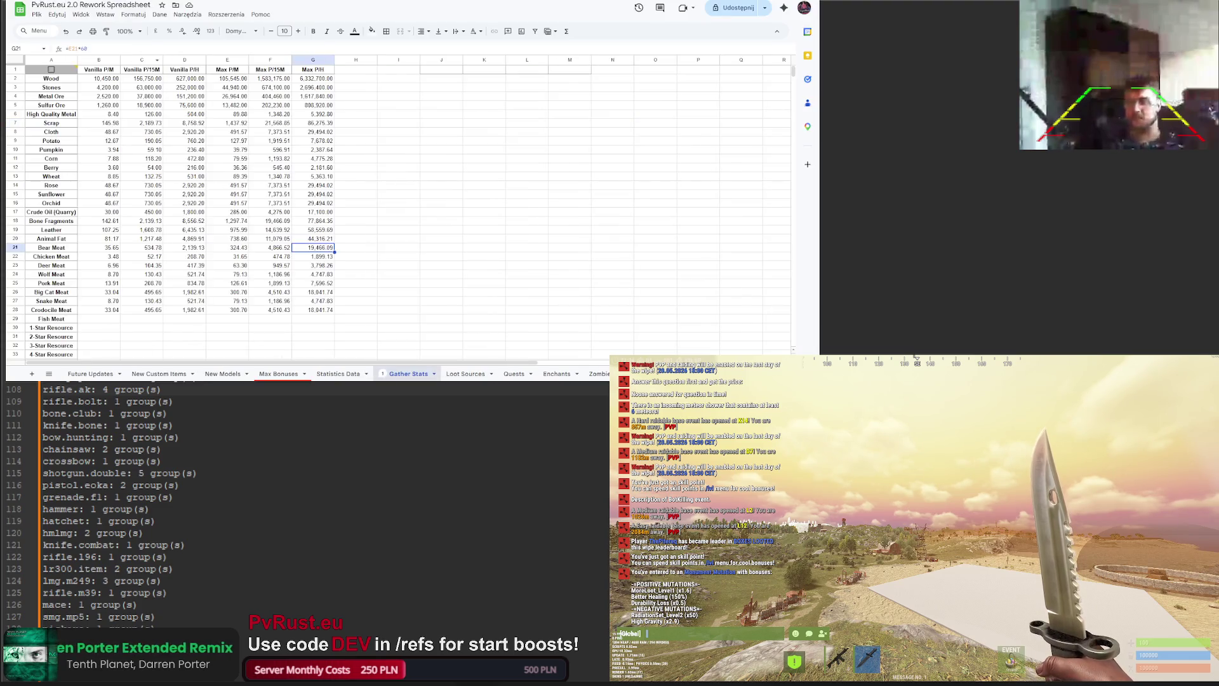
key("alt+Tab")
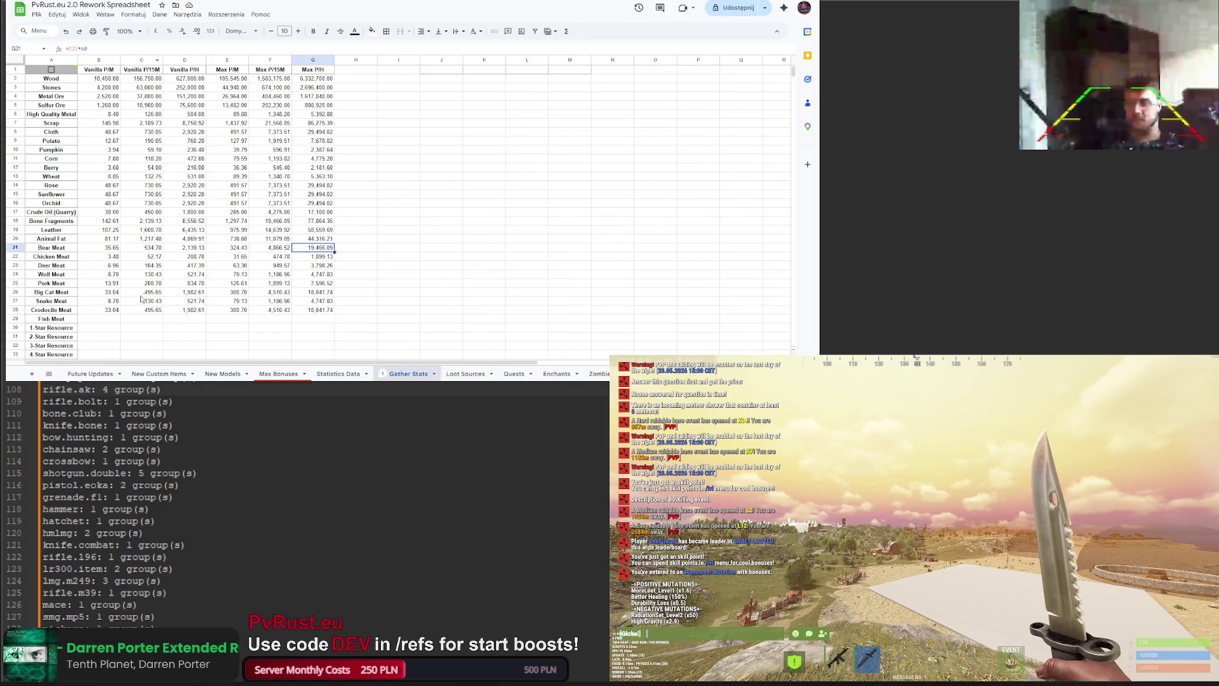
left_click(384, 373)
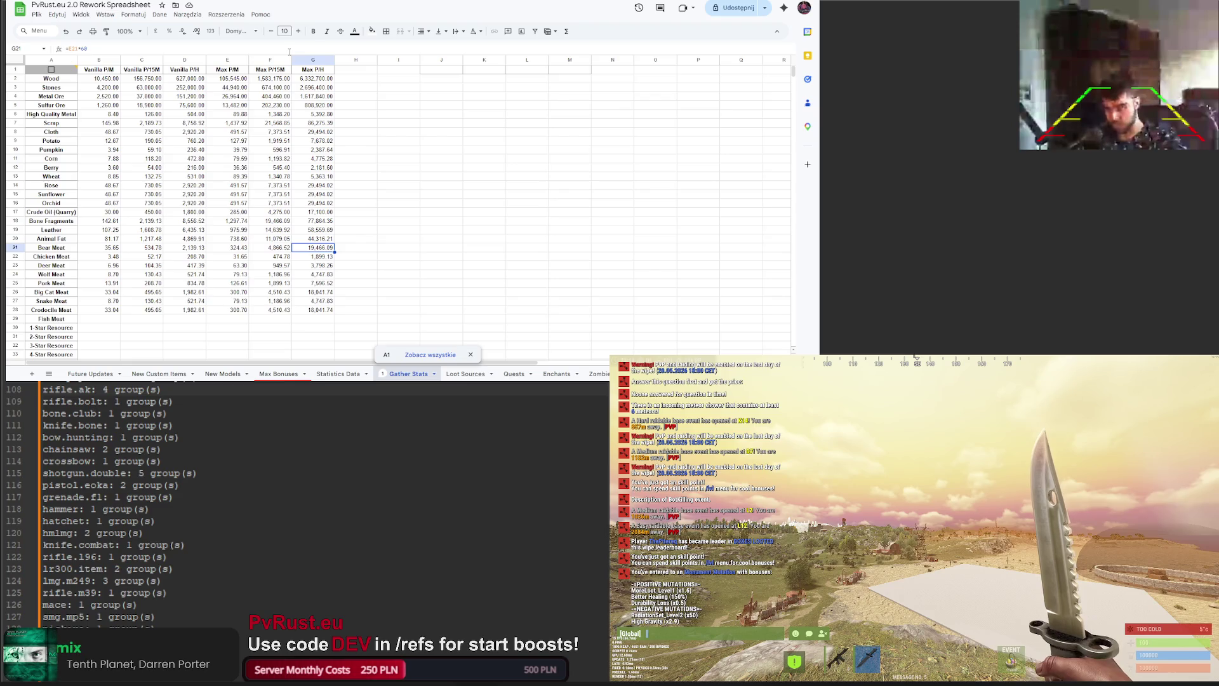
key("ctrl+Page_Down")
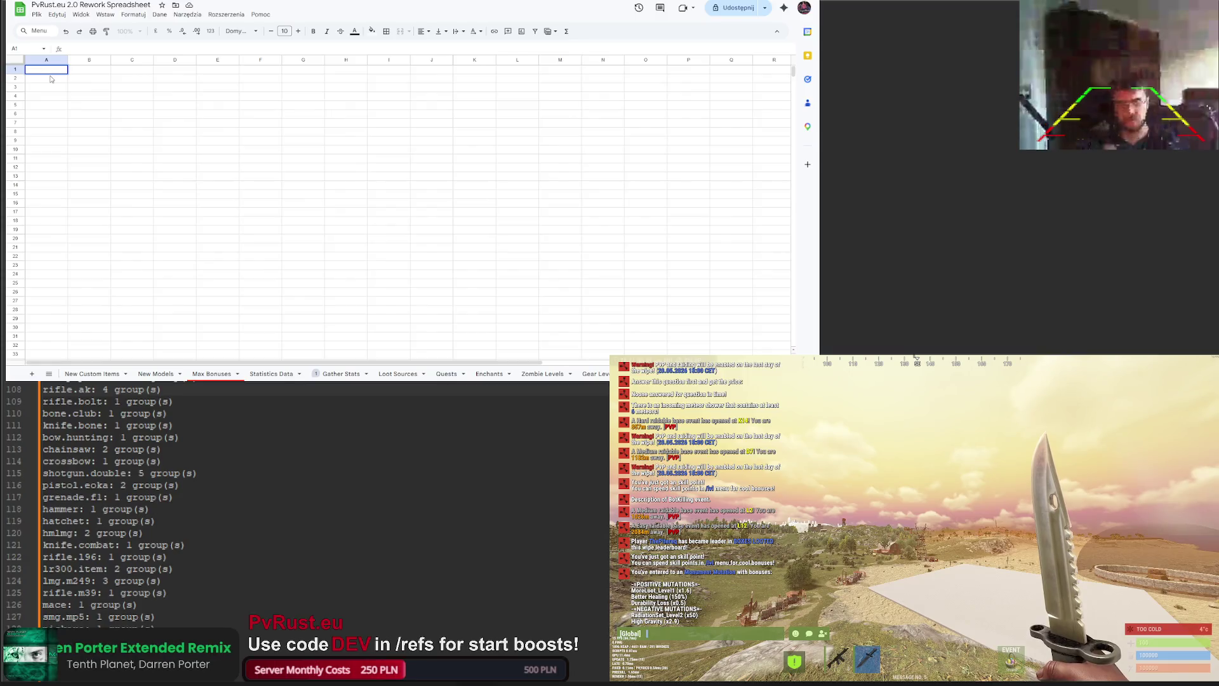
Step: Enter the Item Name and Price headers in A1 and B1
type("ITEm Name")
key("Return")
left_click(82, 73)
type("Iice")
key("Return")
Step: Enter Vanilla P/M in C1 and copy it into D1
double_click(142, 70)
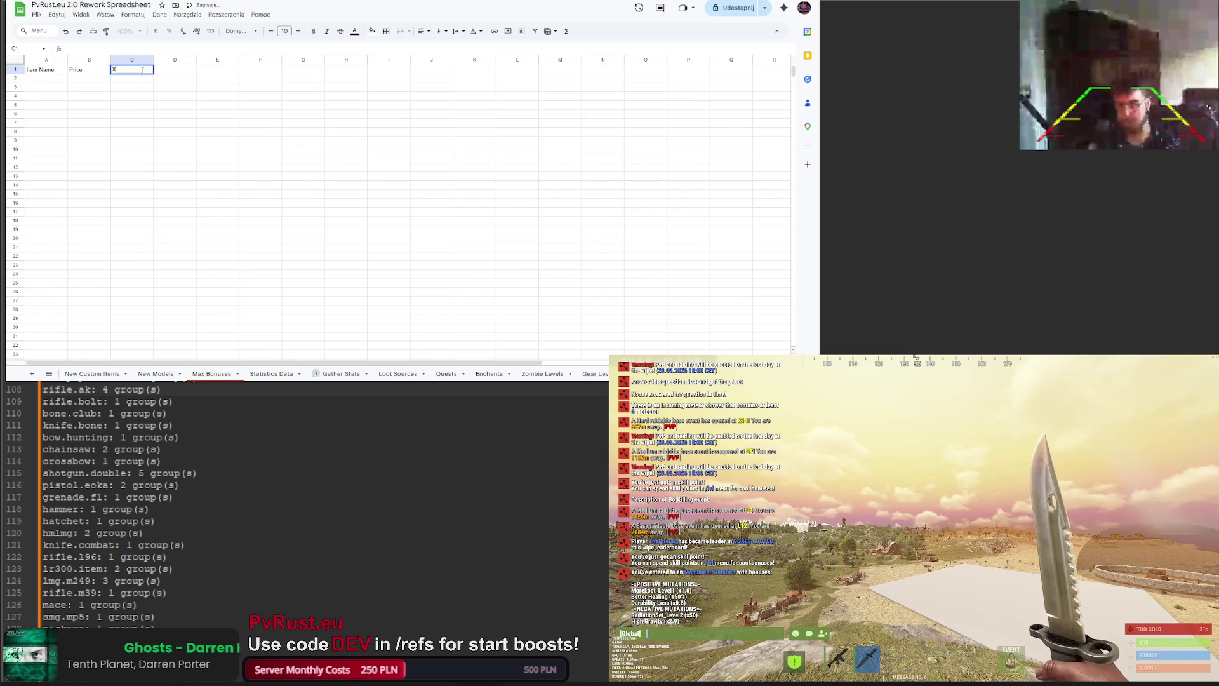
type("x")
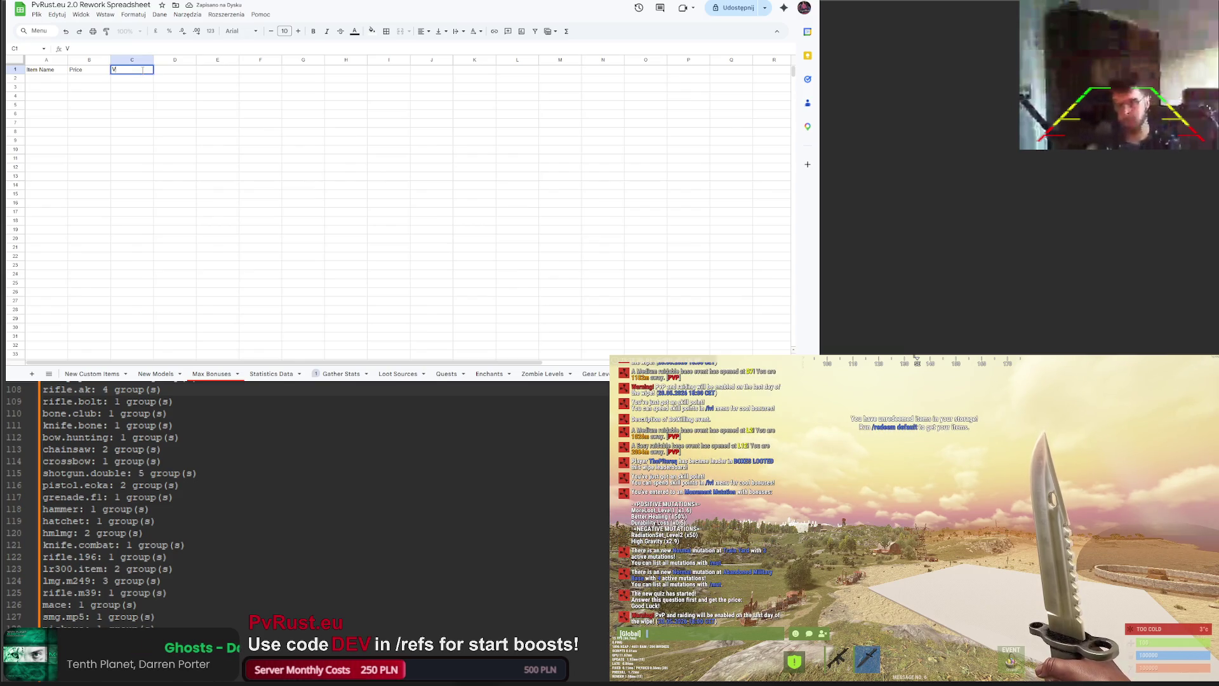
type("illa P/M")
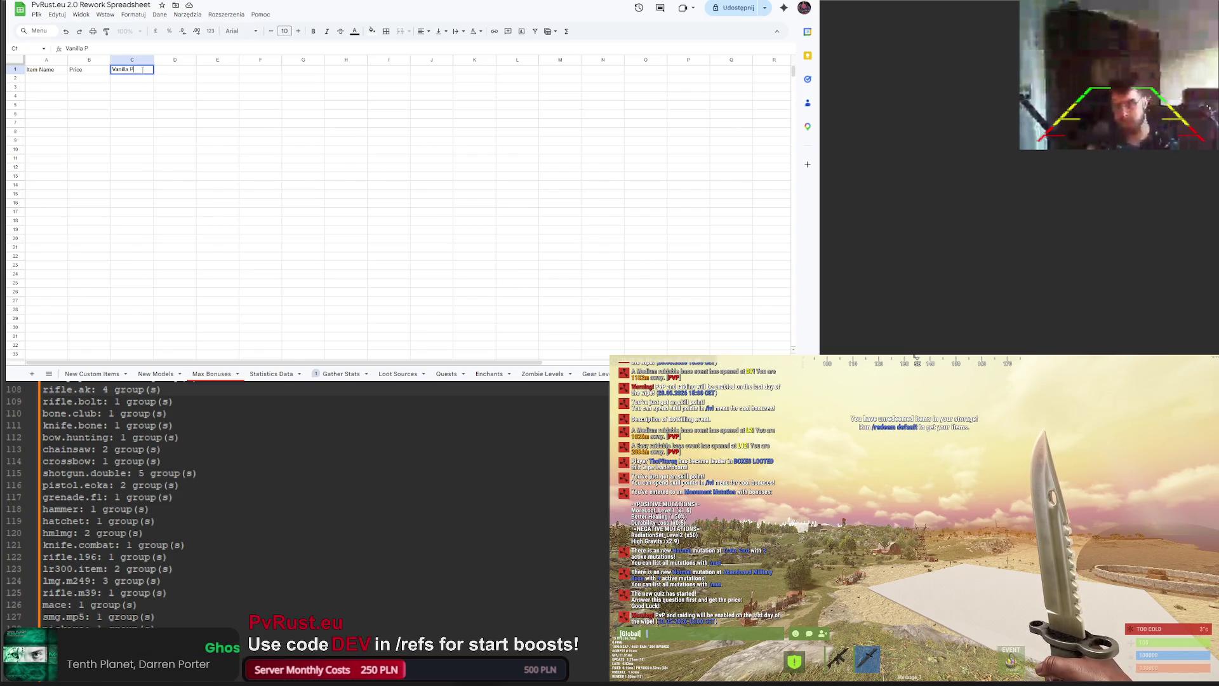
key("Return")
left_click(142, 70)
key("ctrl+c")
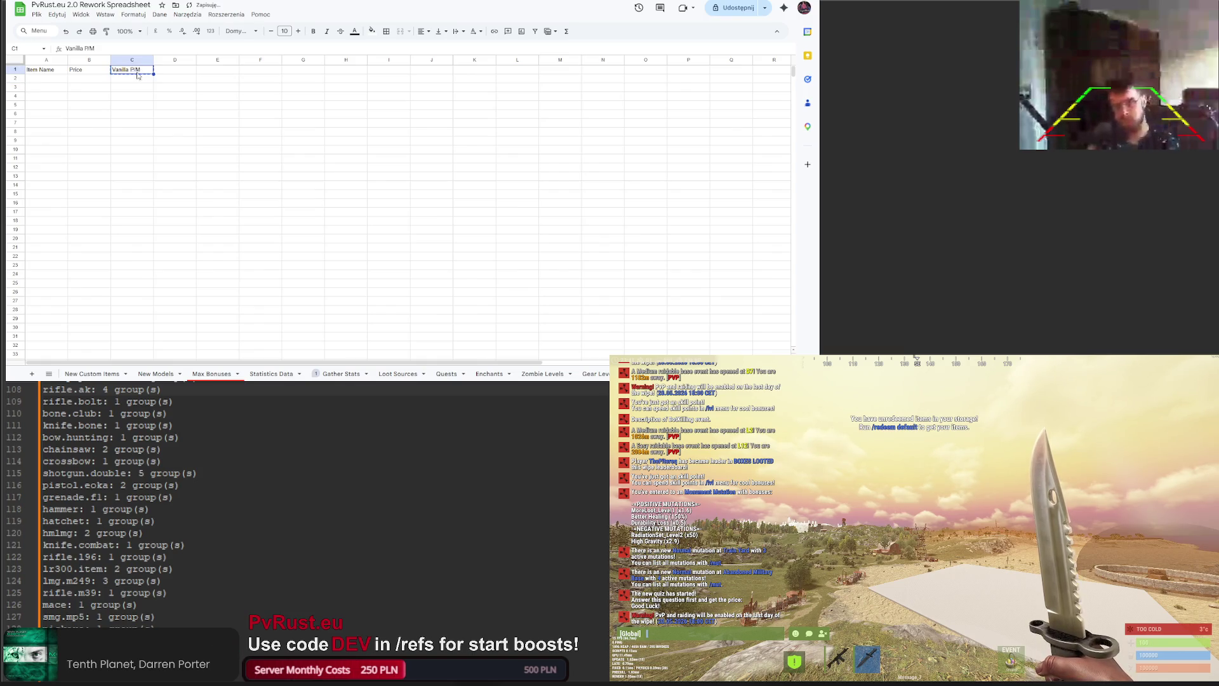
left_click(181, 70)
key("ctrl+v")
Step: Rename the C1 and D1 headers to Vanilla 1m and Vanilla 15m
double_click(184, 71)
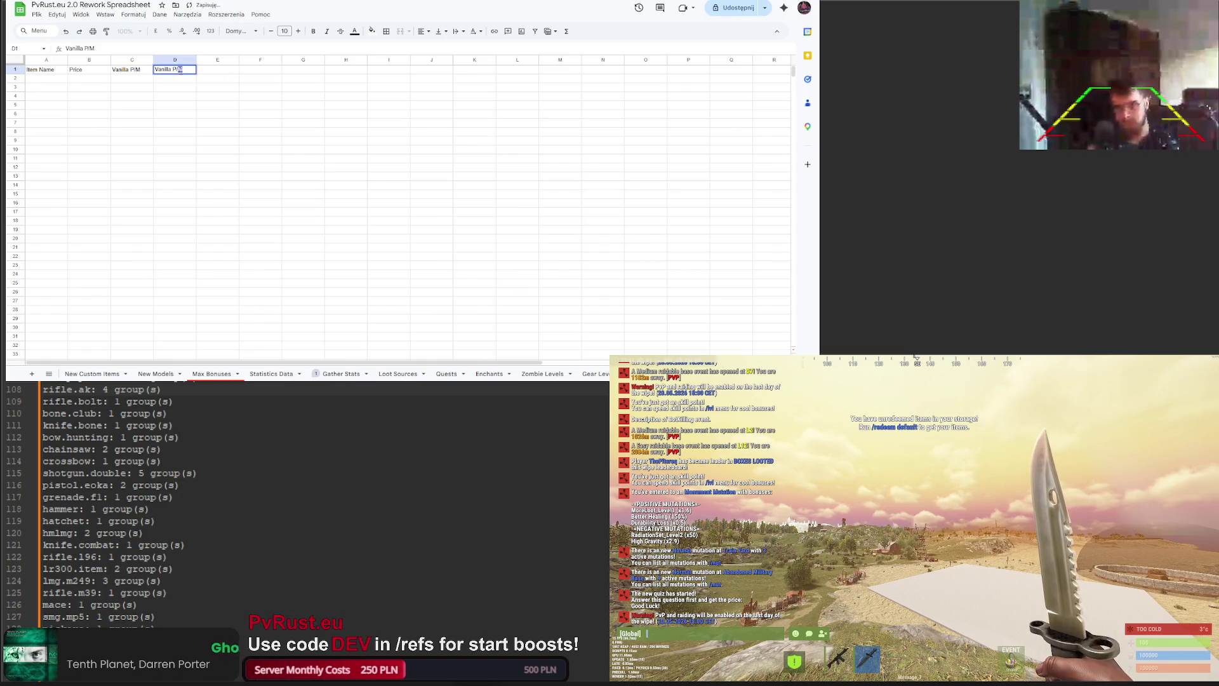
double_click(179, 70)
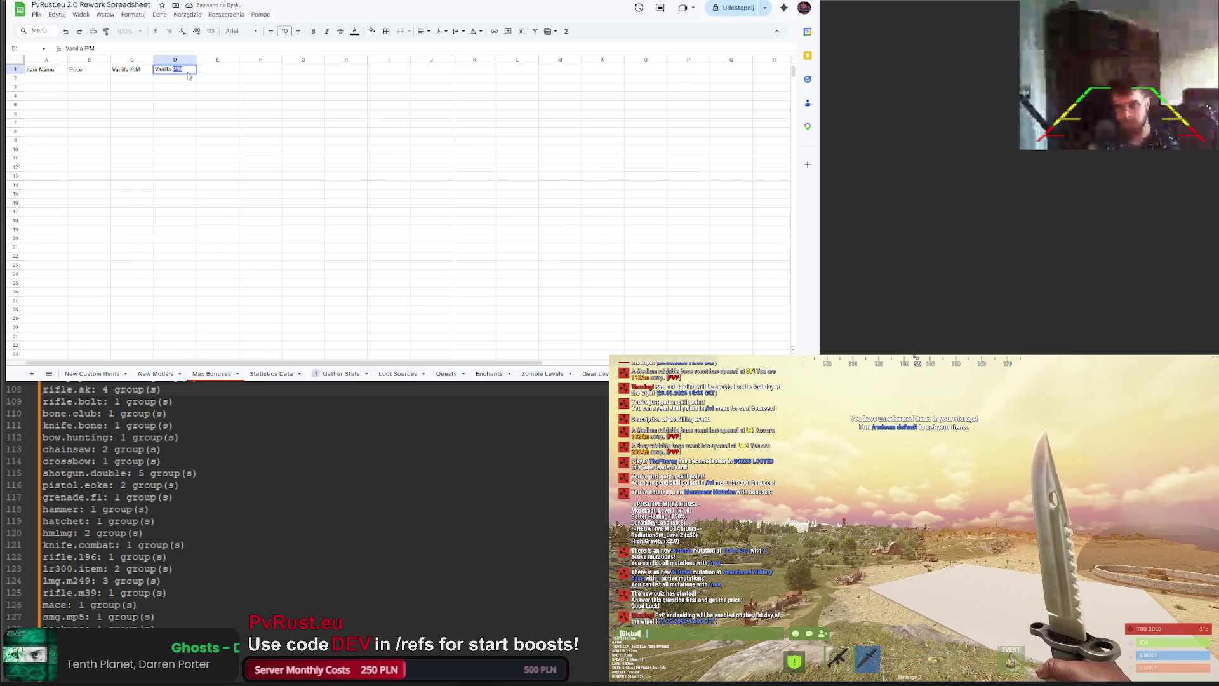
left_click(143, 70)
double_click(131, 70)
double_click(131, 70)
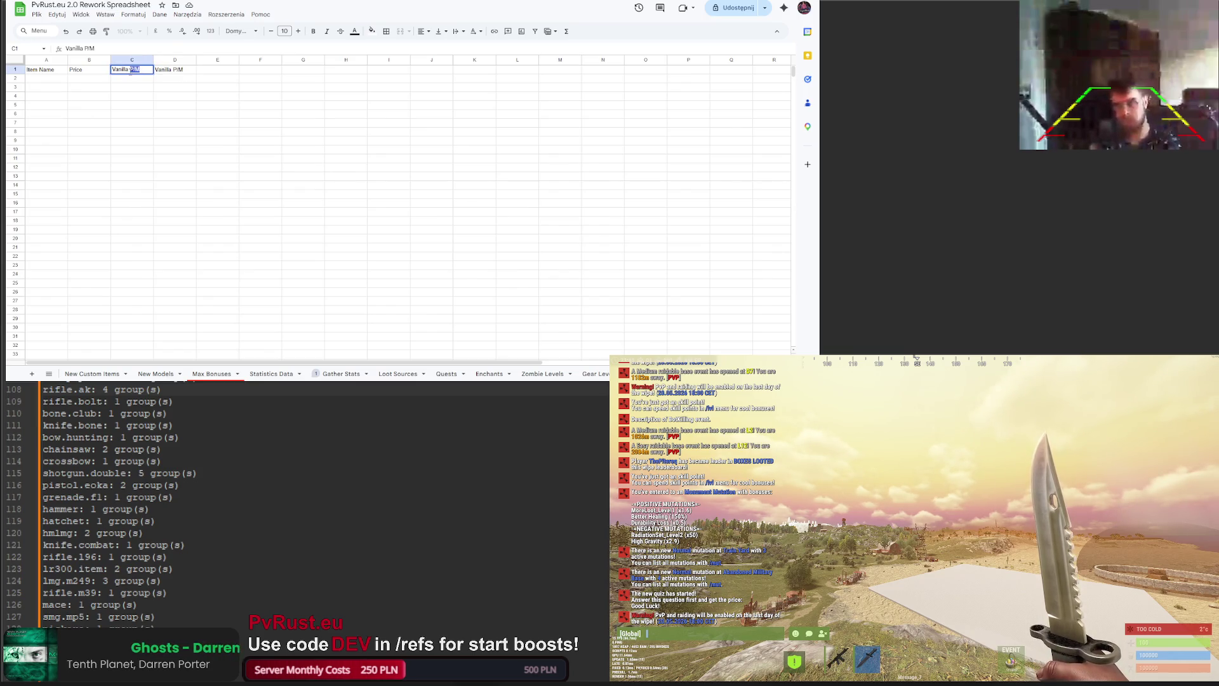
type("1m")
key("Return")
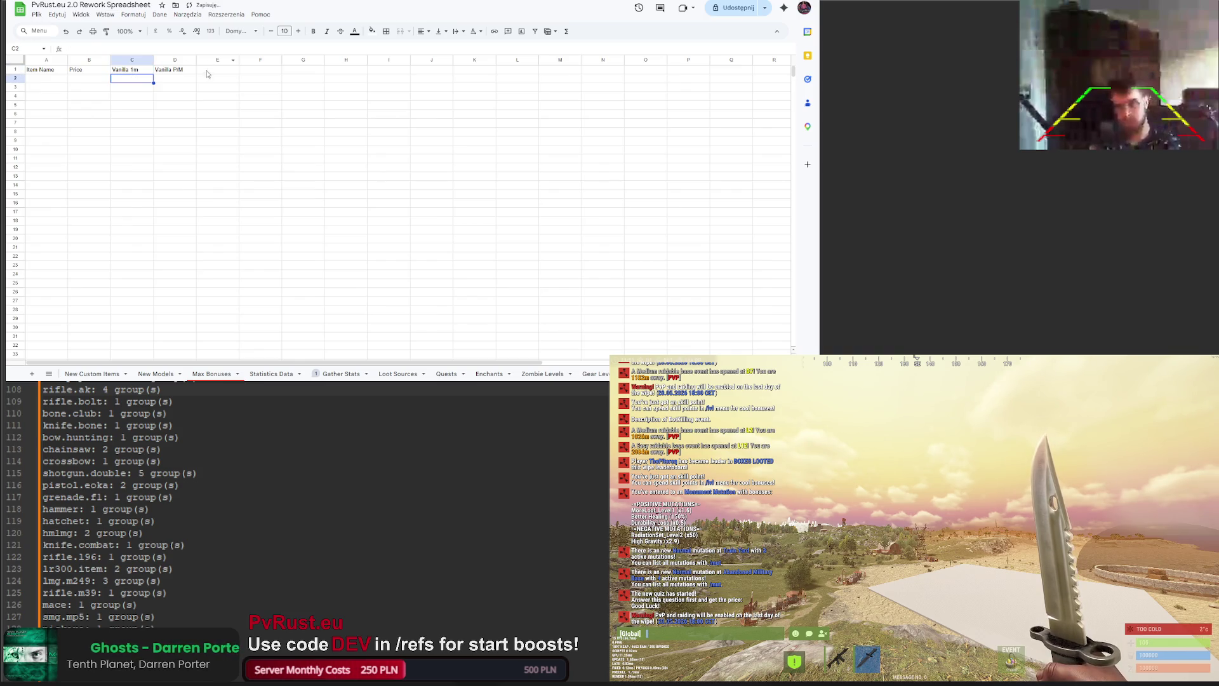
left_click(182, 71)
type("15")
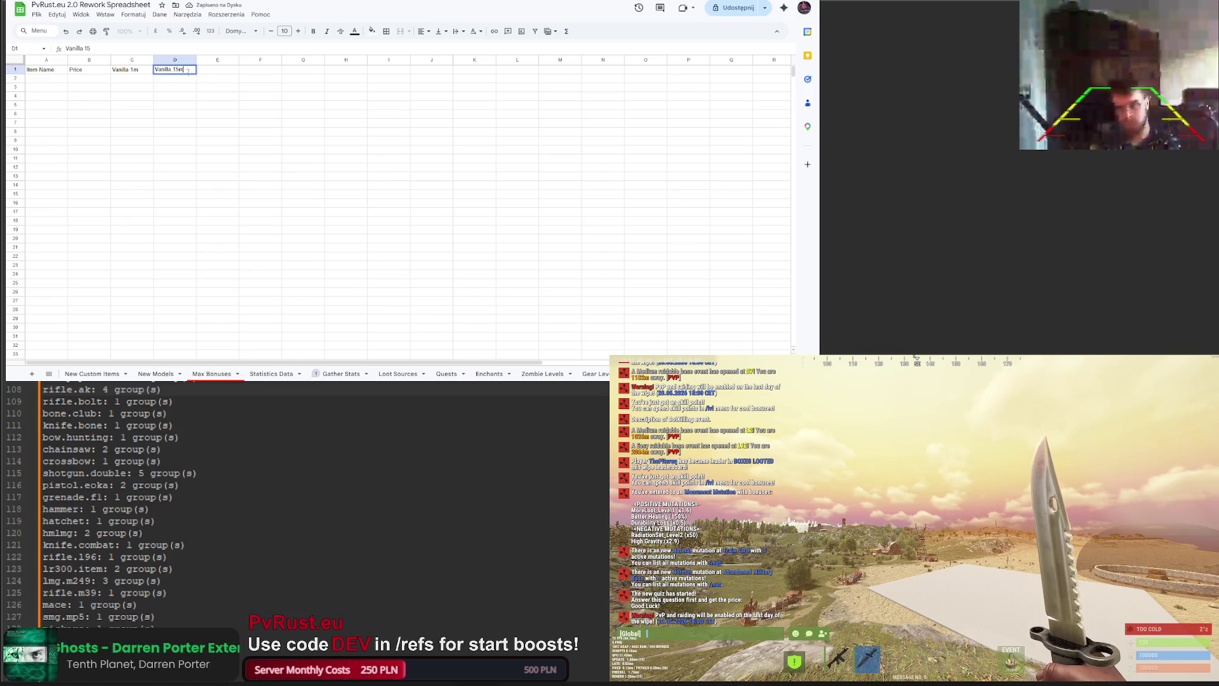
type("m")
left_click(214, 70)
type("Vanilla 1h")
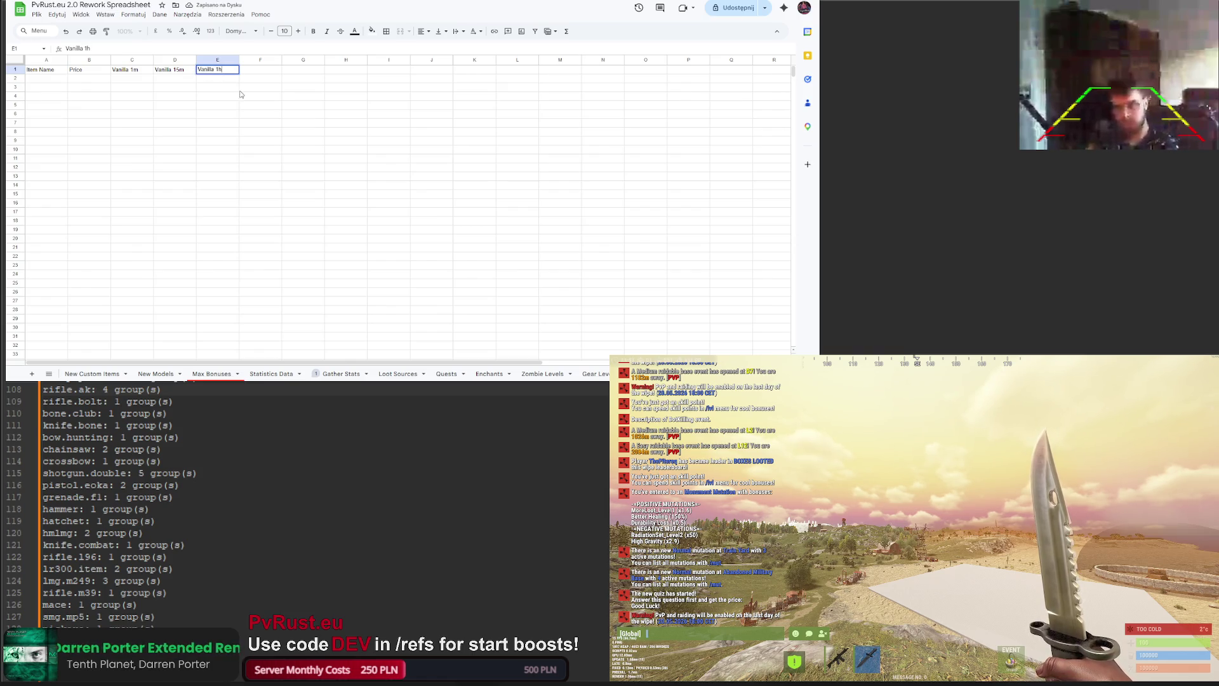
Step: Add the Vanilla 1h, Max 1m and Max 15m headers in E1 through G1
key("Tab")
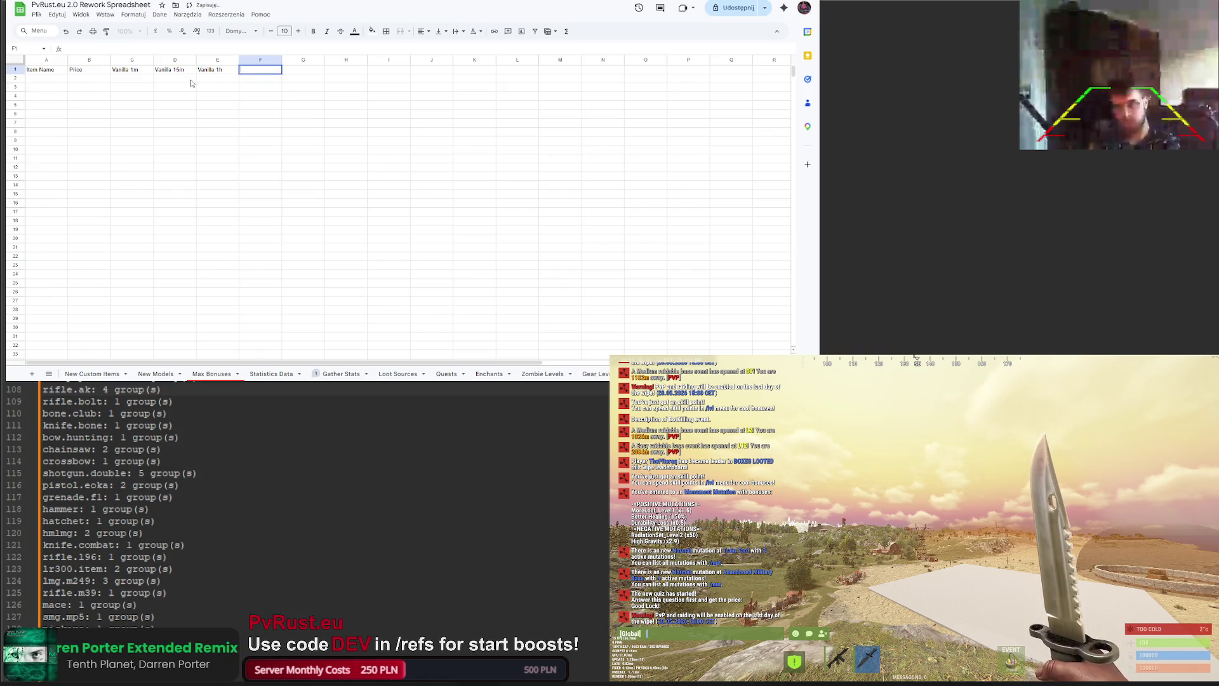
left_click(171, 73)
double_click(257, 70)
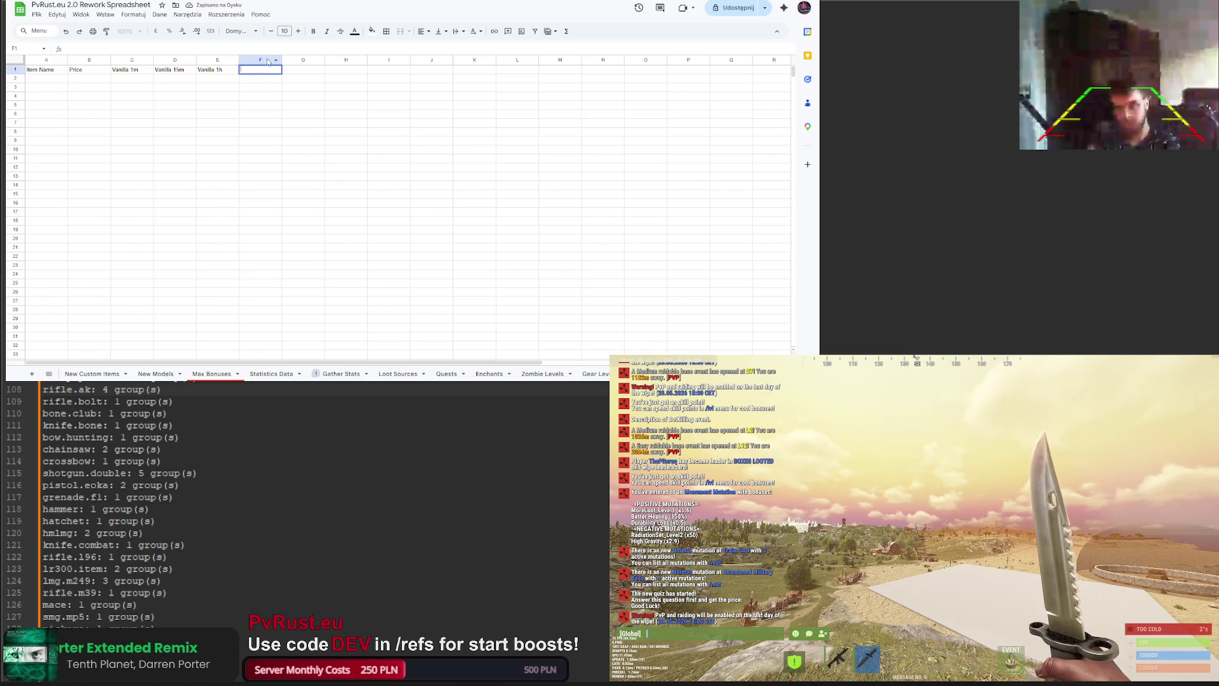
type("Max 1m")
left_click(297, 71)
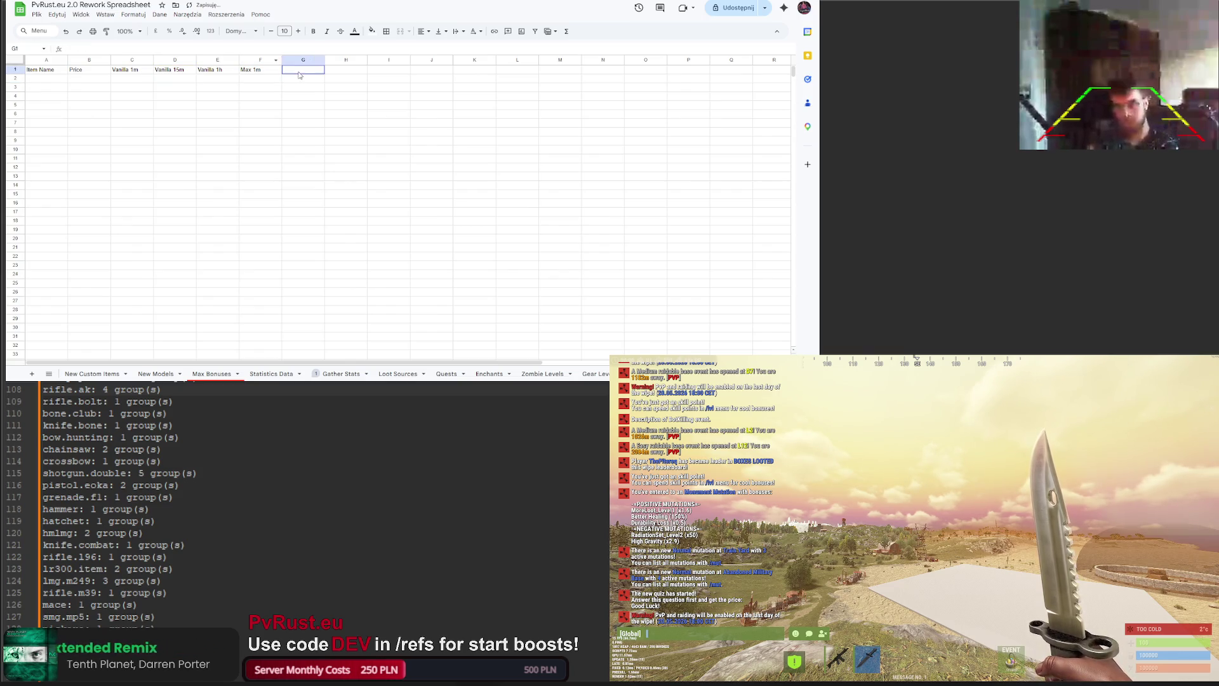
type("M")
key("Return")
Step: Enter Max 1h in H1, removing the stray typed letters
left_click(328, 73)
type("Max 15m")
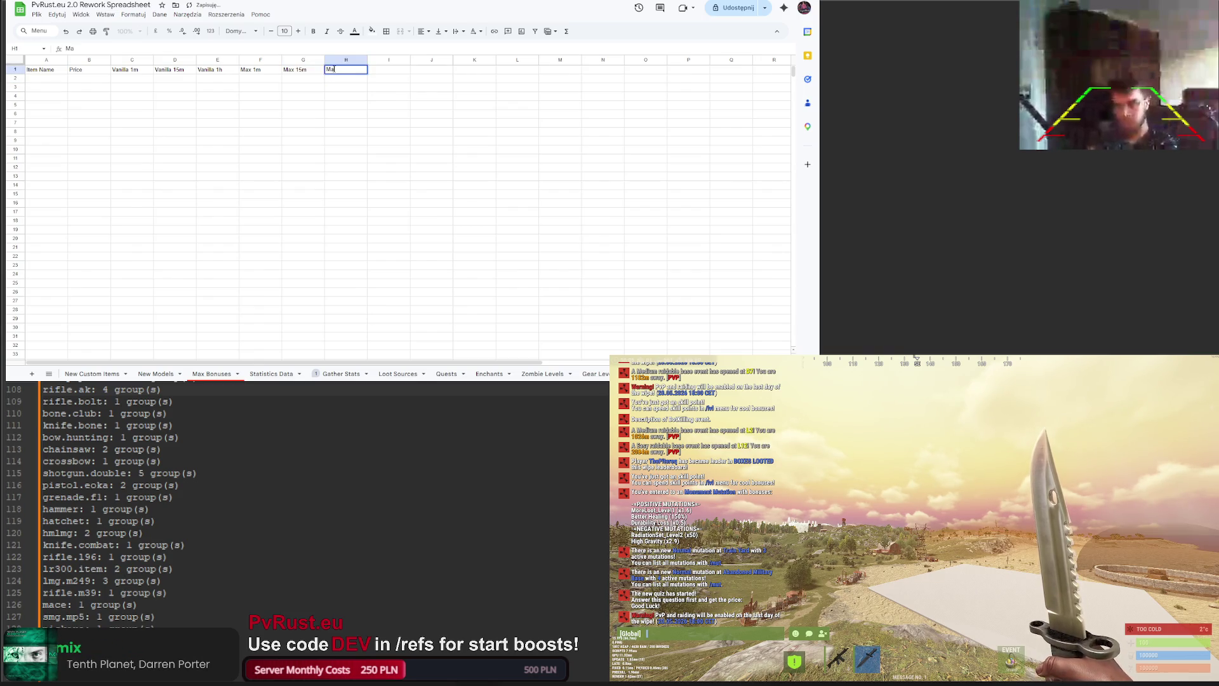
type("hjh")
key("Return")
left_click(335, 72)
double_click(347, 70)
key("BackSpace")
key("Return")
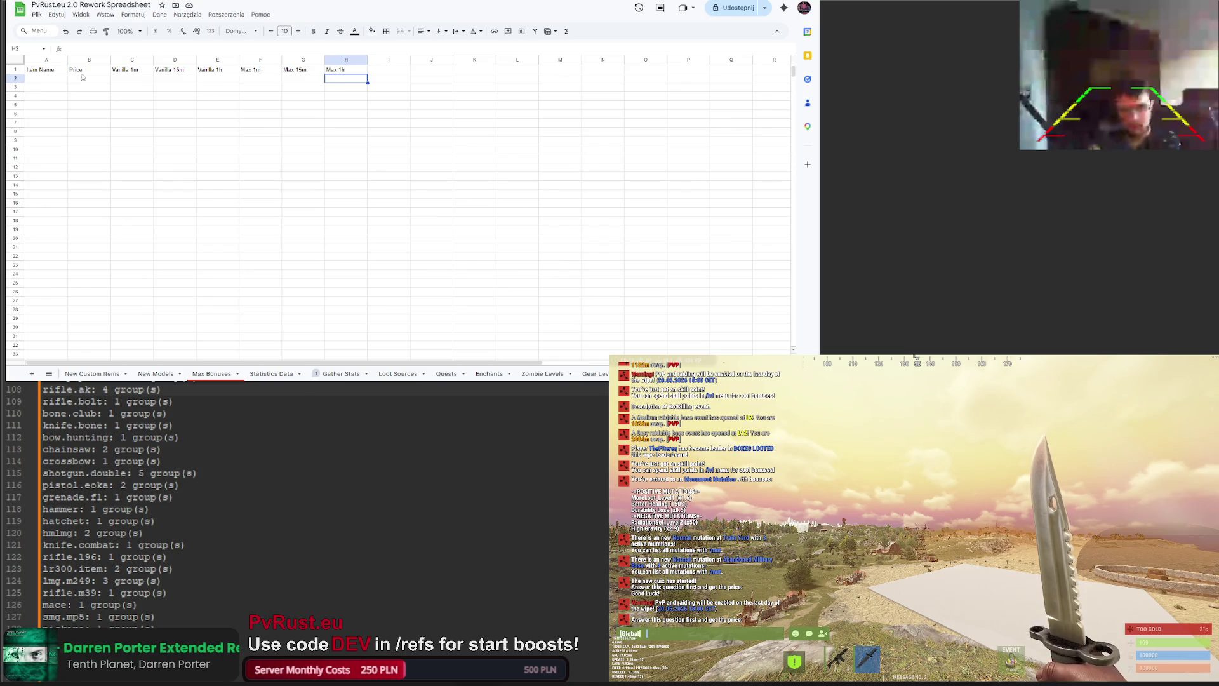
left_click(55, 78)
left_click(76, 47)
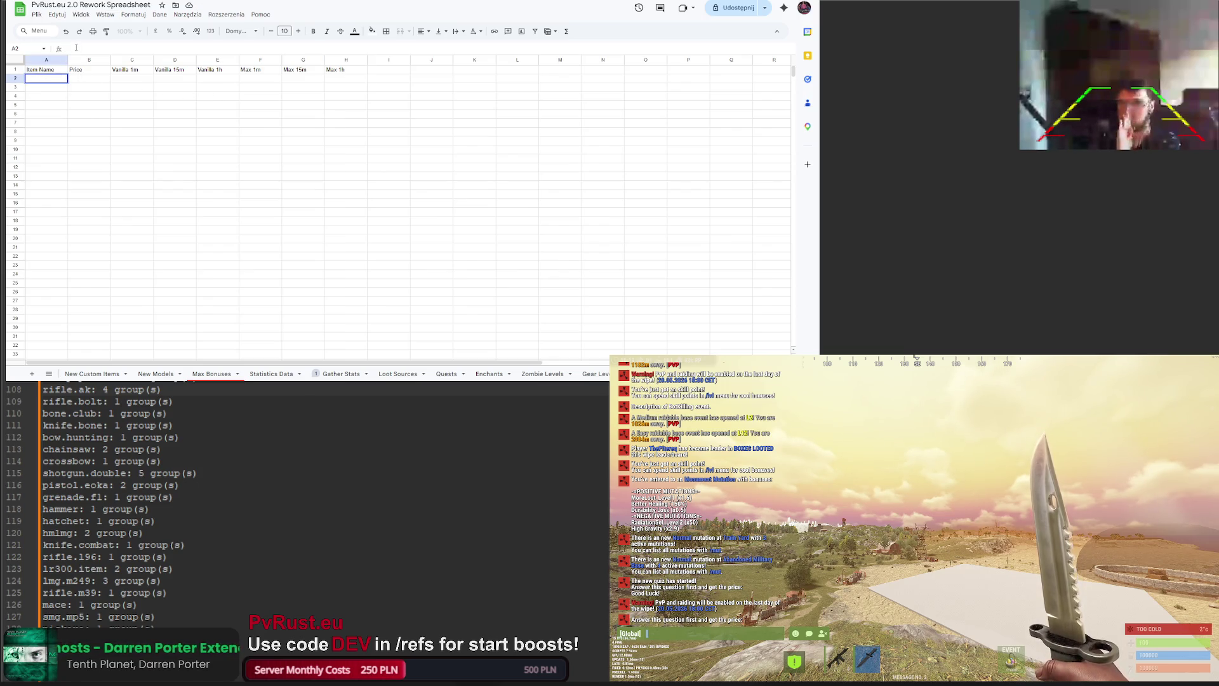
type("Wood")
Step: Add Wood in A2 and set C2 to its Gather Stats B2 rate times price B2
key("Return")
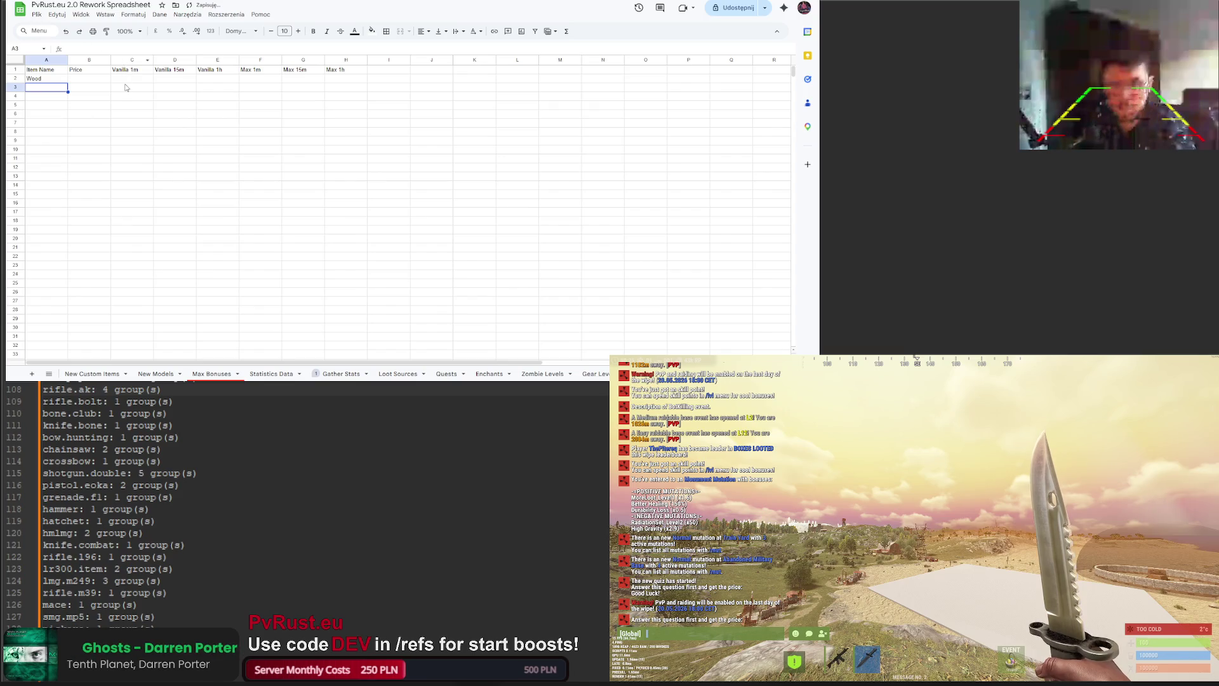
left_click(127, 78)
type("=")
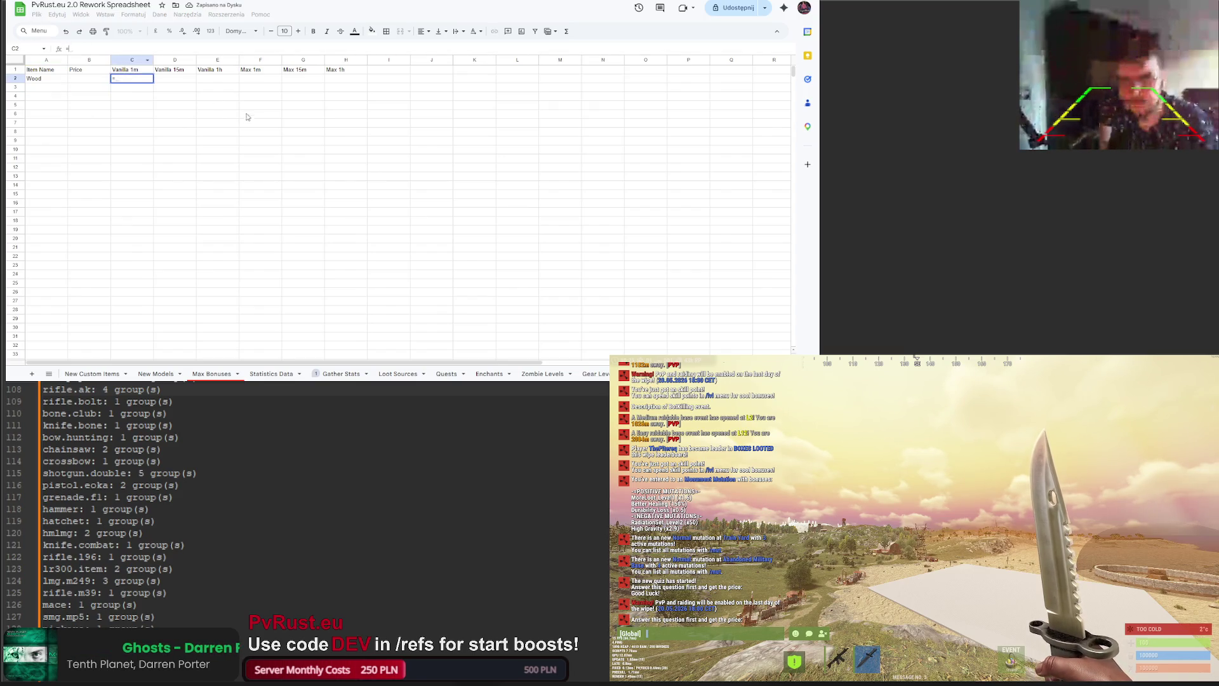
left_click(341, 375)
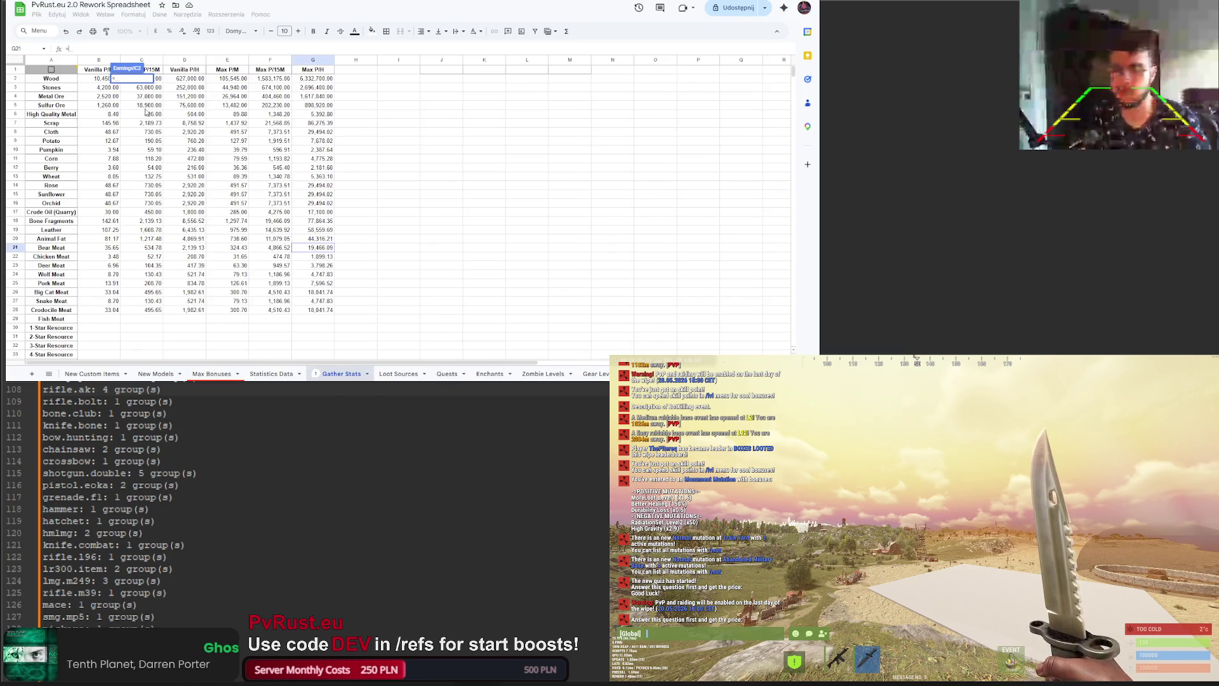
left_click(100, 81)
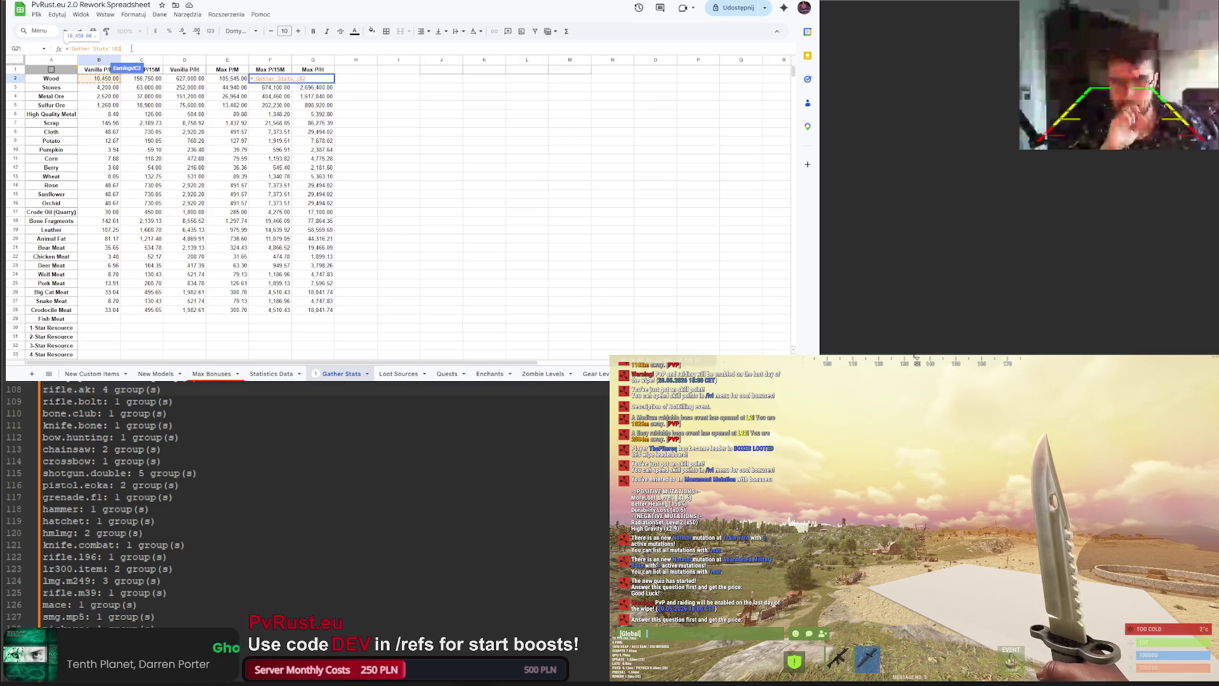
type("*")
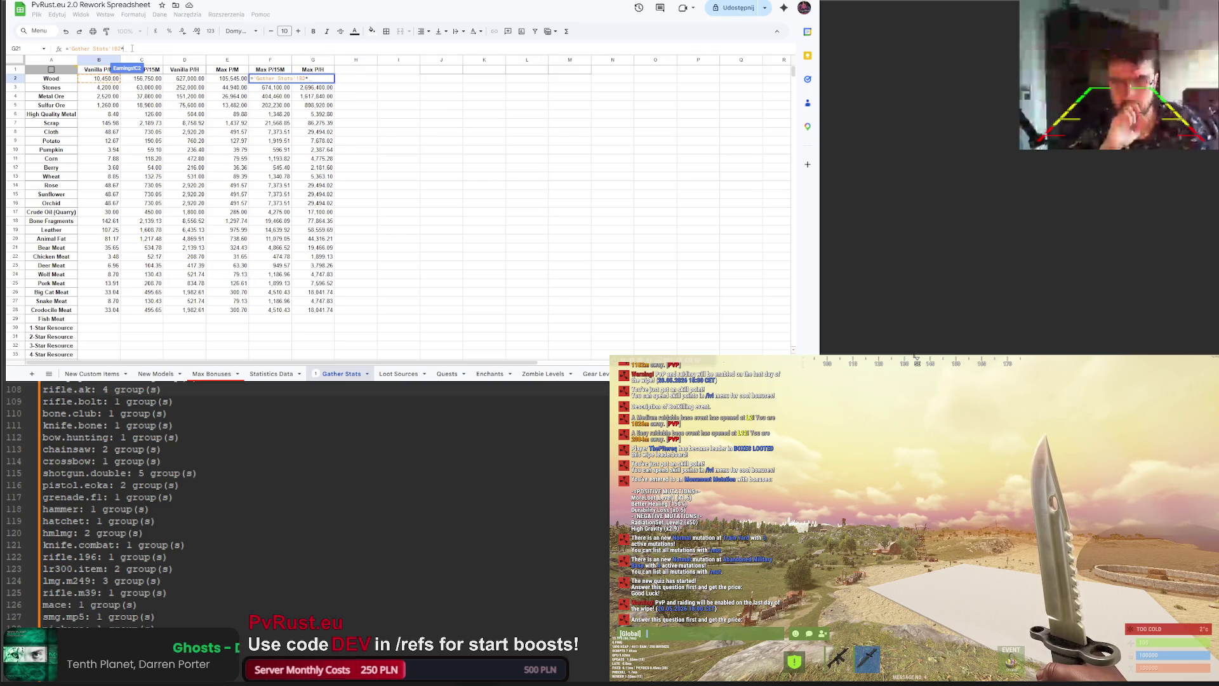
type("B2")
key("Return")
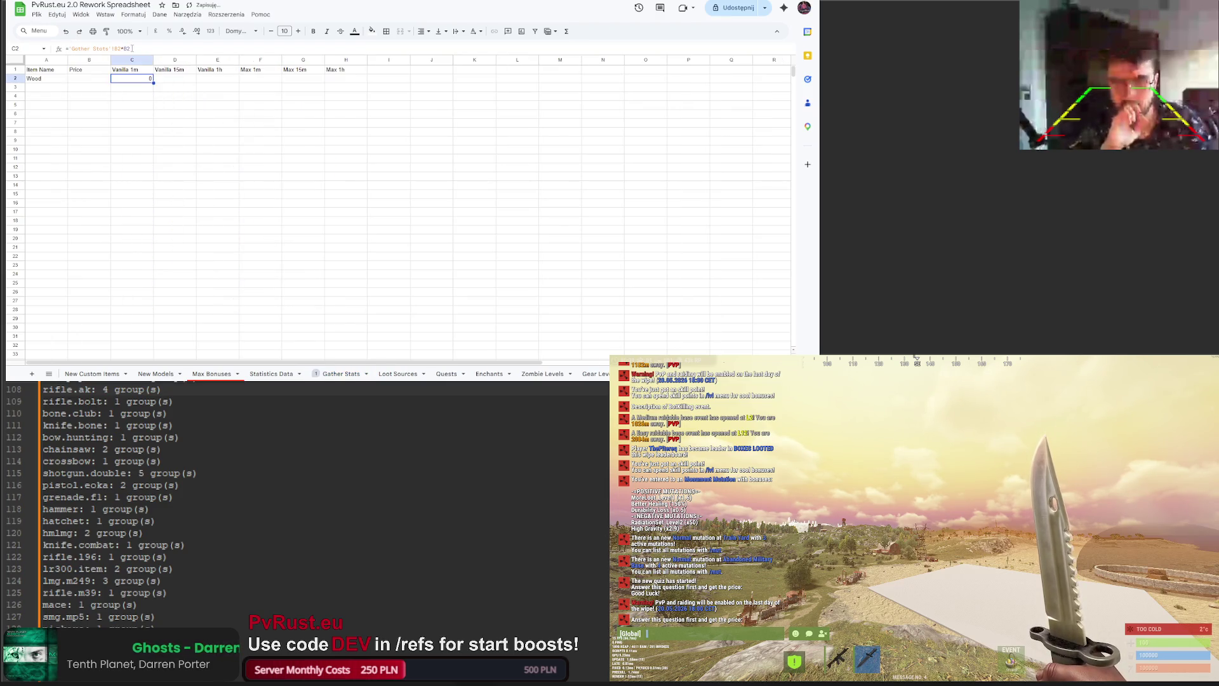
Step: Set Wood's price in B2 to 0.12, giving Vanilla 1m of 1254
left_click(130, 152)
left_click(97, 81)
left_click(88, 48)
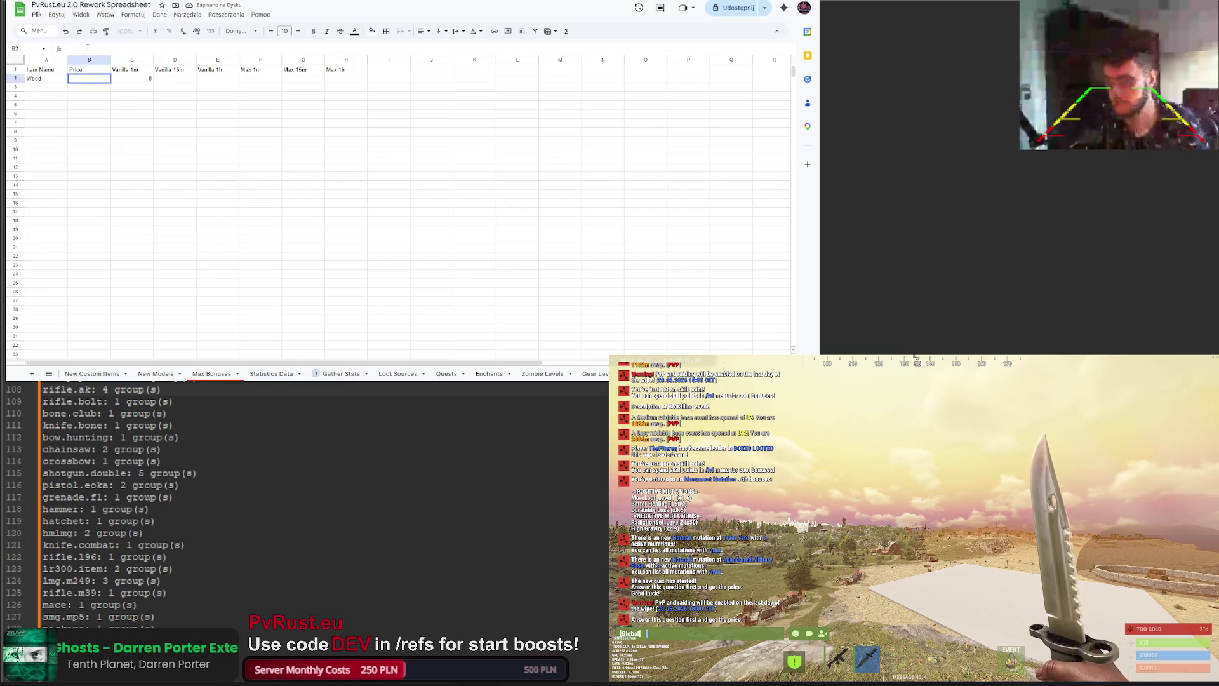
type("0.12")
key("Return")
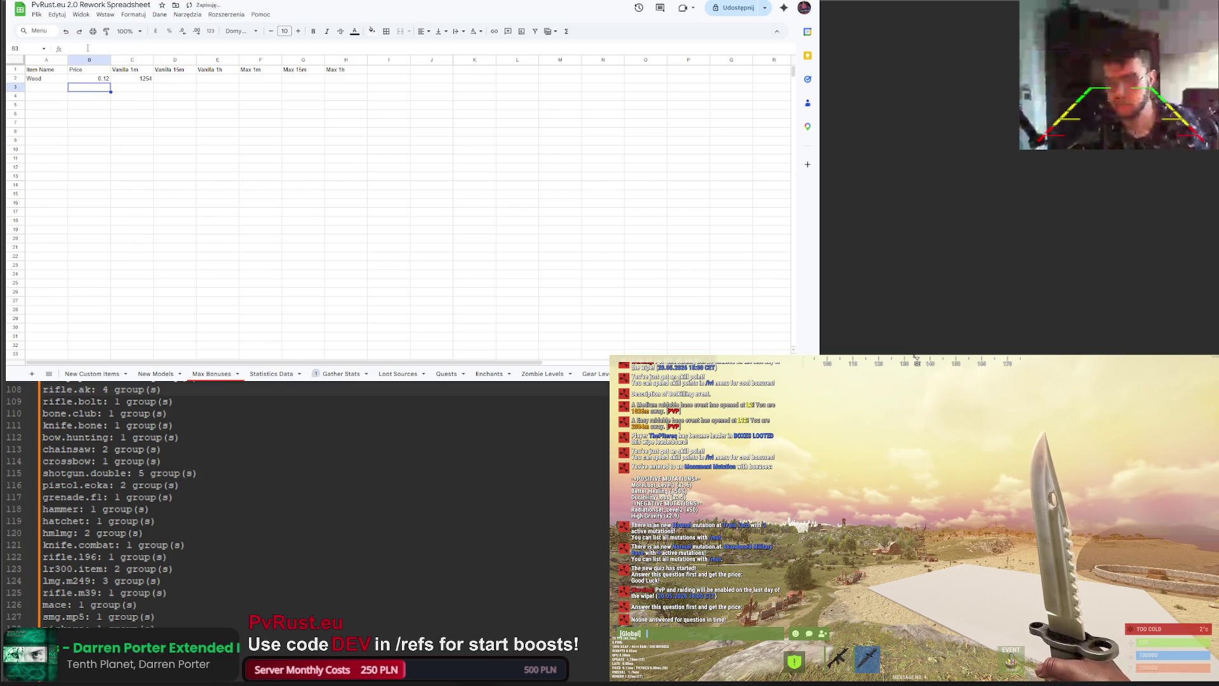
left_click(146, 81)
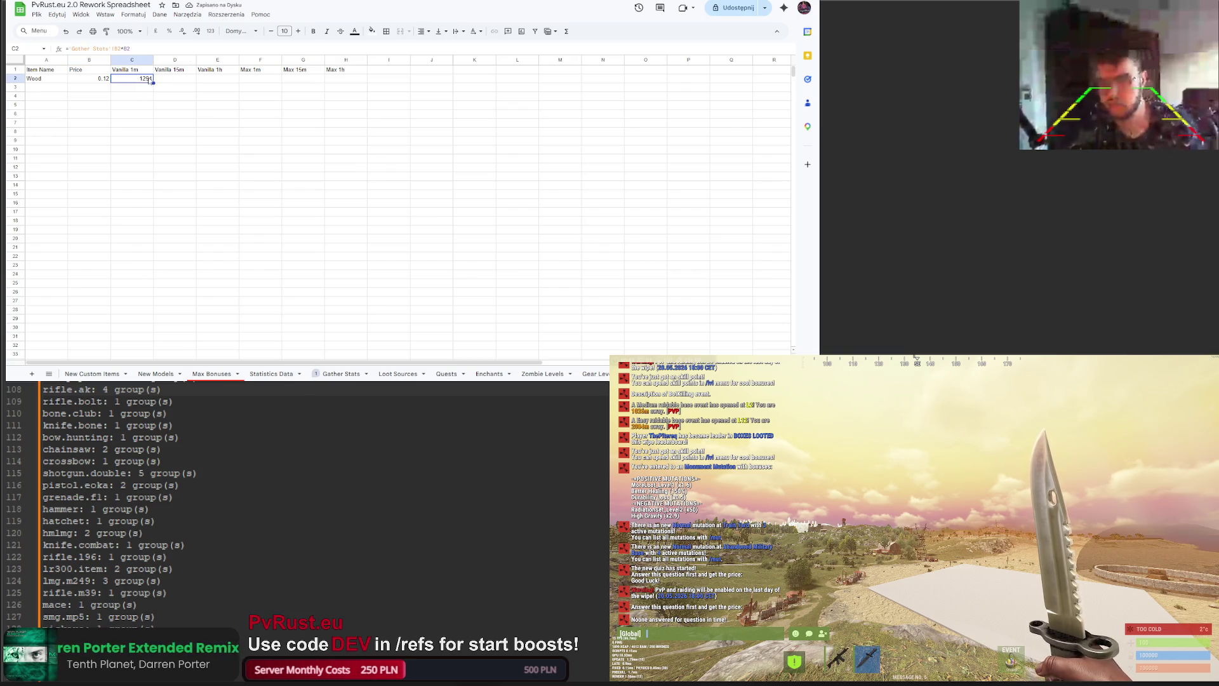
Step: Fill D2 with =C2*15 (18810) and E2 with =C2*60 (75240)
left_click(166, 82)
left_click(132, 48)
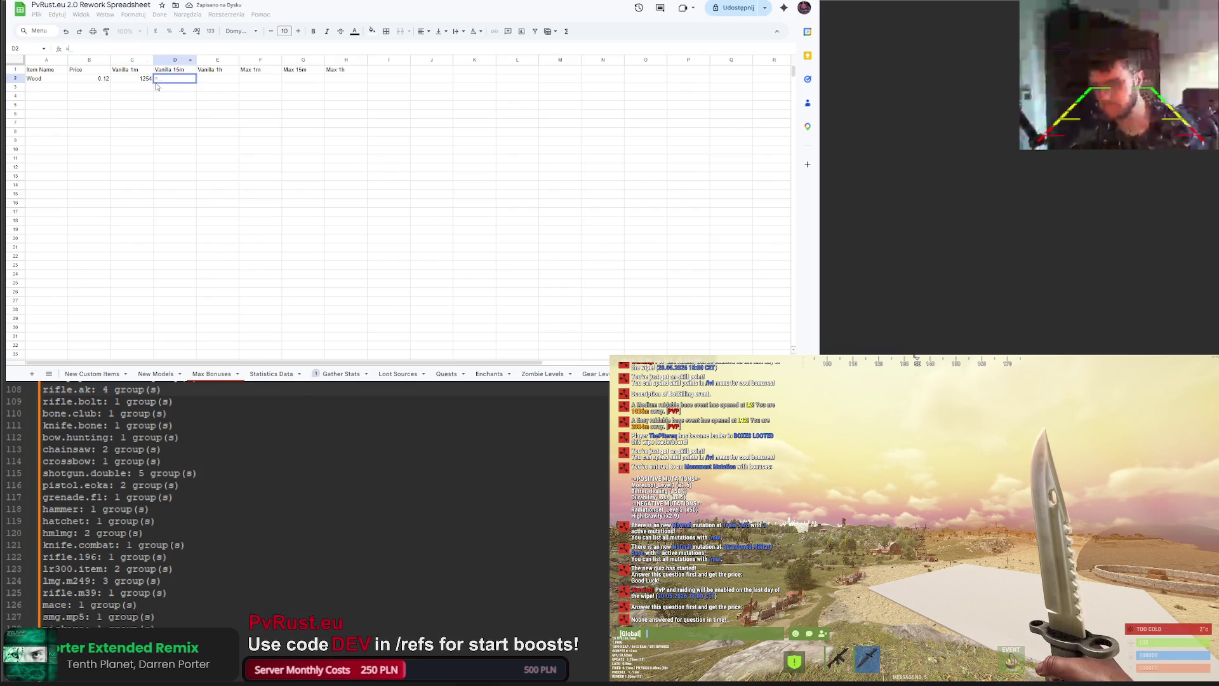
type("=C2*15")
key("Return")
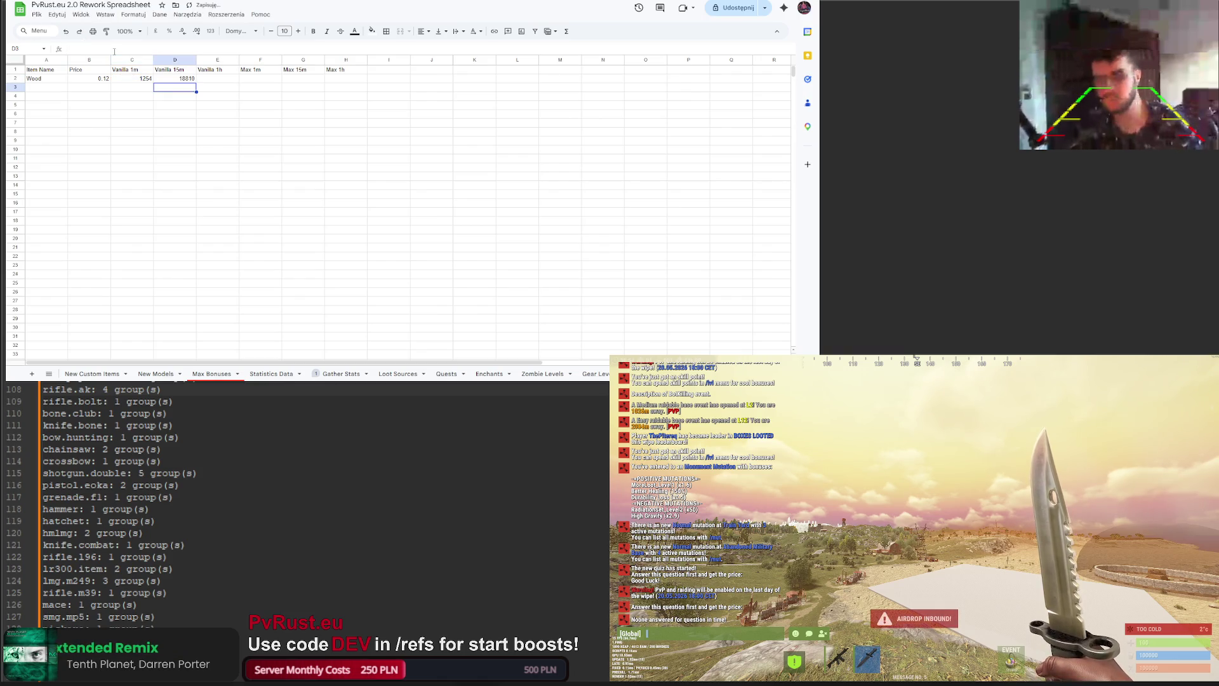
left_click(213, 79)
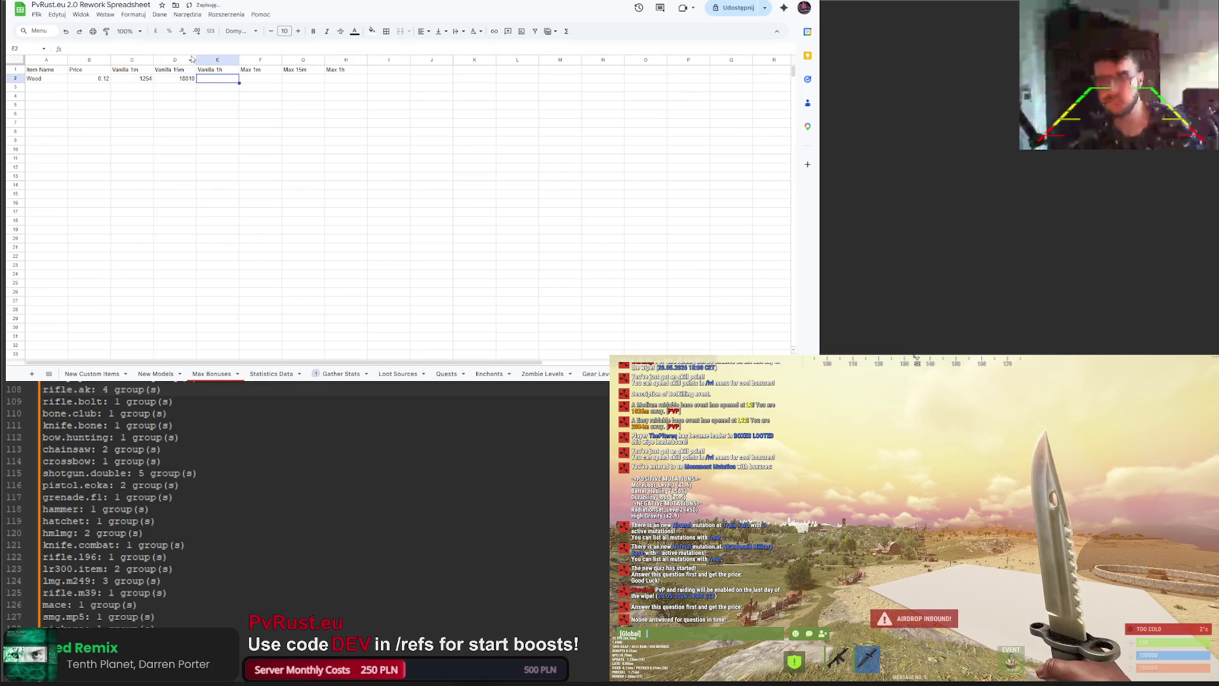
type("=")
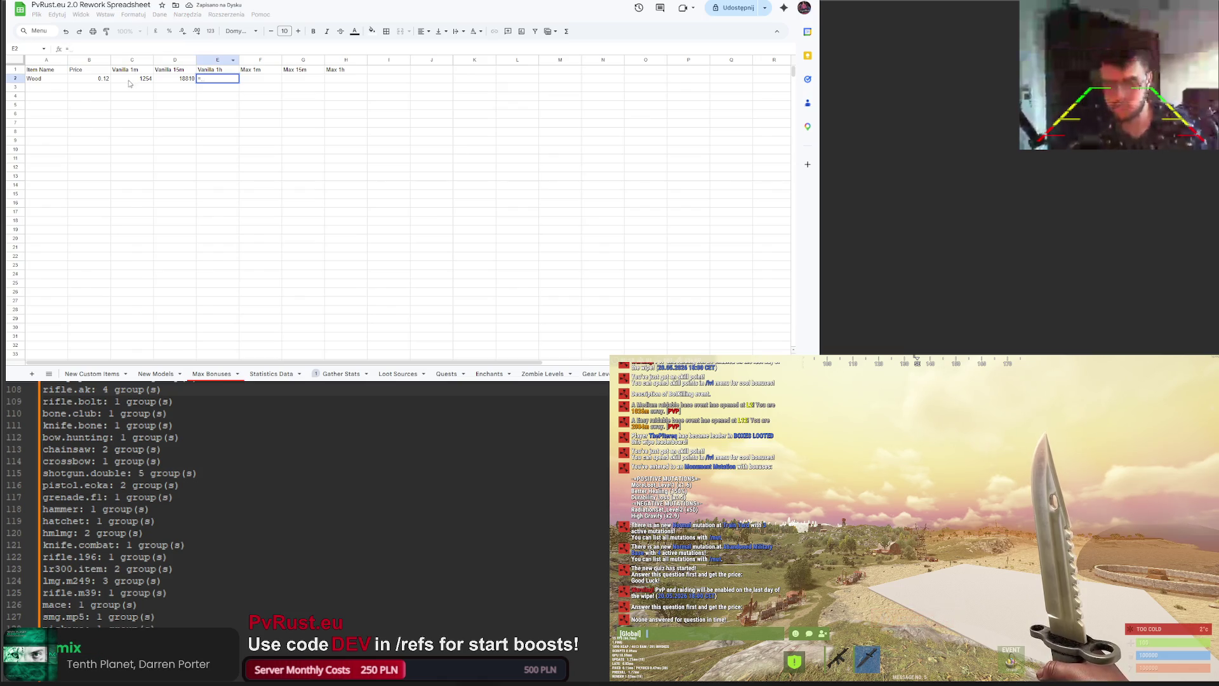
left_click(124, 79)
type("*60")
key("Return")
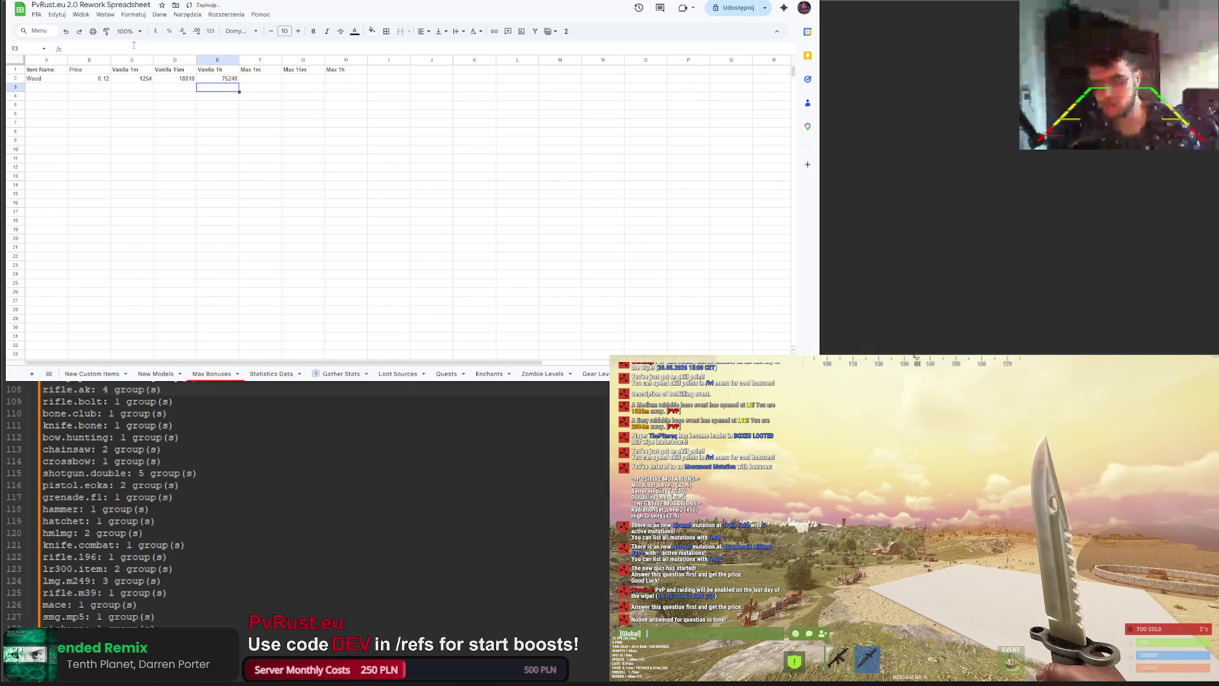
left_click(337, 374)
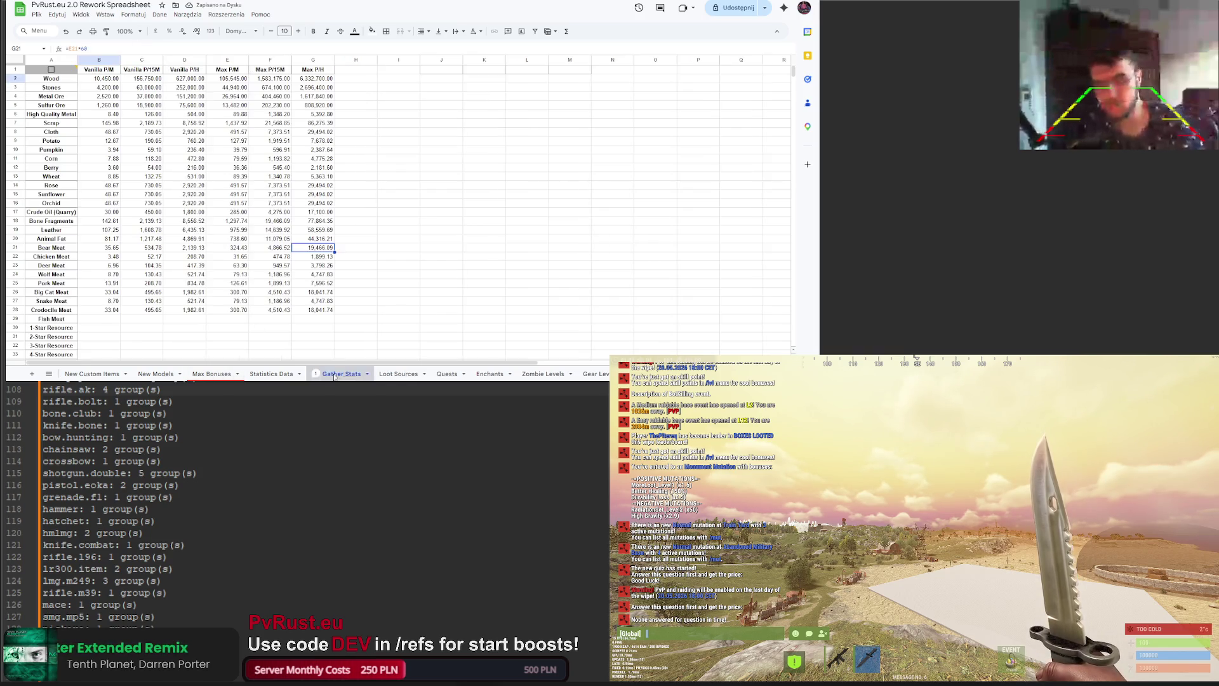
Step: Set Wood's Max 1m in F2 to ='Gather Stats'!E2*B2
left_click(223, 375)
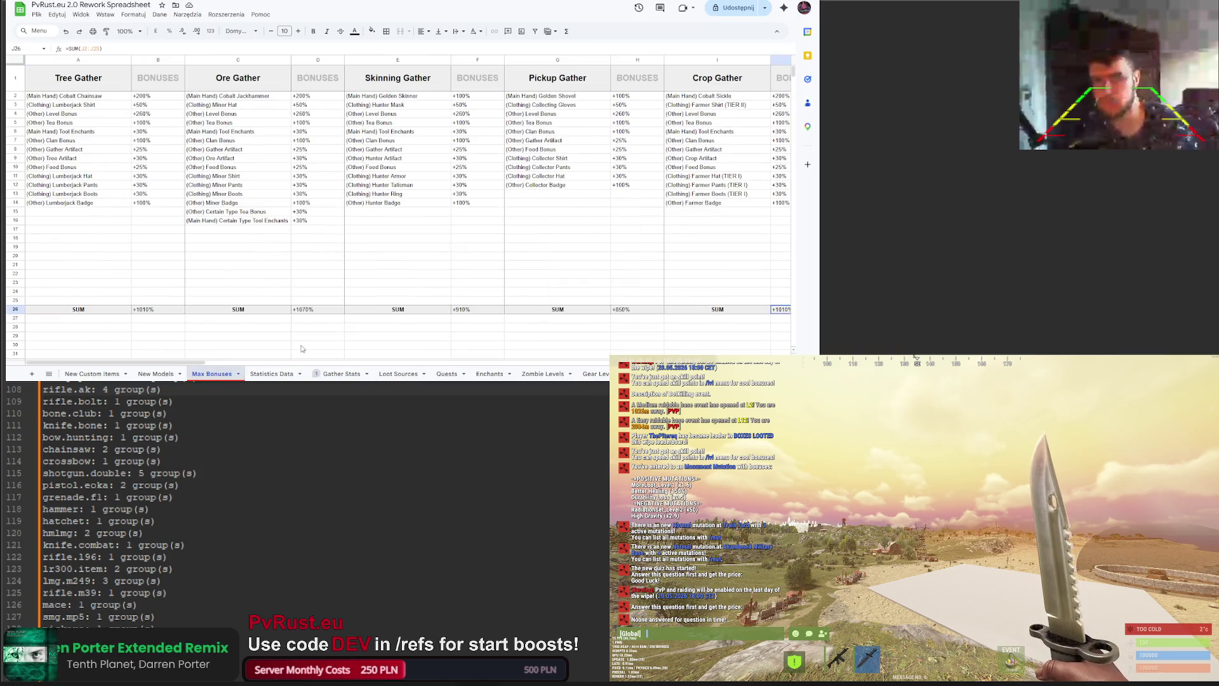
left_click(488, 374)
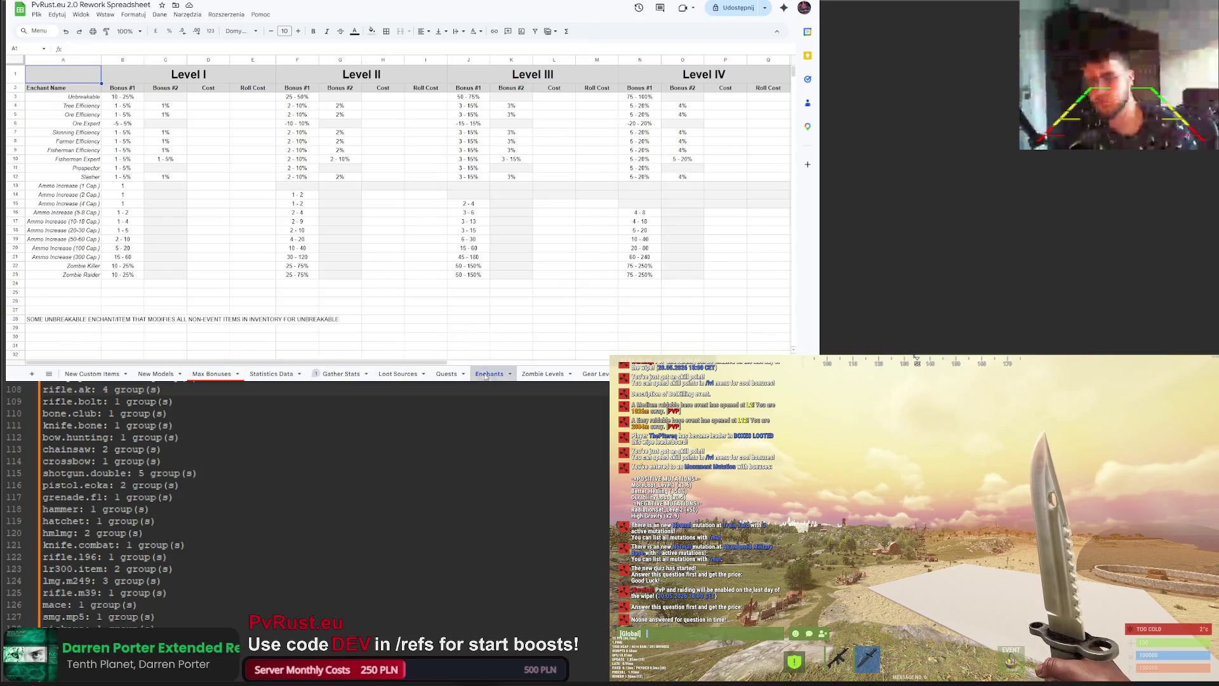
key("Tab")
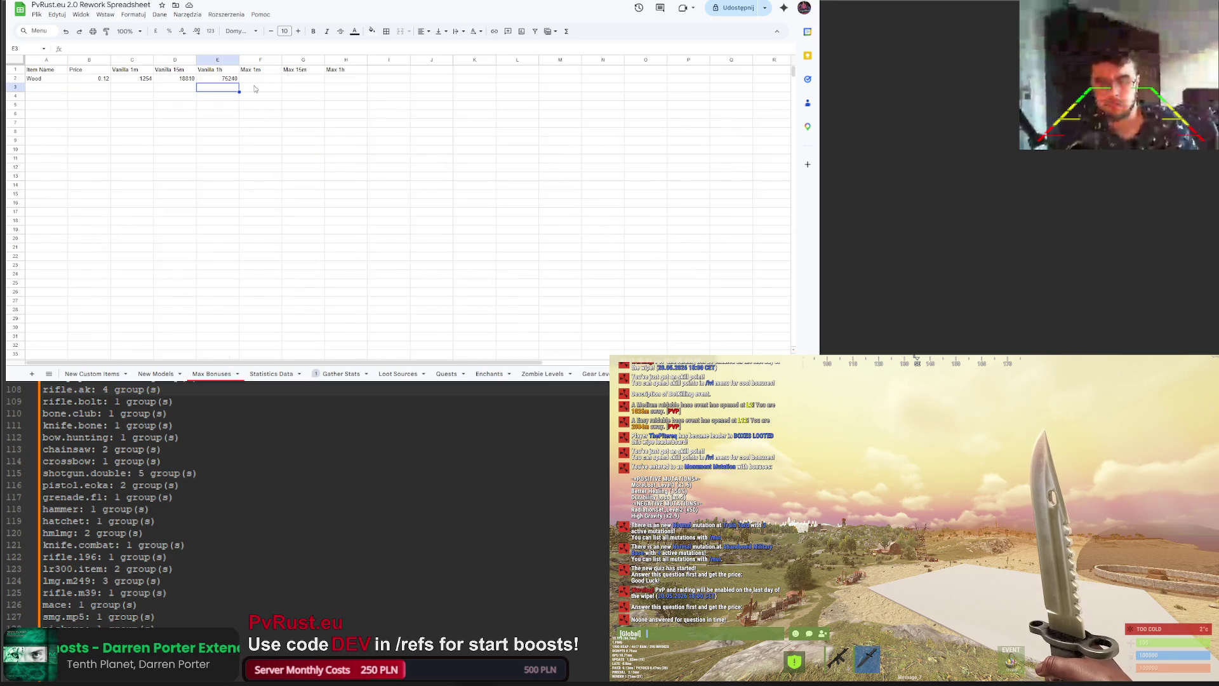
type("=")
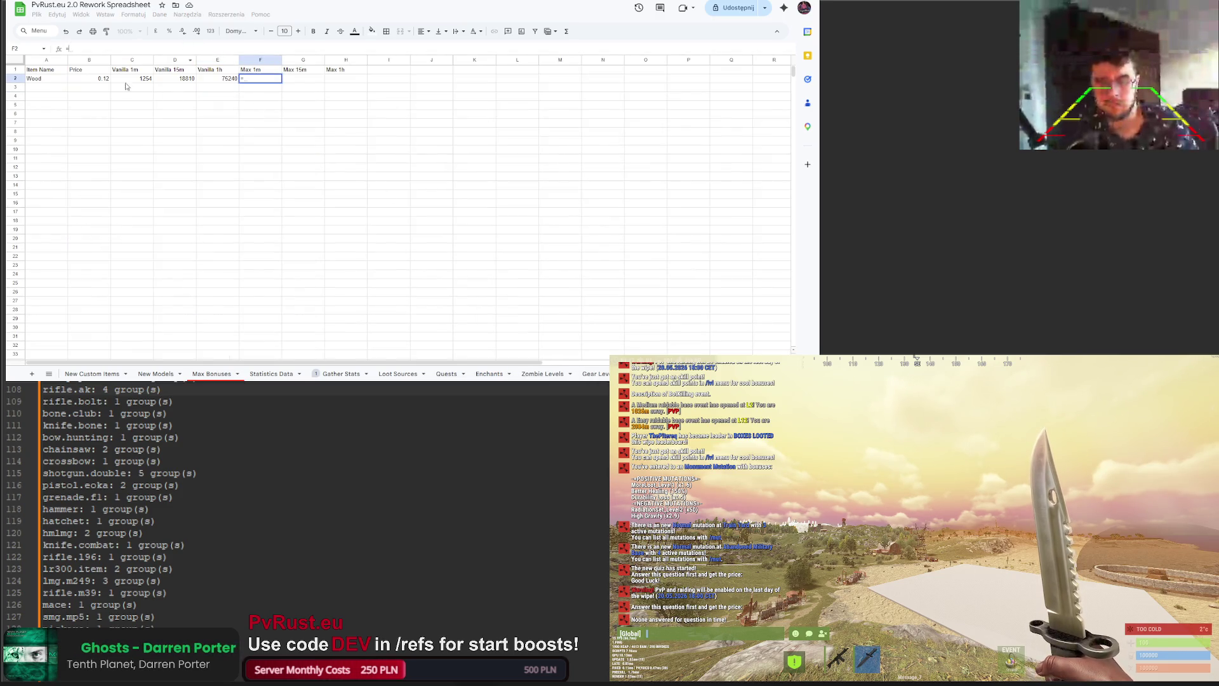
left_click(274, 374)
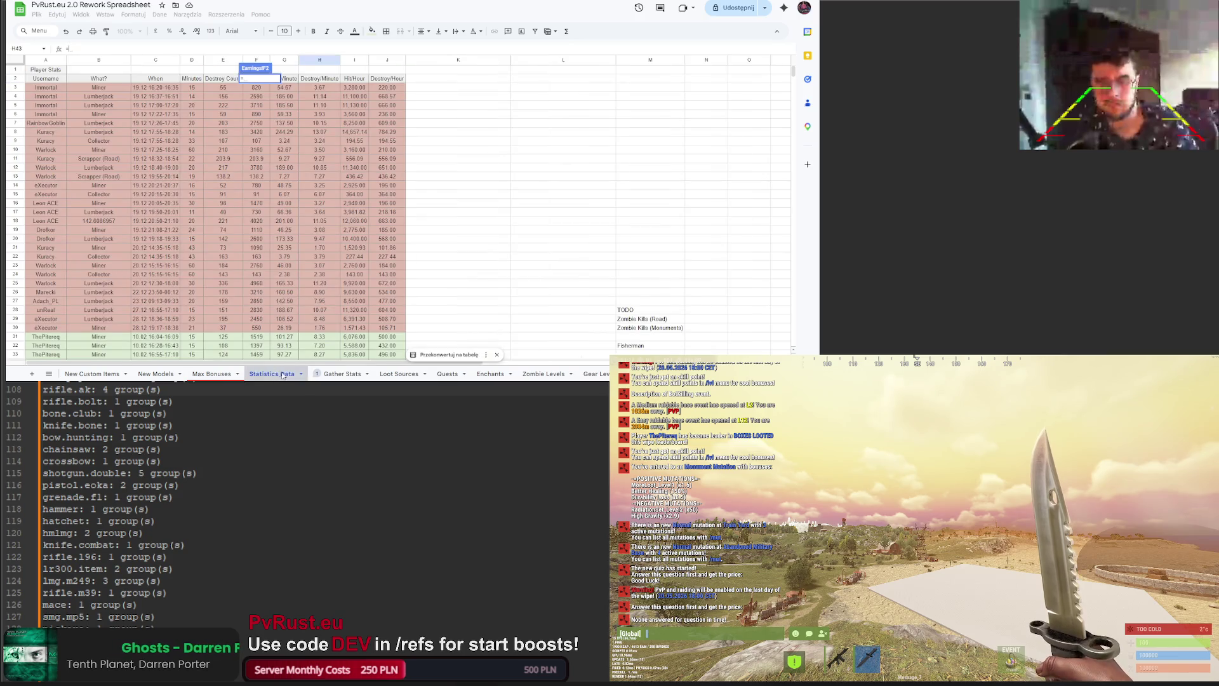
left_click(342, 374)
left_click(226, 80)
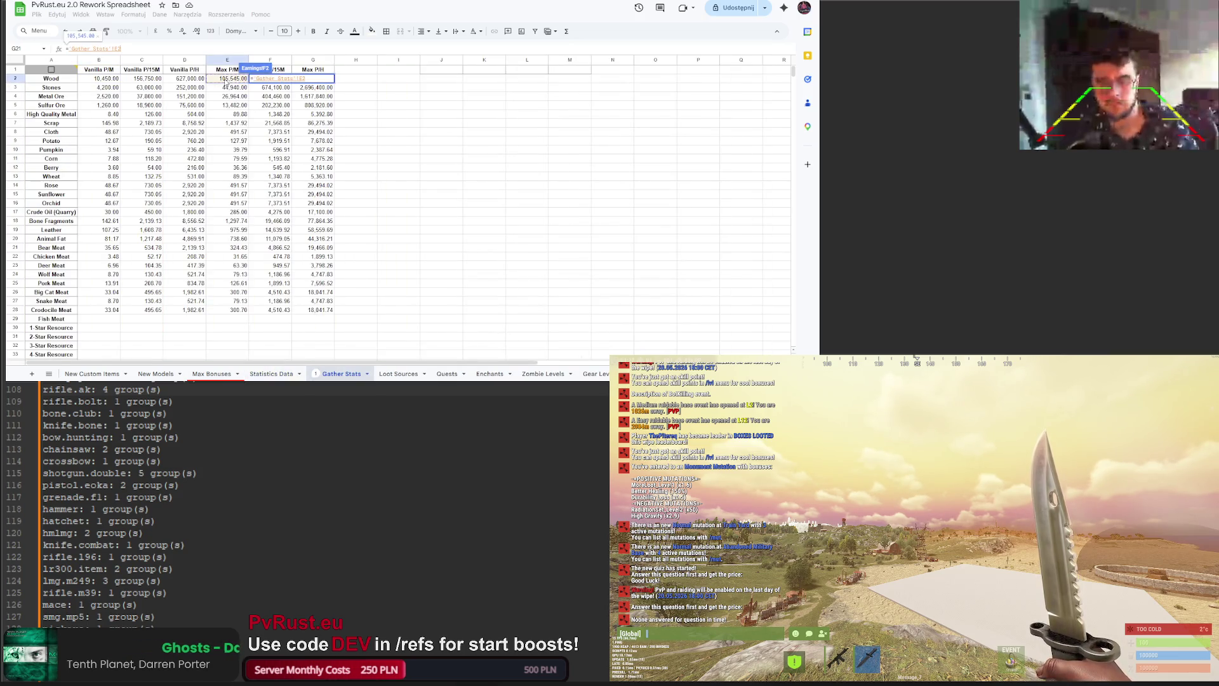
type("*B2")
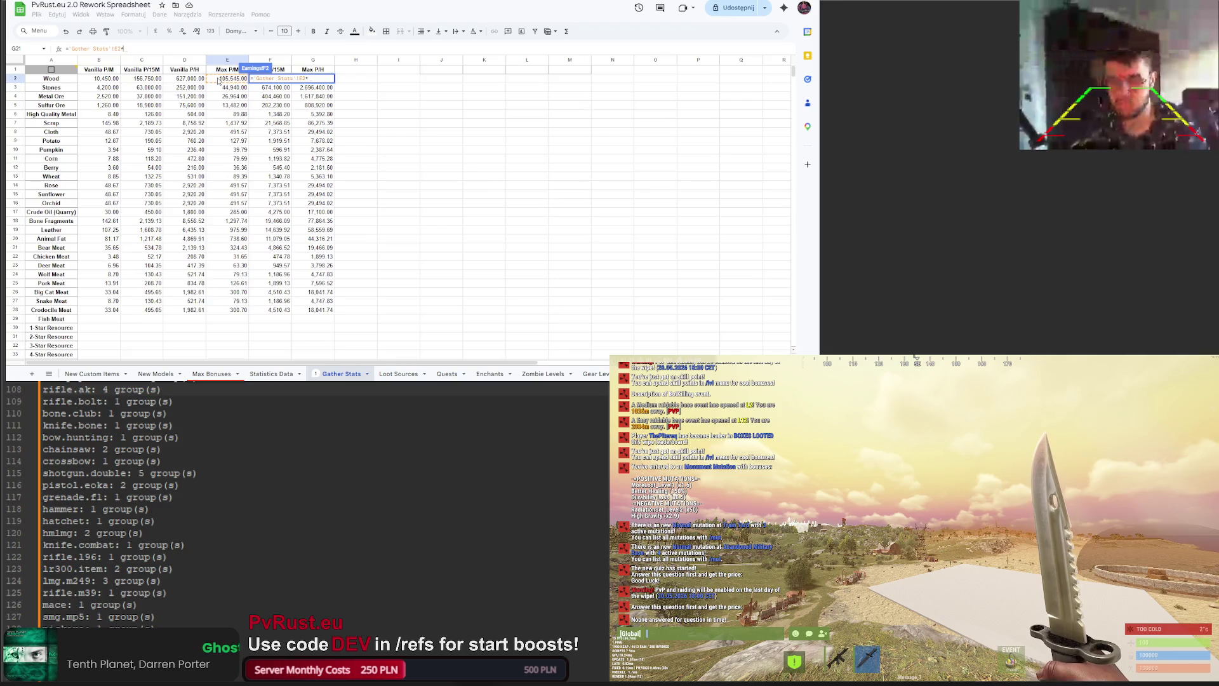
key("Return")
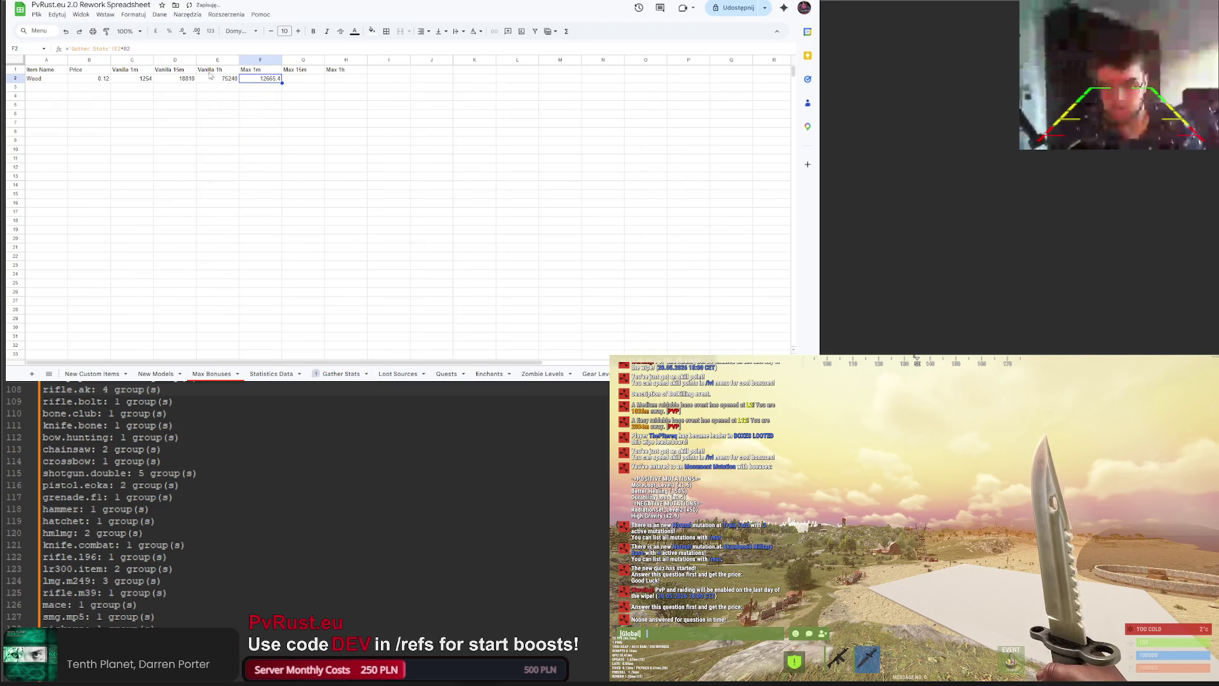
Step: Fill G2 with =F2*15 and H2 with =F2*60 for Max 15m and 1h
key("Right")
type("=")
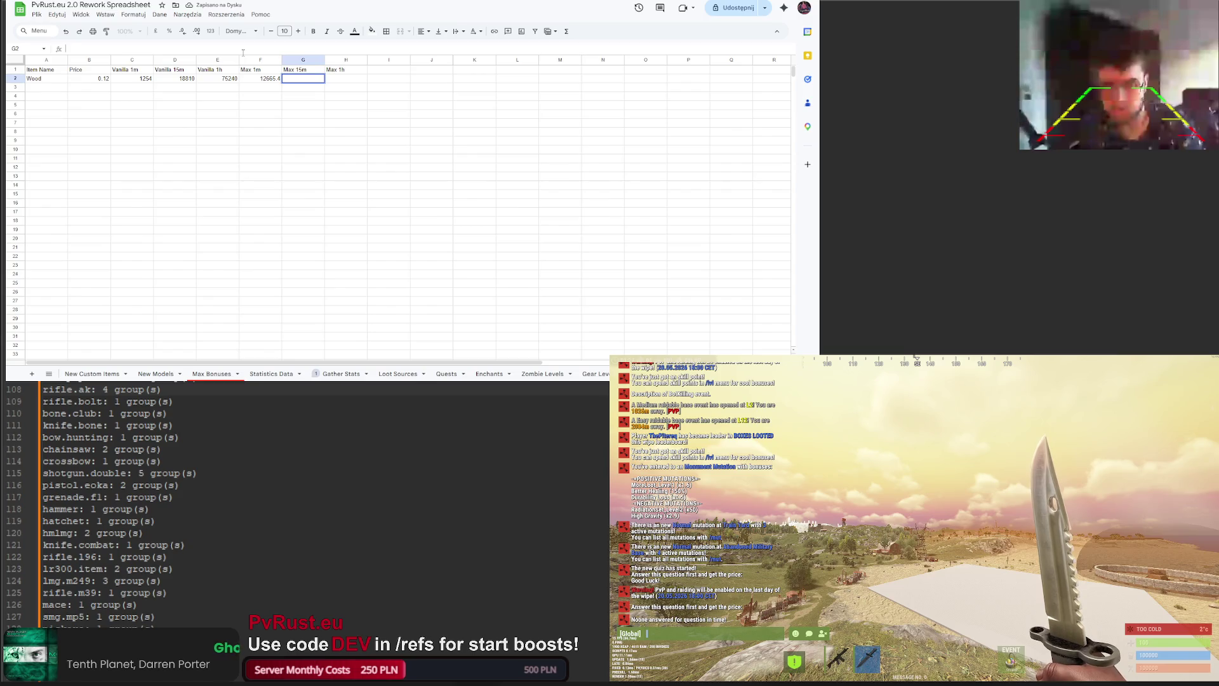
key("Left")
type("*15")
key("Return")
left_click(351, 79)
type("=")
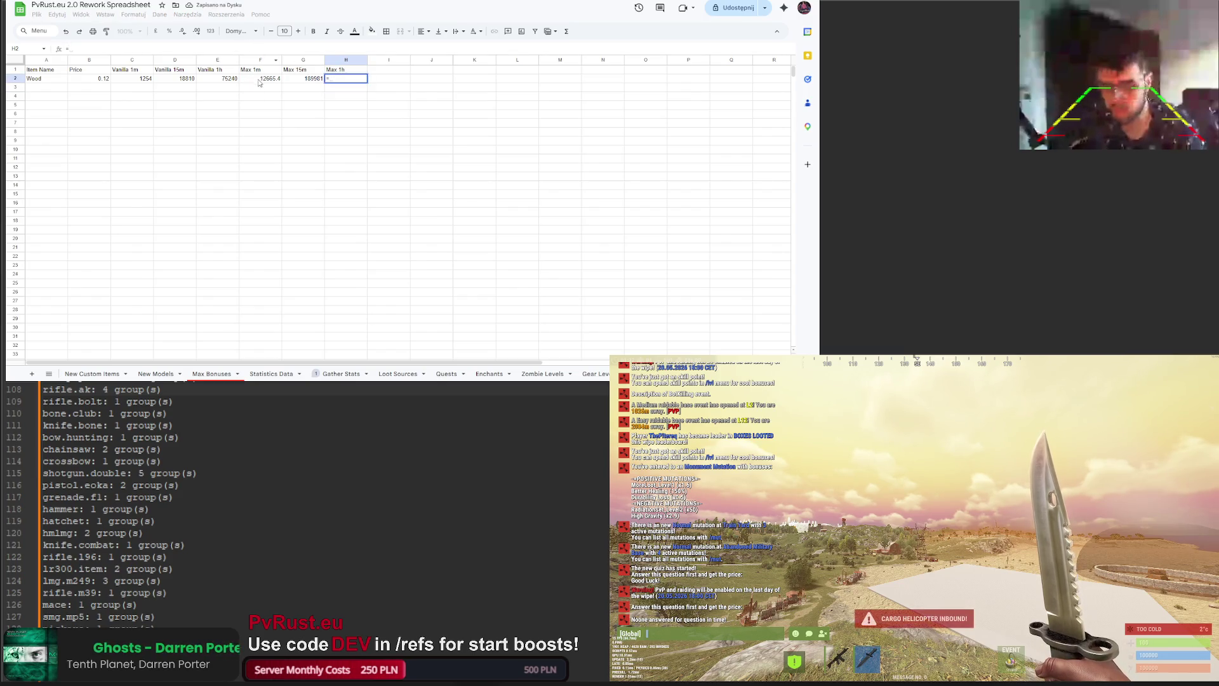
left_click(260, 79)
type("*60")
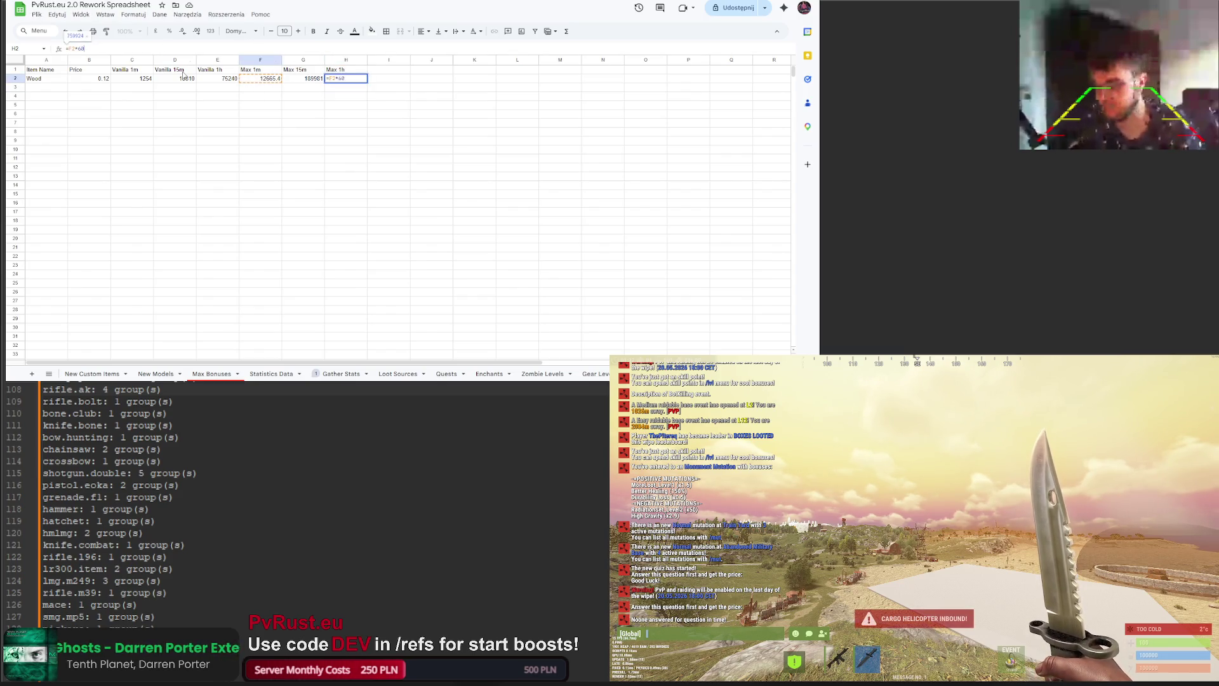
key("Return")
Step: Check the Vanilla 15m and 1h formulas, leaving them unchanged
left_click(171, 79)
left_click(76, 49)
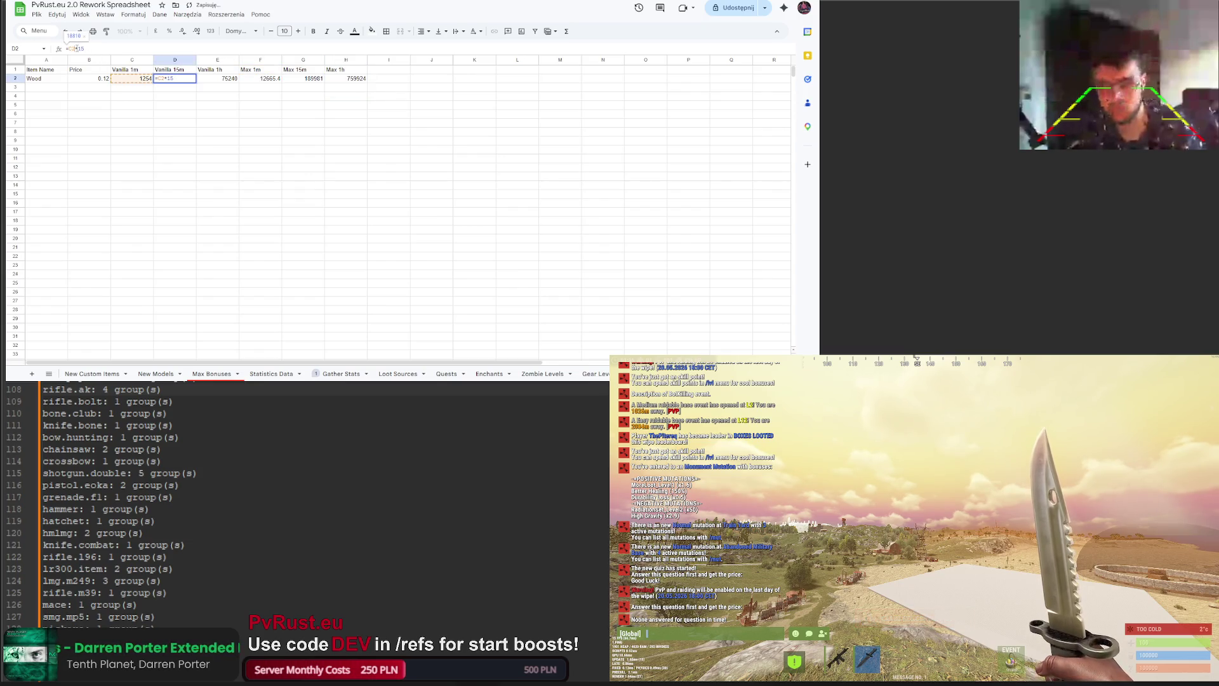
key("Tab")
left_click(86, 49)
key("Return")
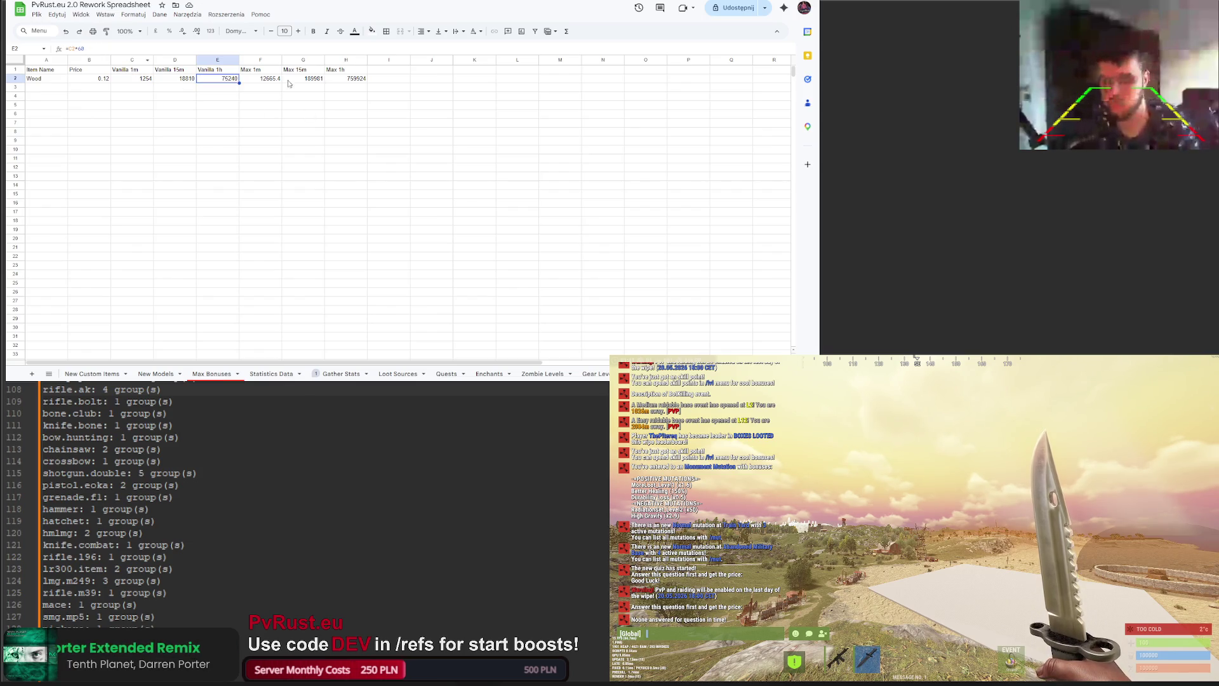
left_click(341, 95)
Step: Make header row A1:H1 bold and centered with a light grey fill
left_click_drag(44, 69, 346, 70)
left_click(313, 32)
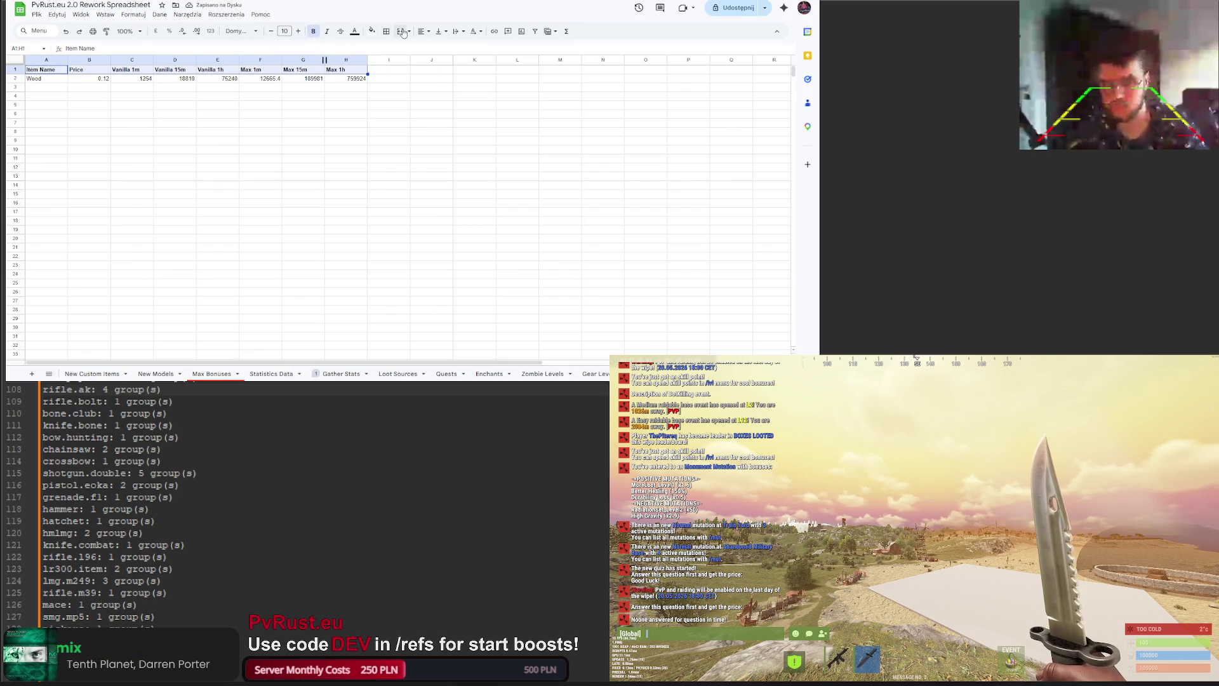
left_click(421, 32)
left_click(424, 51)
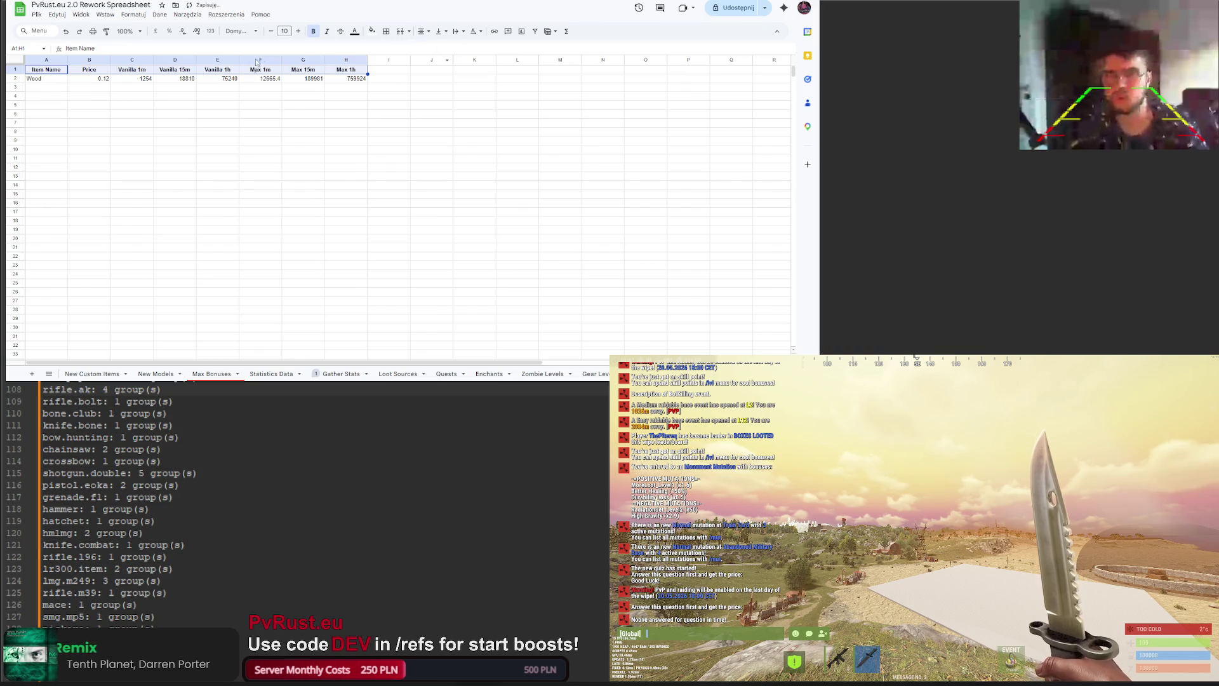
left_click(371, 31)
left_click(430, 62)
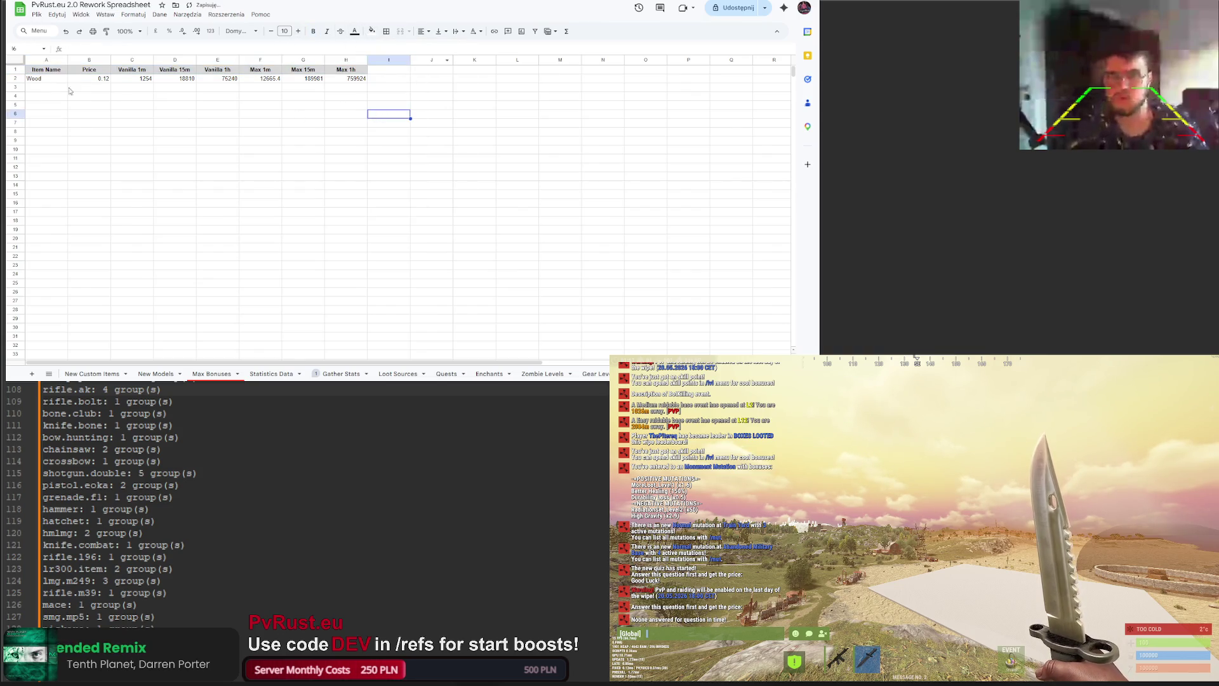
Step: Italicize Wood in A2 and center it in its cell
key("Down")
left_click(327, 31)
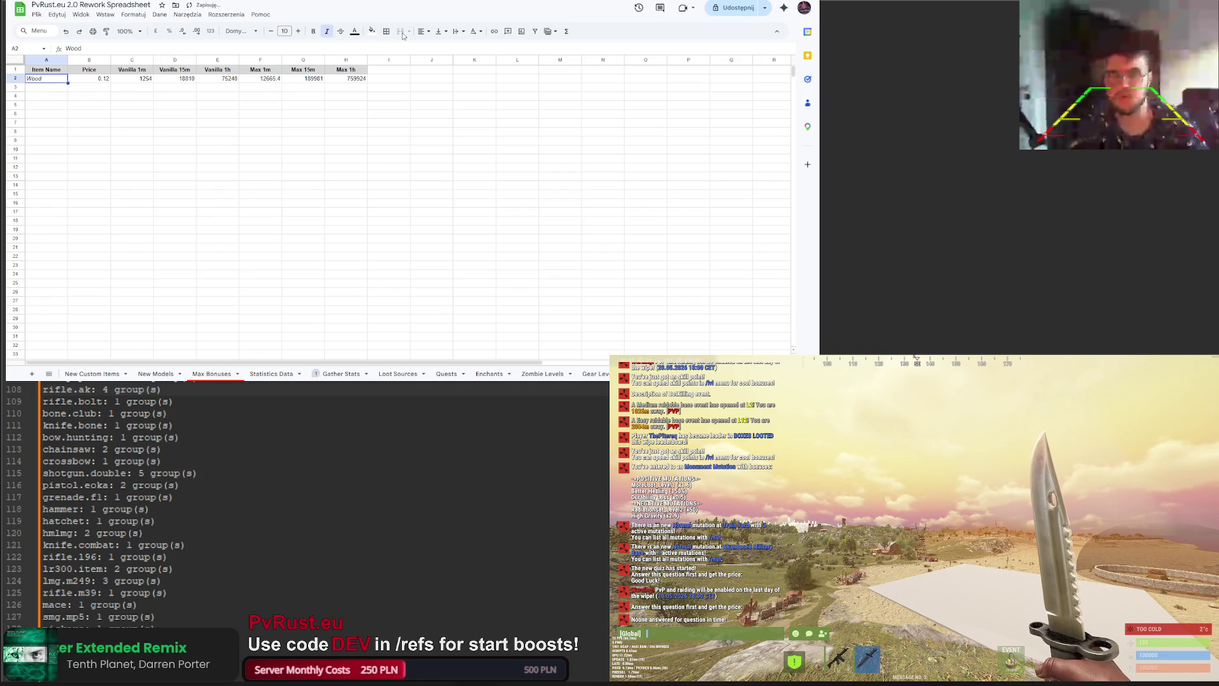
left_click(422, 31)
left_click(437, 48)
left_click(149, 141)
left_click(94, 82)
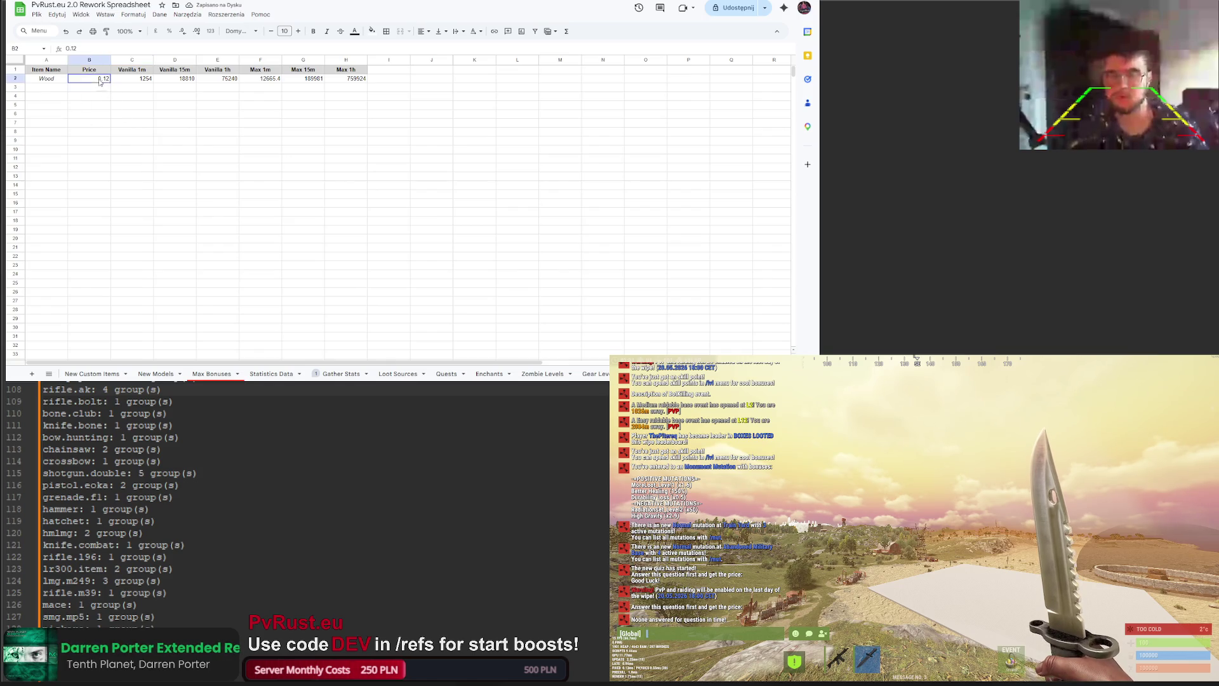
Step: Apply the RP custom currency format to Wood's price and value cells B2:H2
left_click_drag(96, 79, 349, 79)
left_click(134, 14)
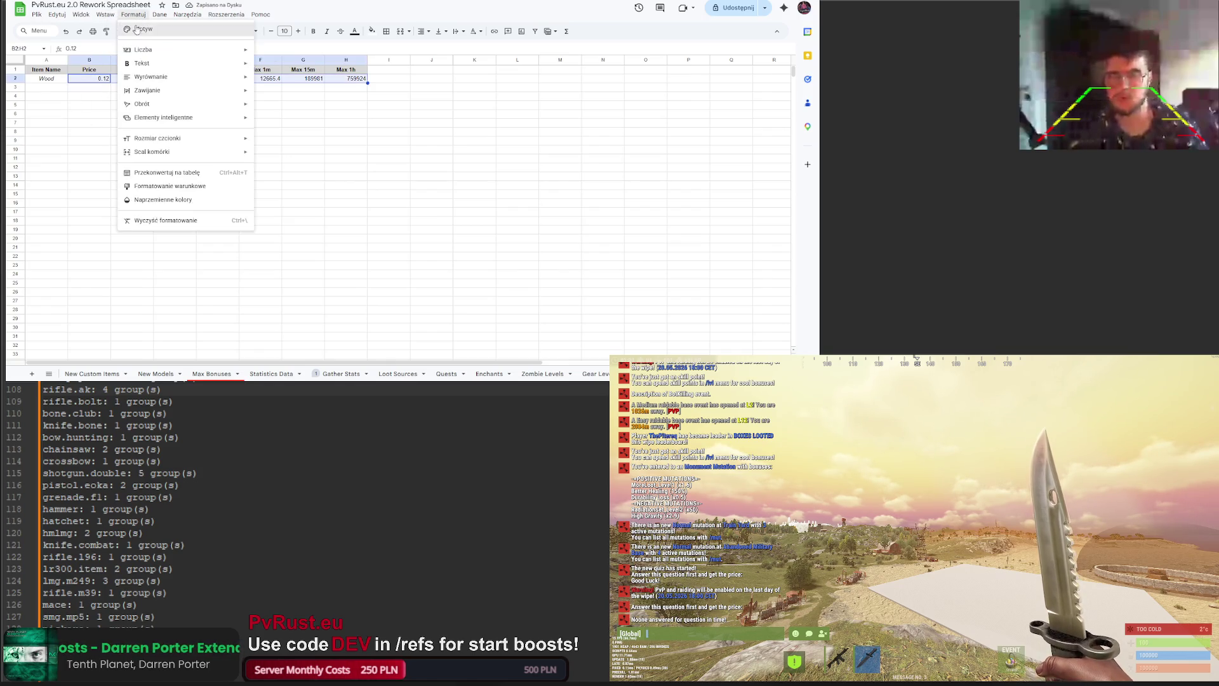
mouse_move(161, 81)
mouse_move(158, 49)
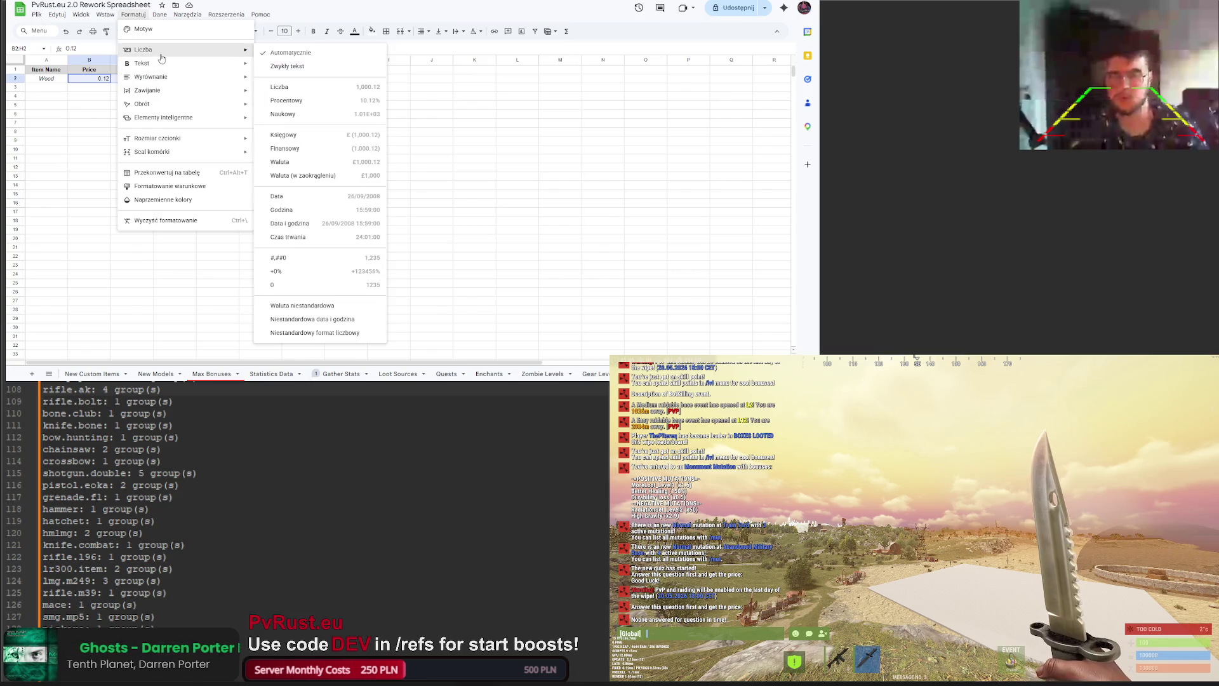
left_click(325, 307)
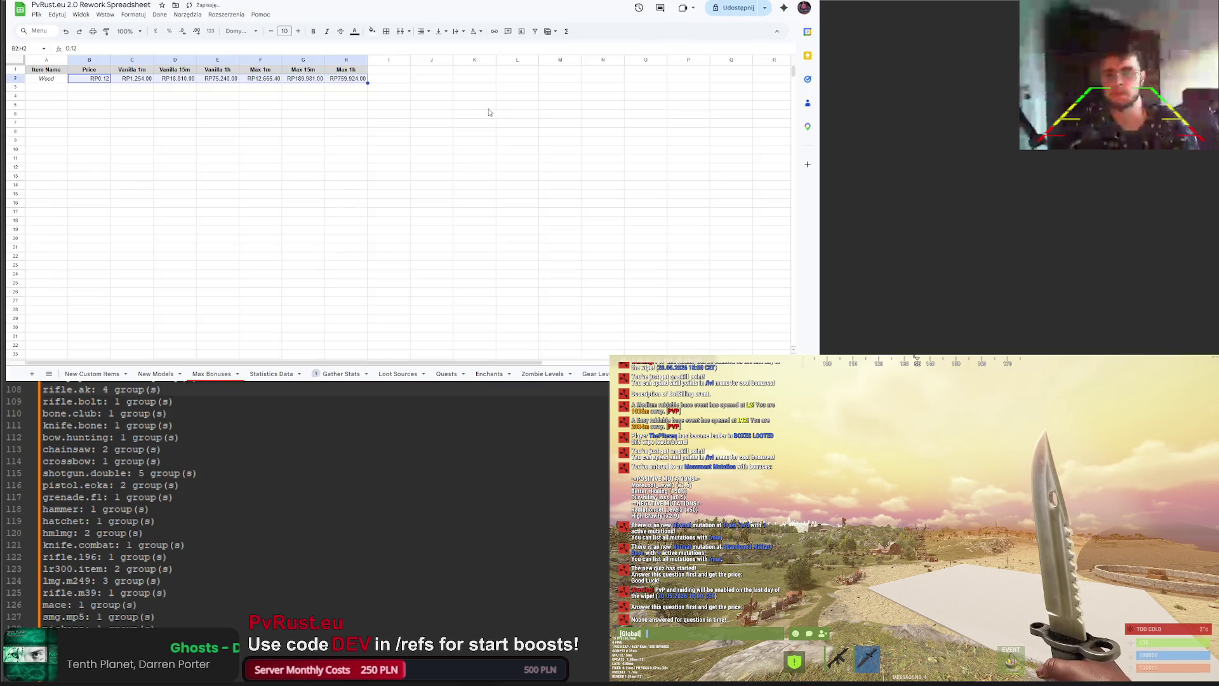
left_click(490, 108)
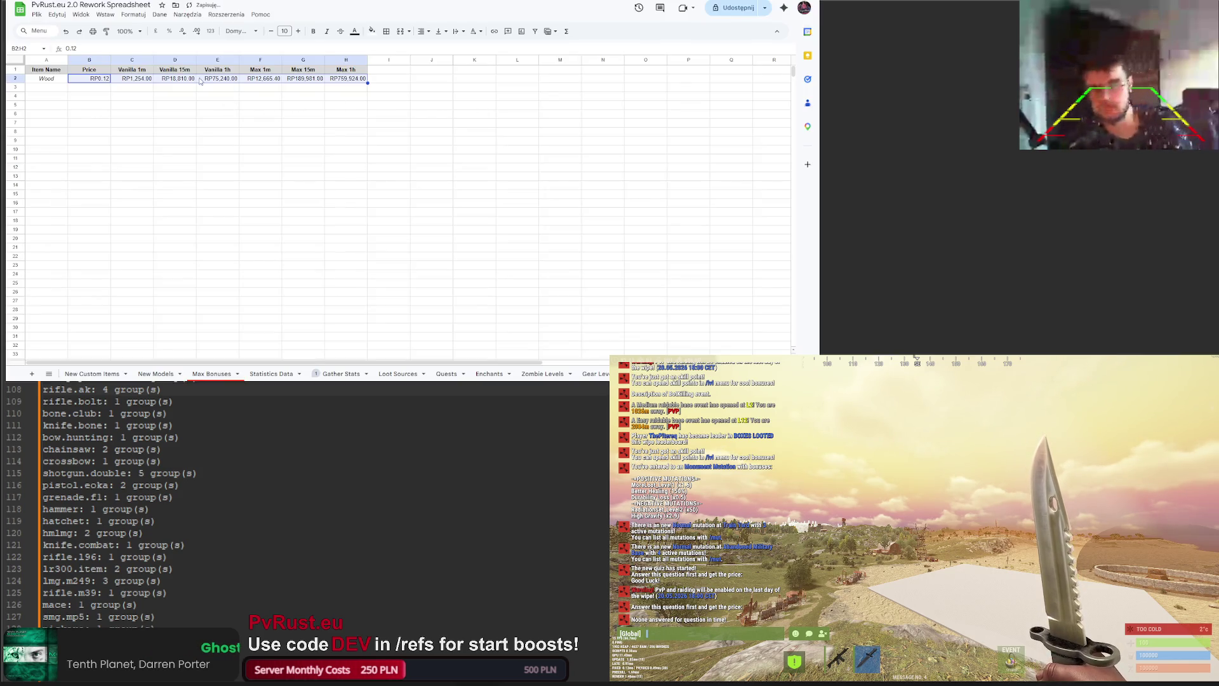
left_click(132, 16)
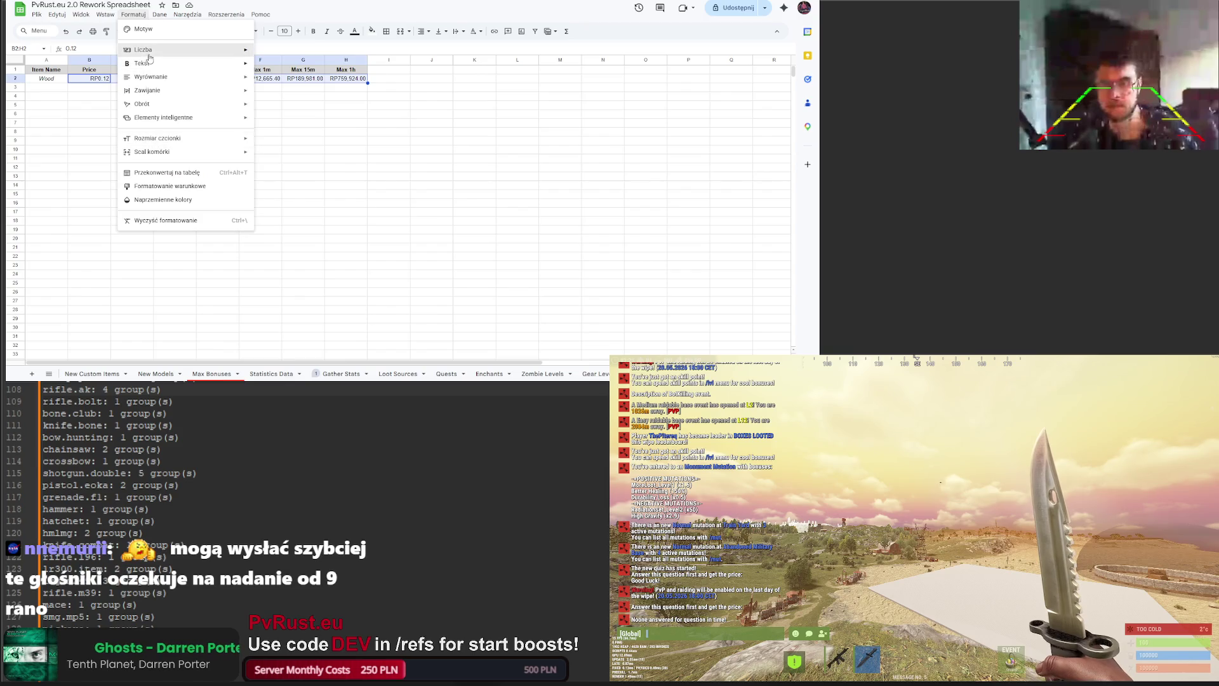
mouse_move(224, 55)
left_click(303, 305)
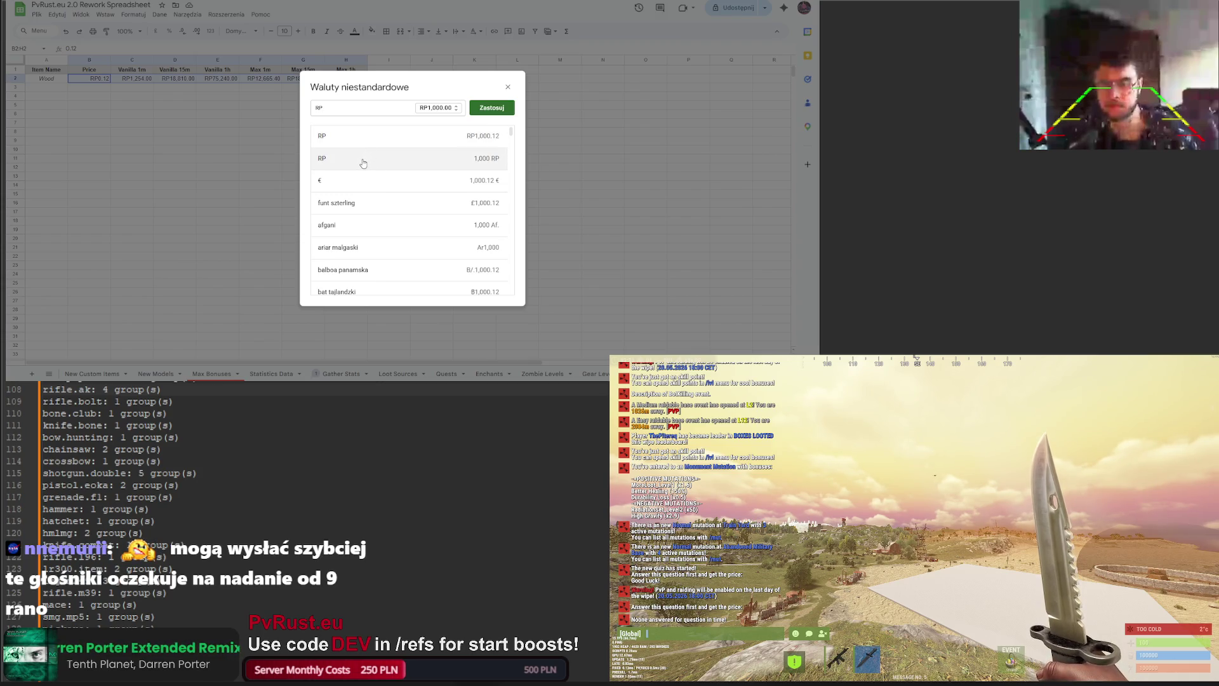
left_click(491, 108)
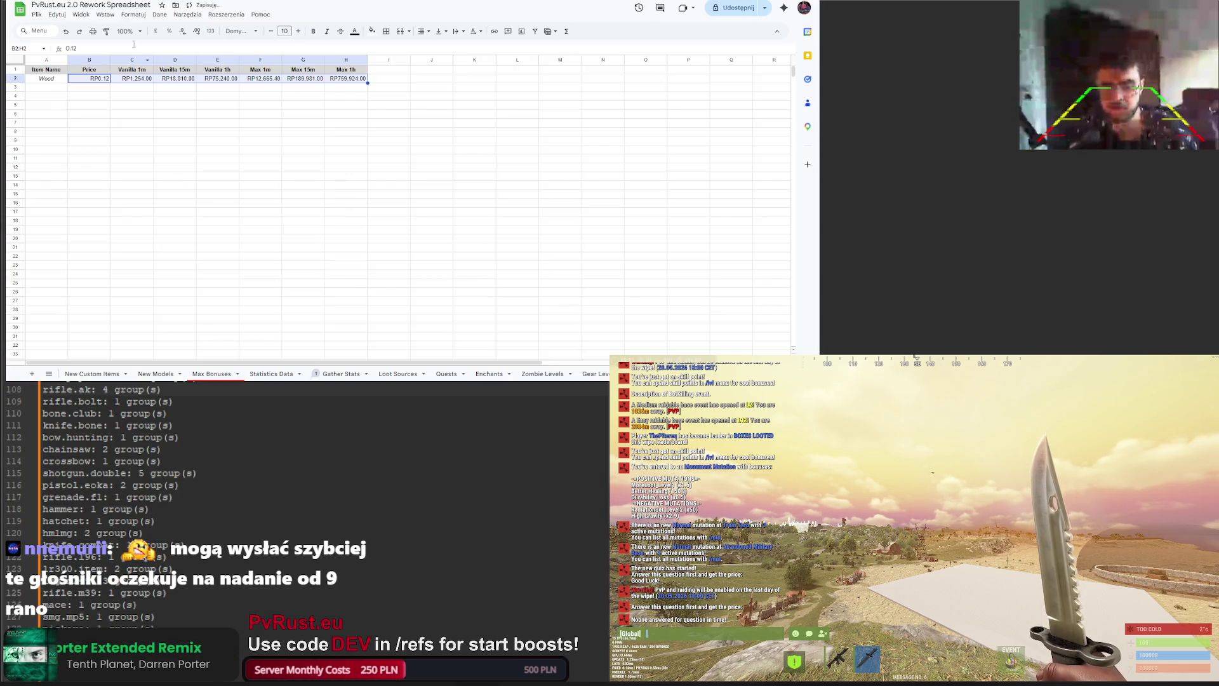
Step: Reformat the Wood row as whole-number RP amounts such as 1,254 RP
left_click(63, 16)
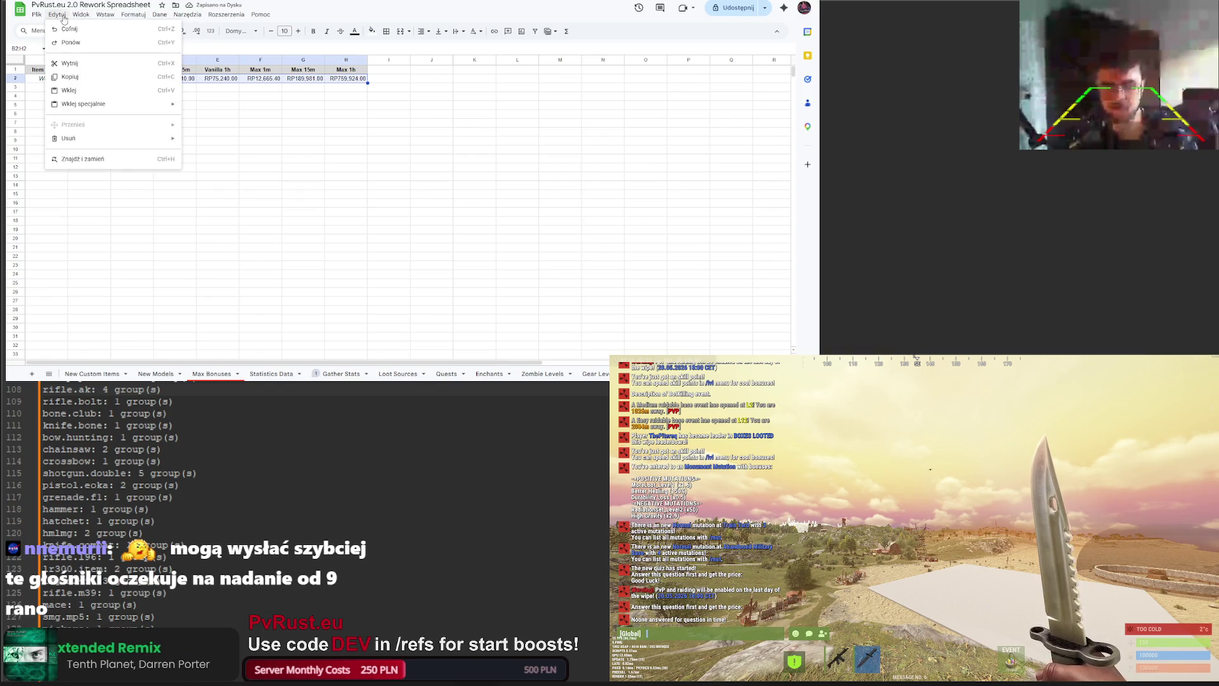
mouse_move(102, 17)
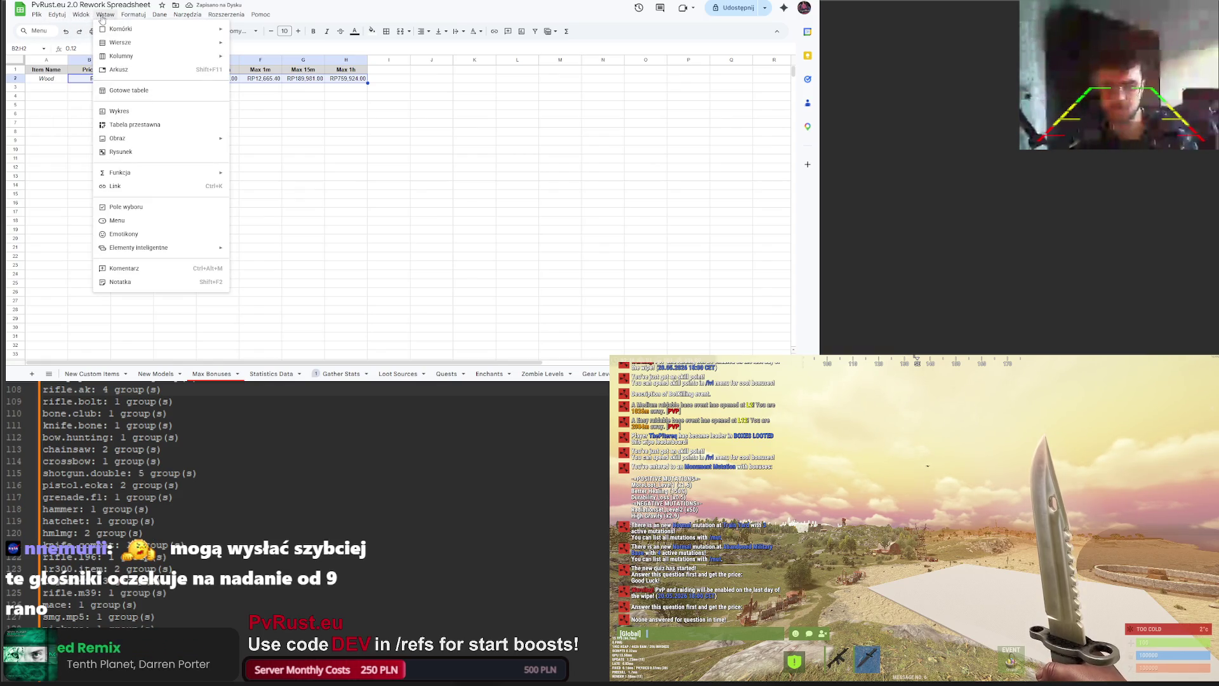
mouse_move(57, 14)
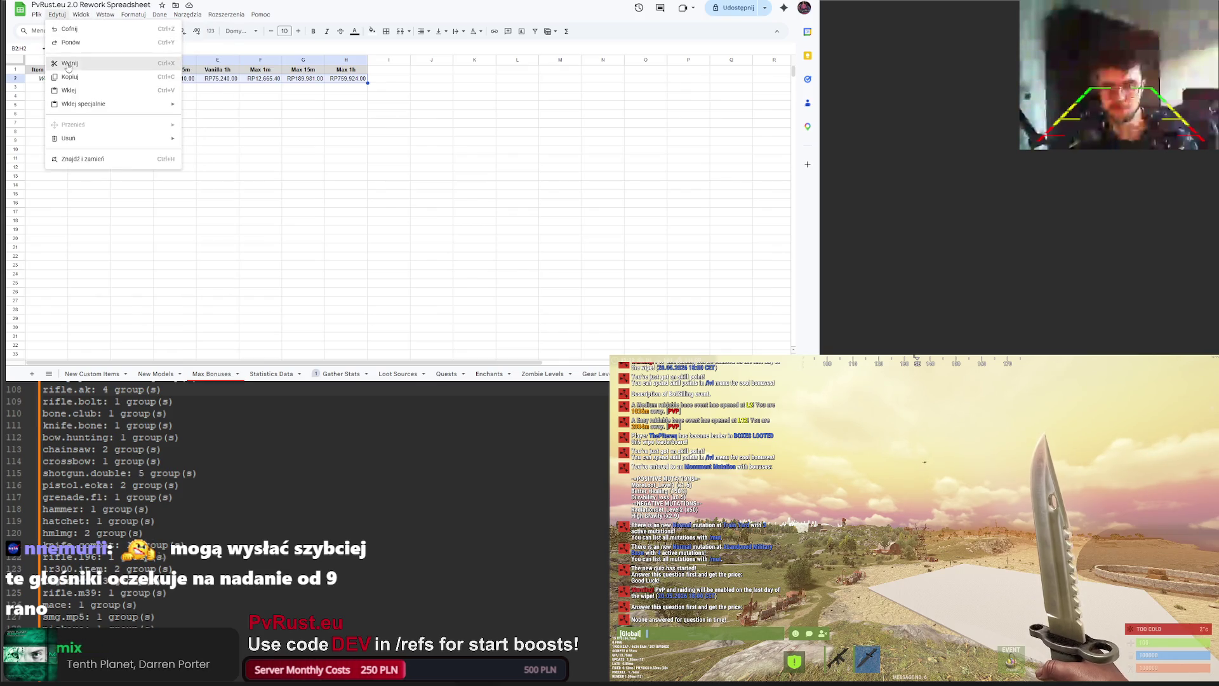
mouse_move(191, 49)
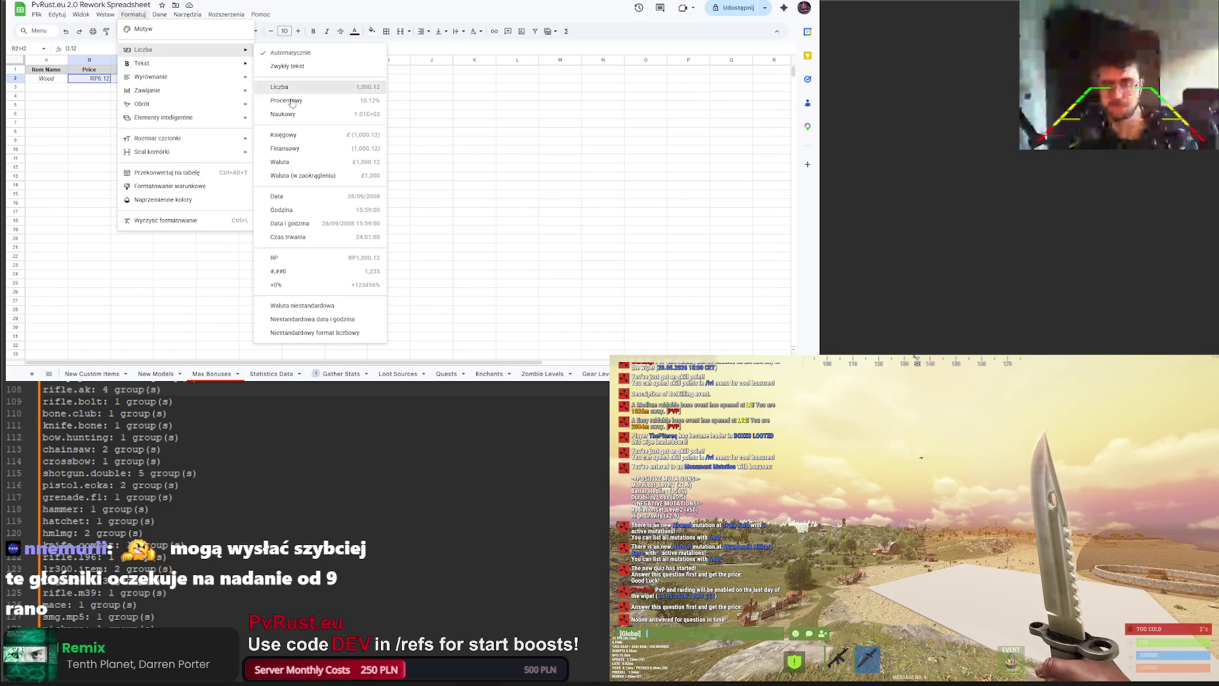
left_click(302, 305)
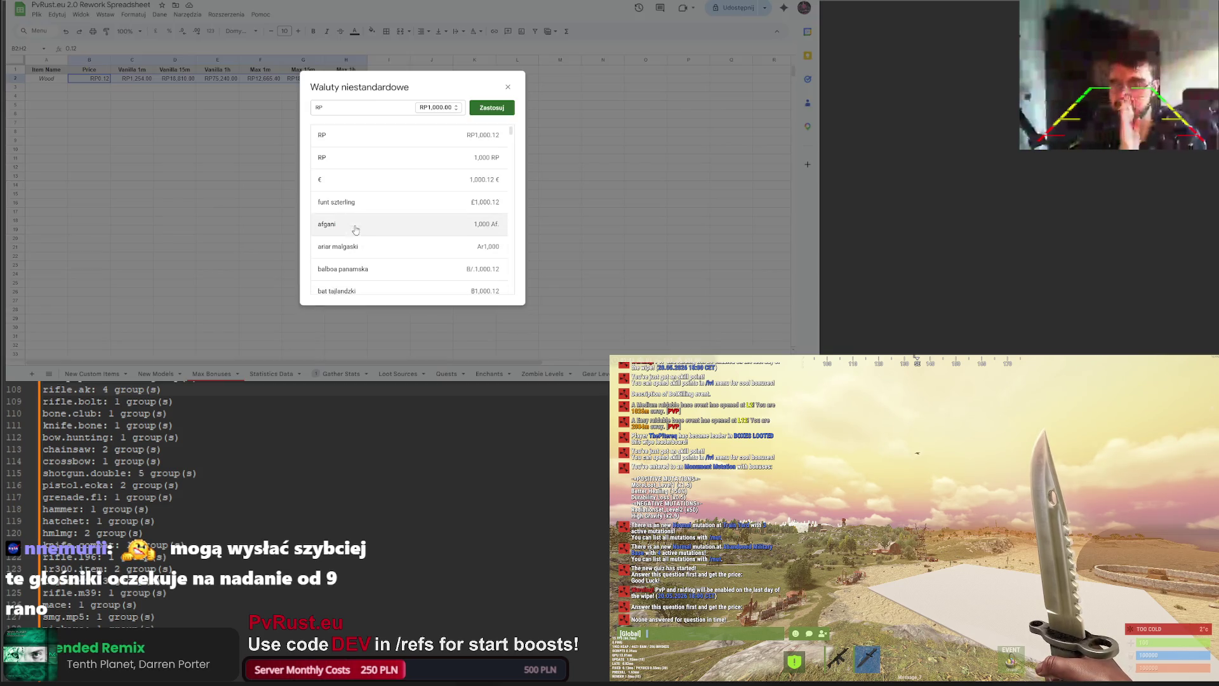
scroll(374, 155, "down", 1)
left_click(374, 153)
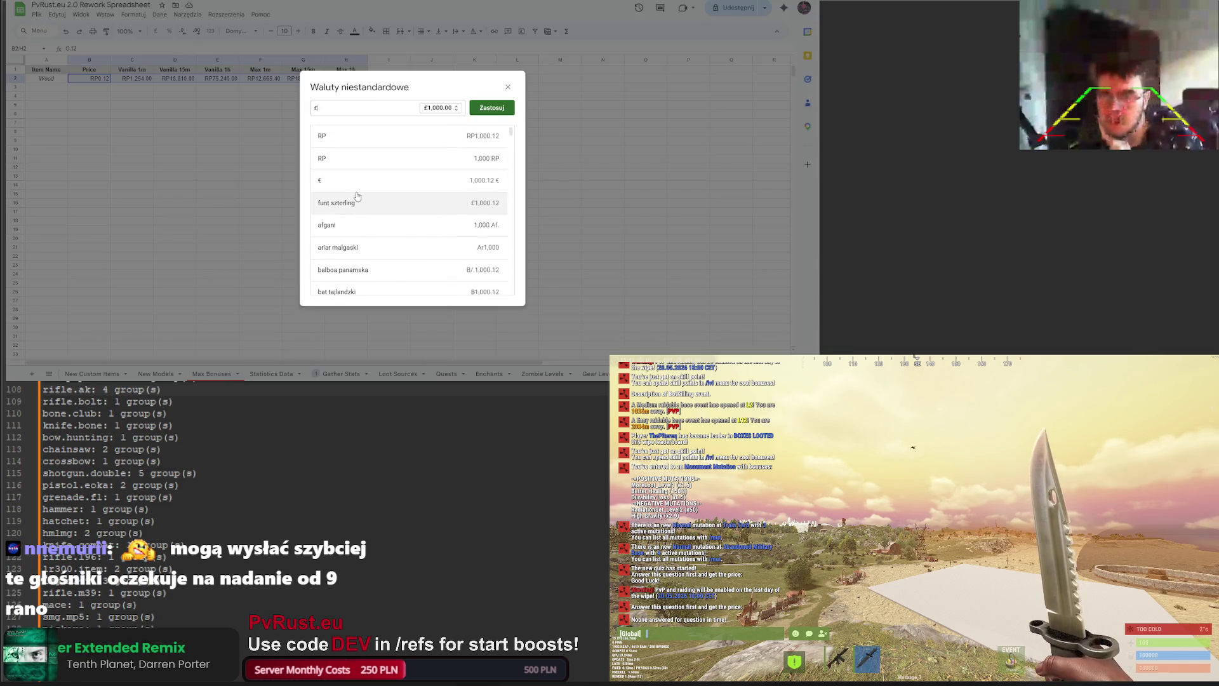
left_click(353, 141)
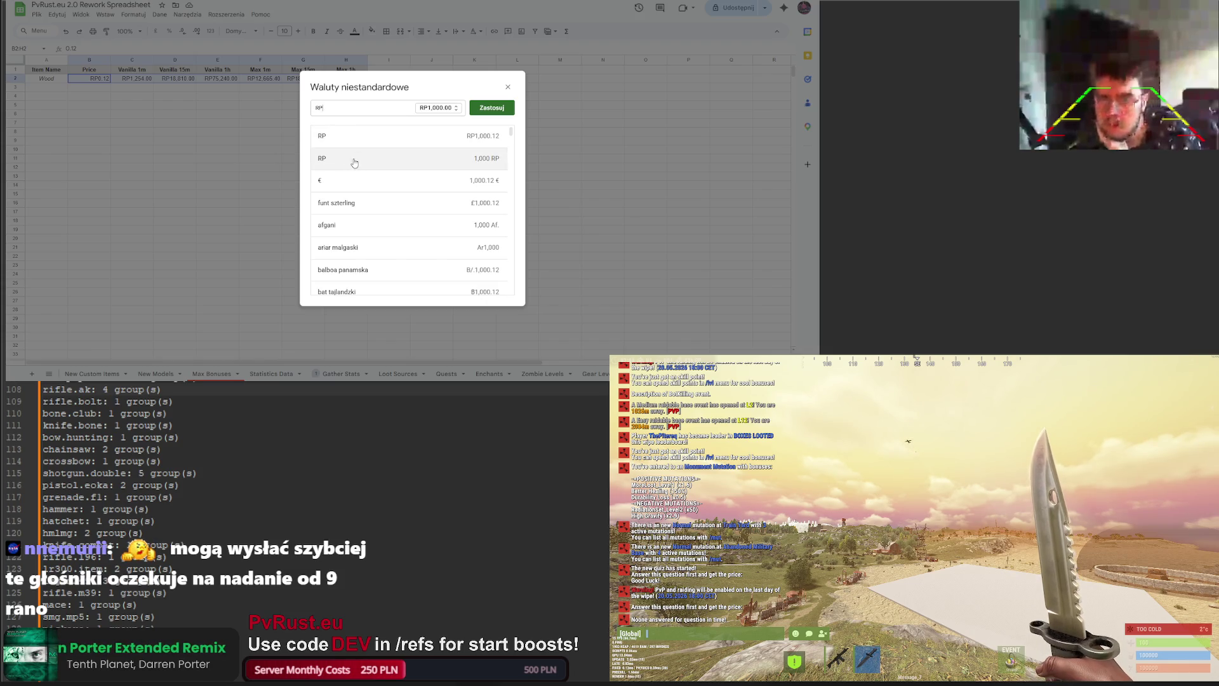
left_click(438, 107)
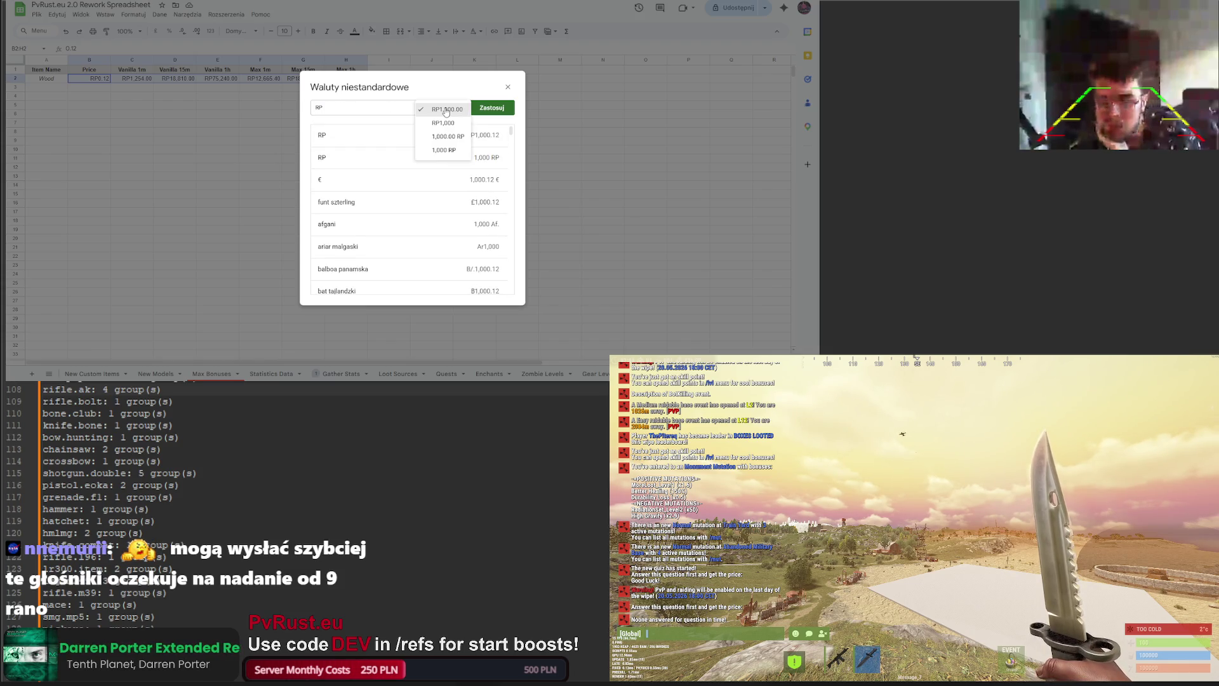
left_click(444, 150)
left_click(491, 108)
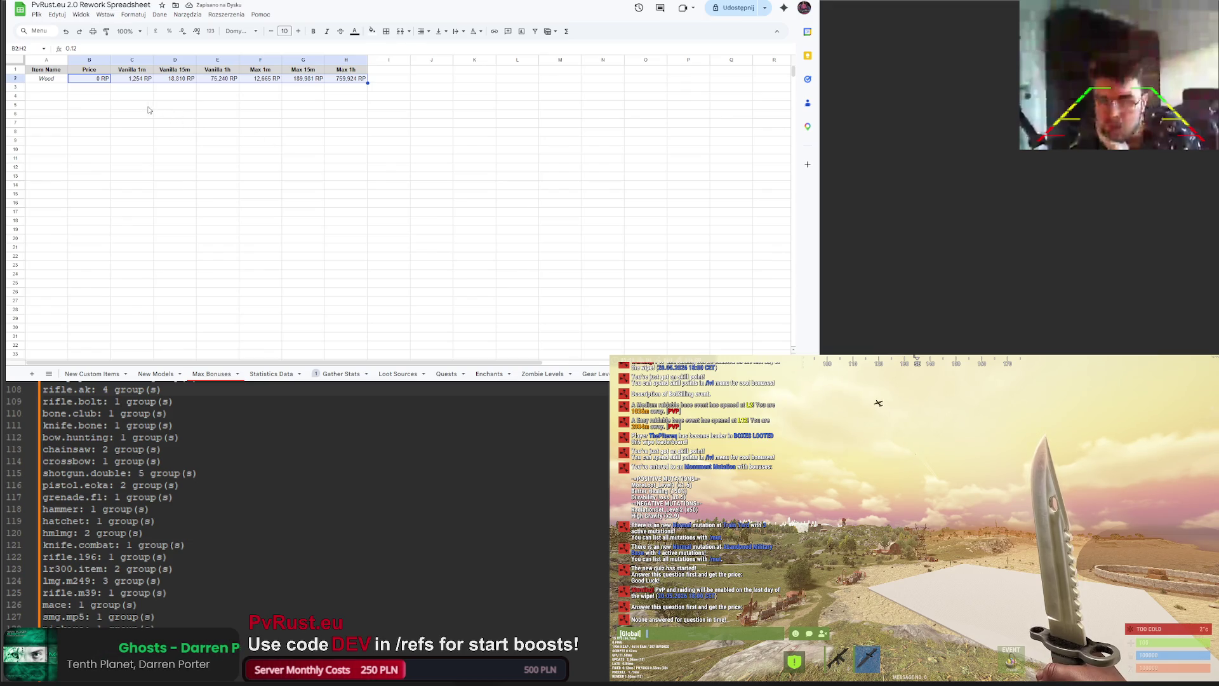
Step: Give the Price cell B2 the two-decimal 1,000.00 RP format (0.12 RP), then switch to Levels And Economy Rework V2
left_click(102, 80)
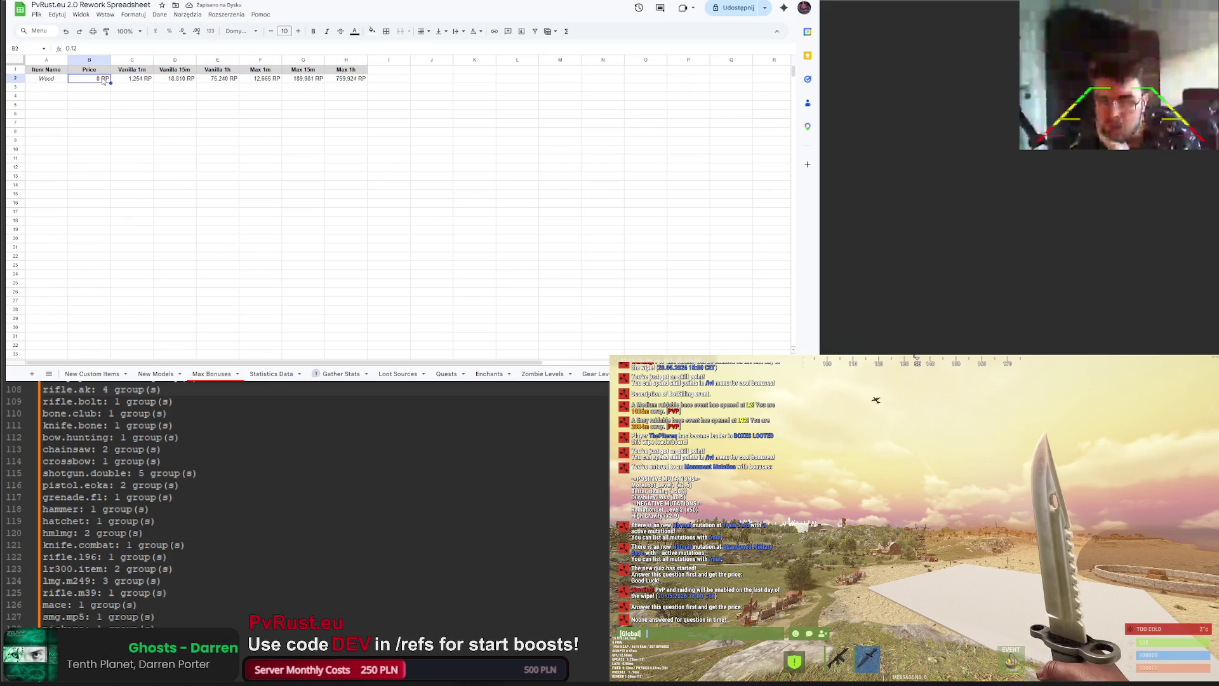
left_click(134, 14)
mouse_move(146, 50)
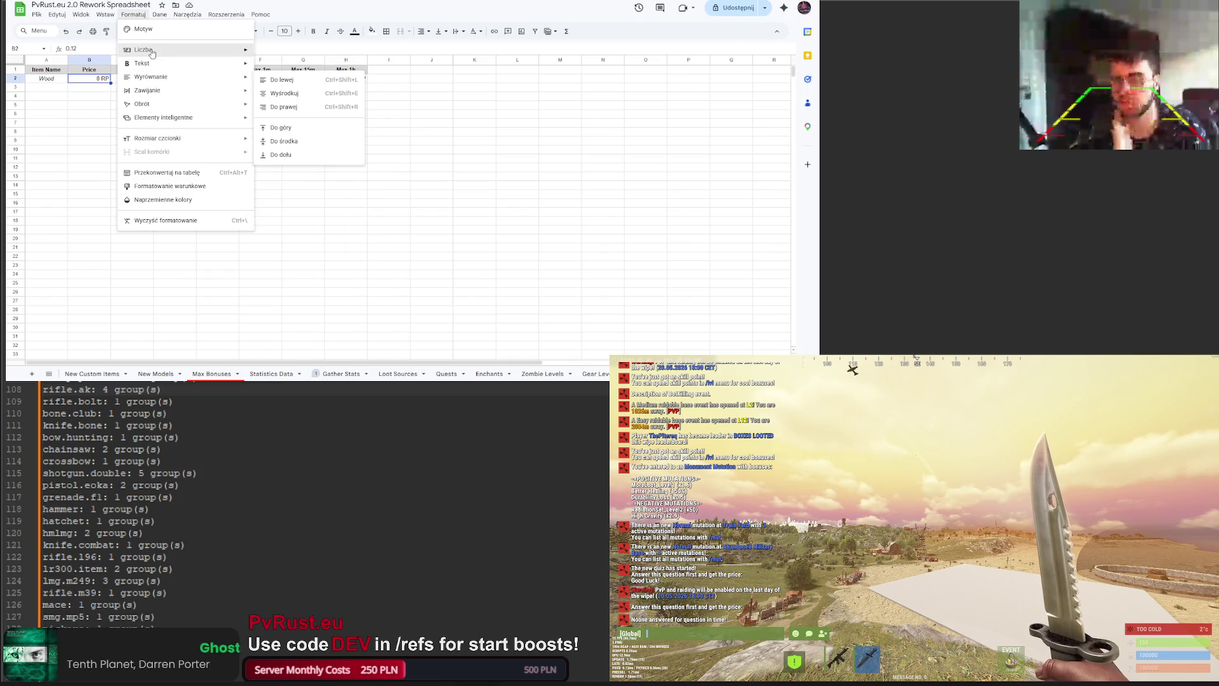
left_click(299, 307)
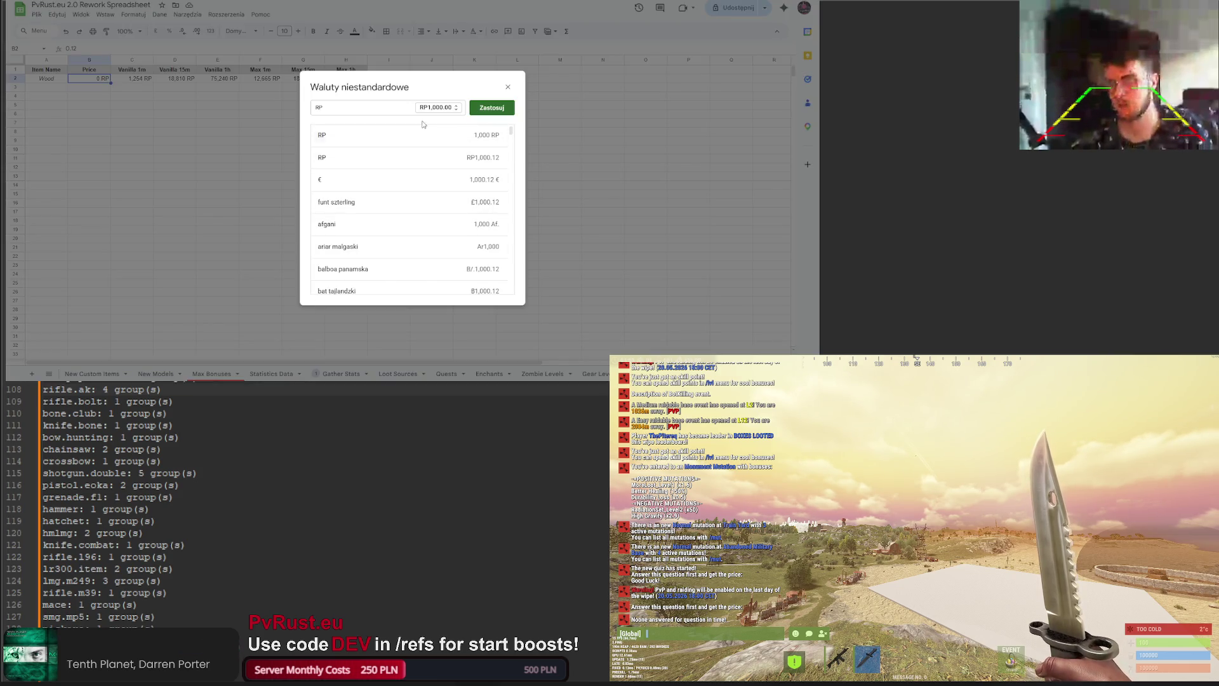
left_click(438, 107)
left_click(456, 141)
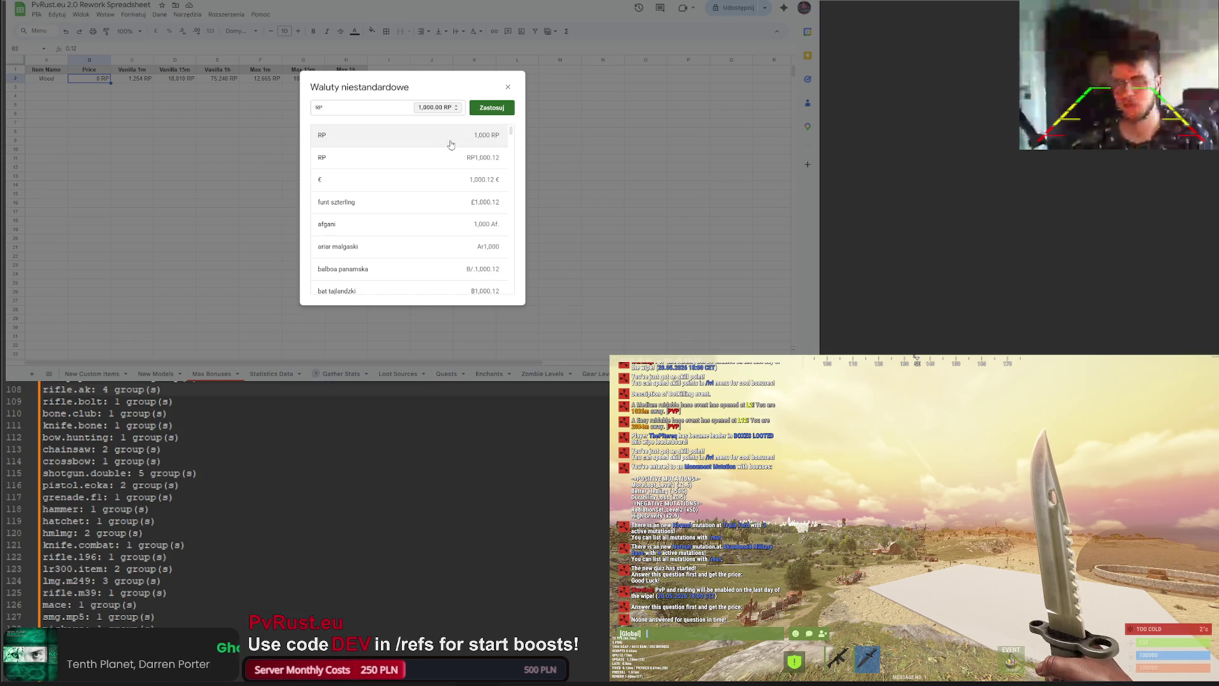
left_click(491, 107)
left_click(205, 135)
left_click(100, 79)
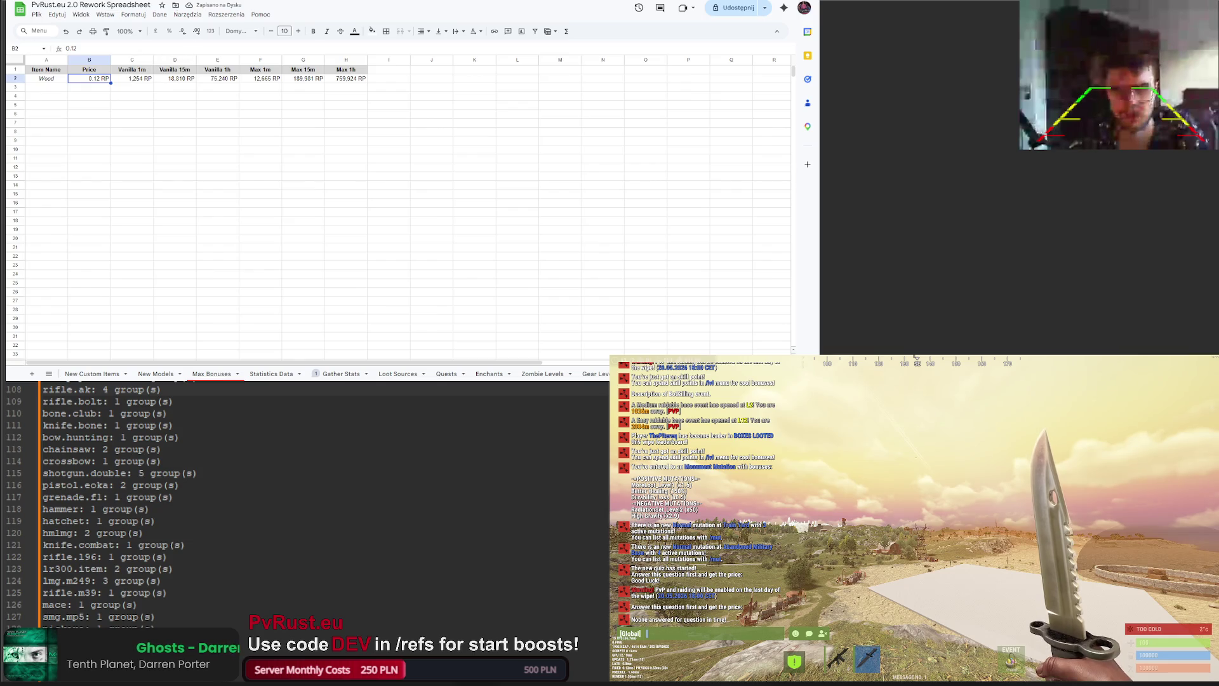
key("ctrl+Tab")
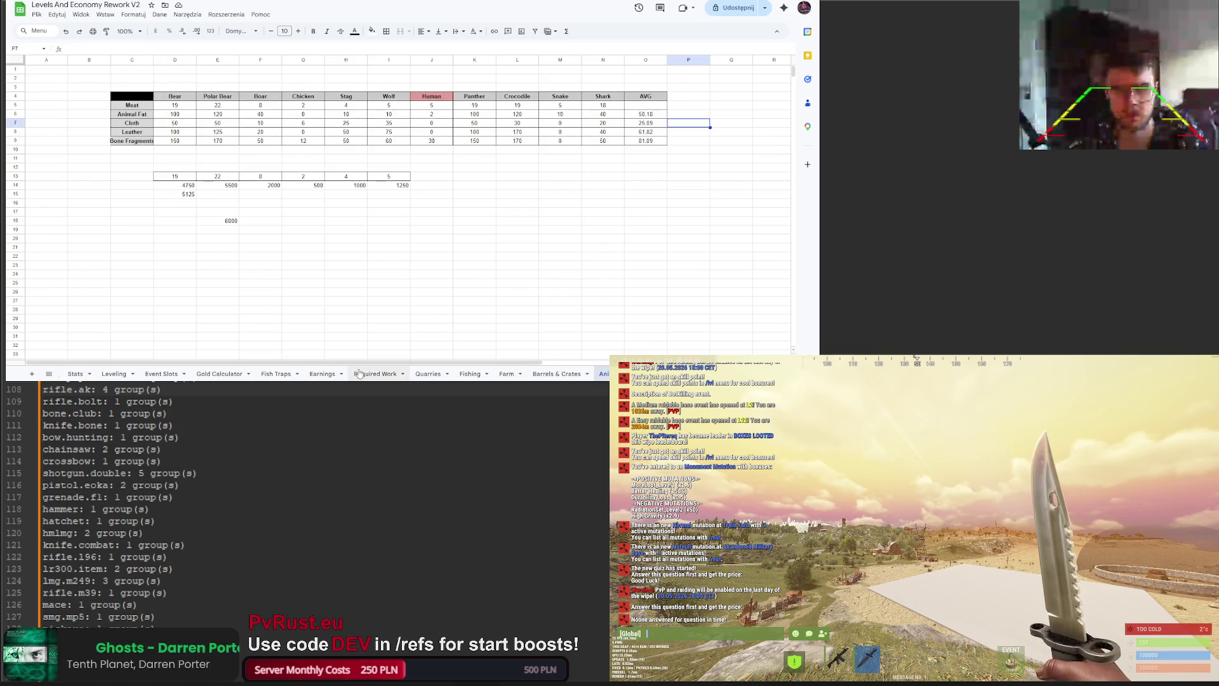
Step: Open the Earnings sheet and check Wood's max price in BE2
left_click(322, 374)
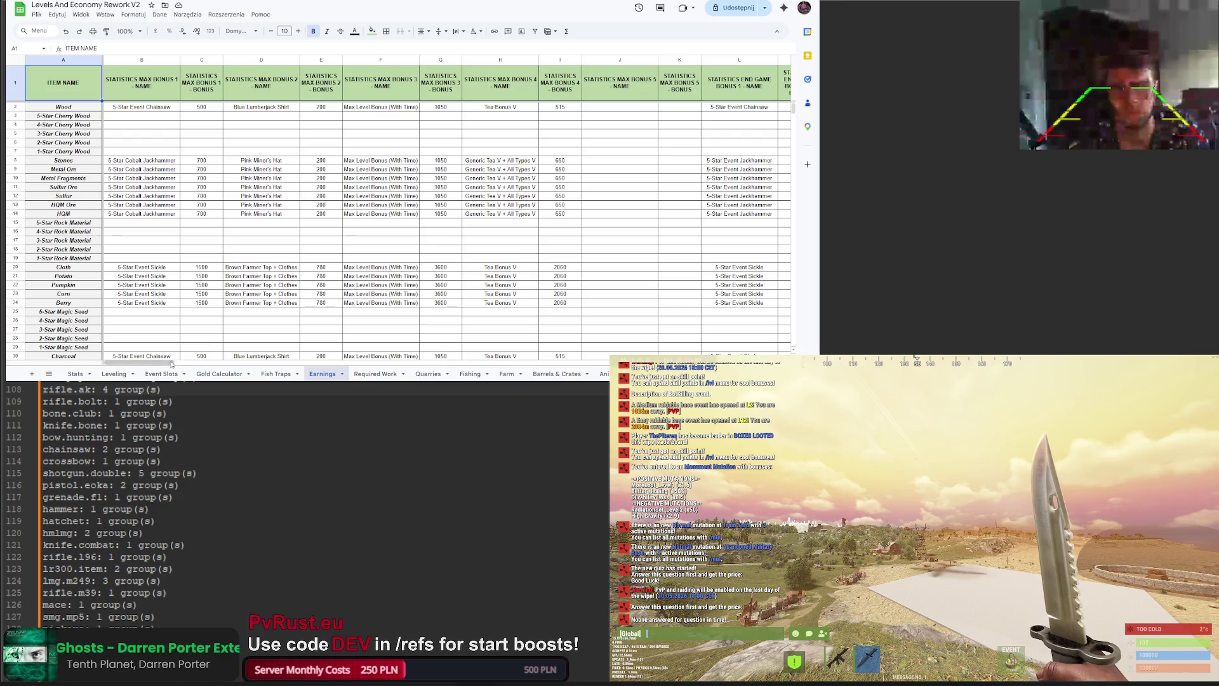
scroll(445, 222, "right", 15)
scroll(485, 379, "left", 5)
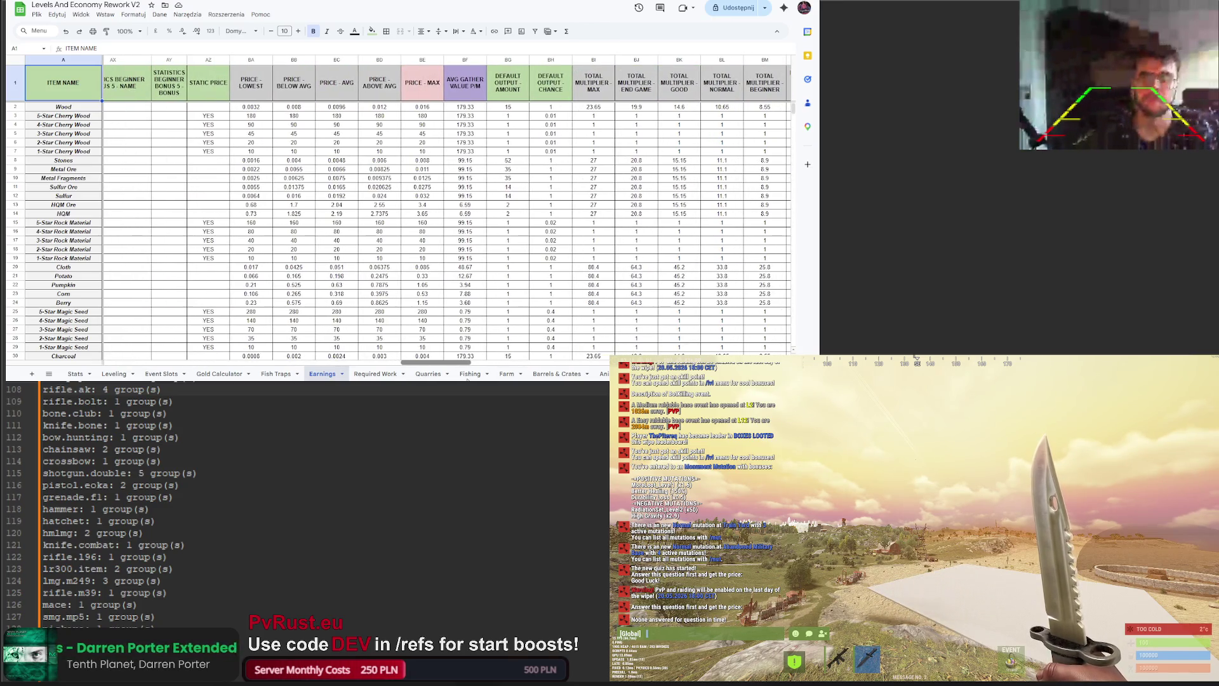
scroll(385, 236, "right", 3)
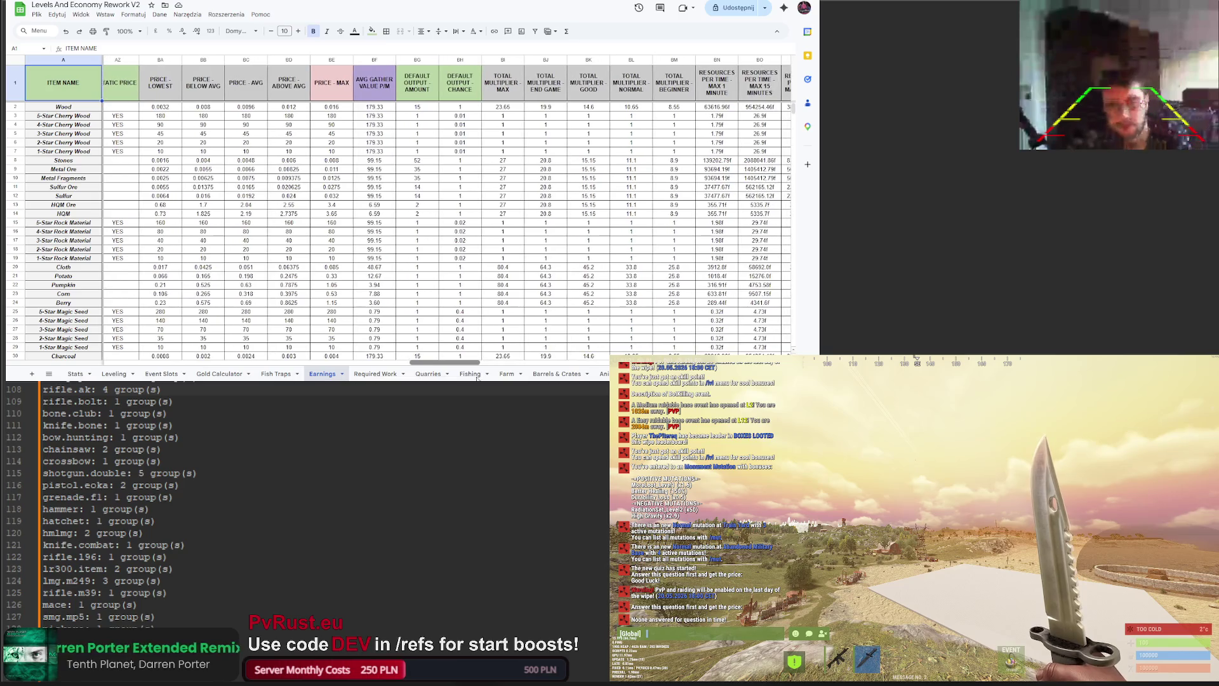
left_click(310, 108)
left_click(326, 110)
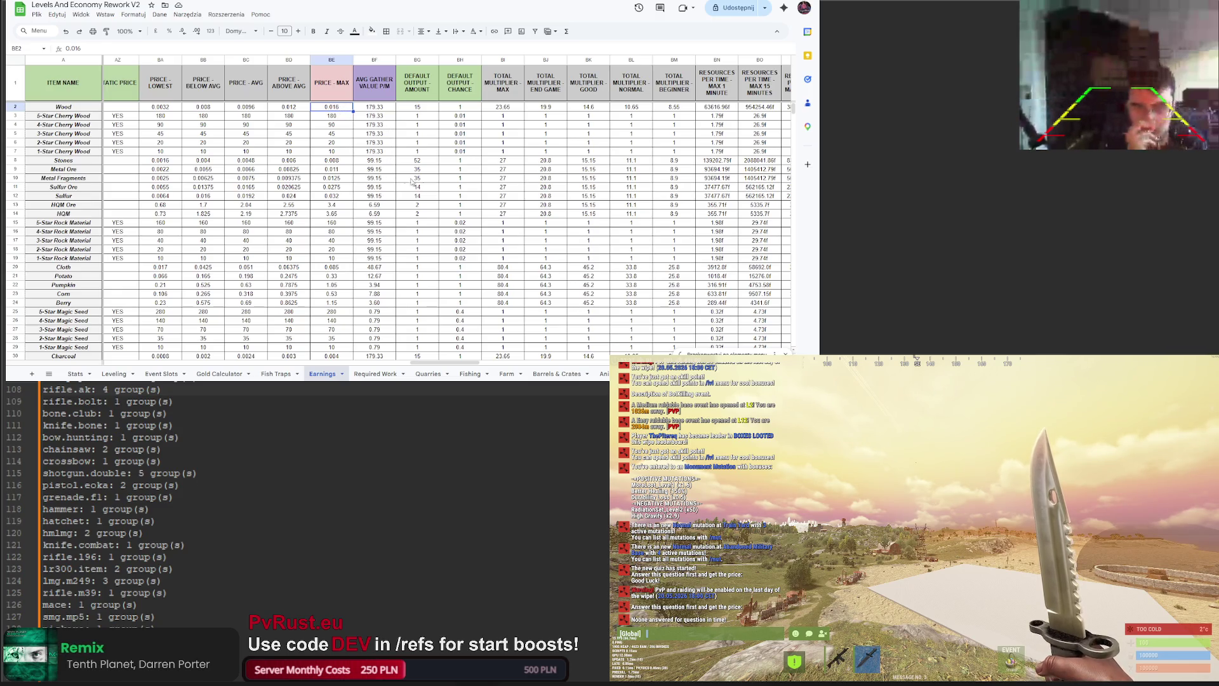
left_click_drag(422, 363, 568, 362)
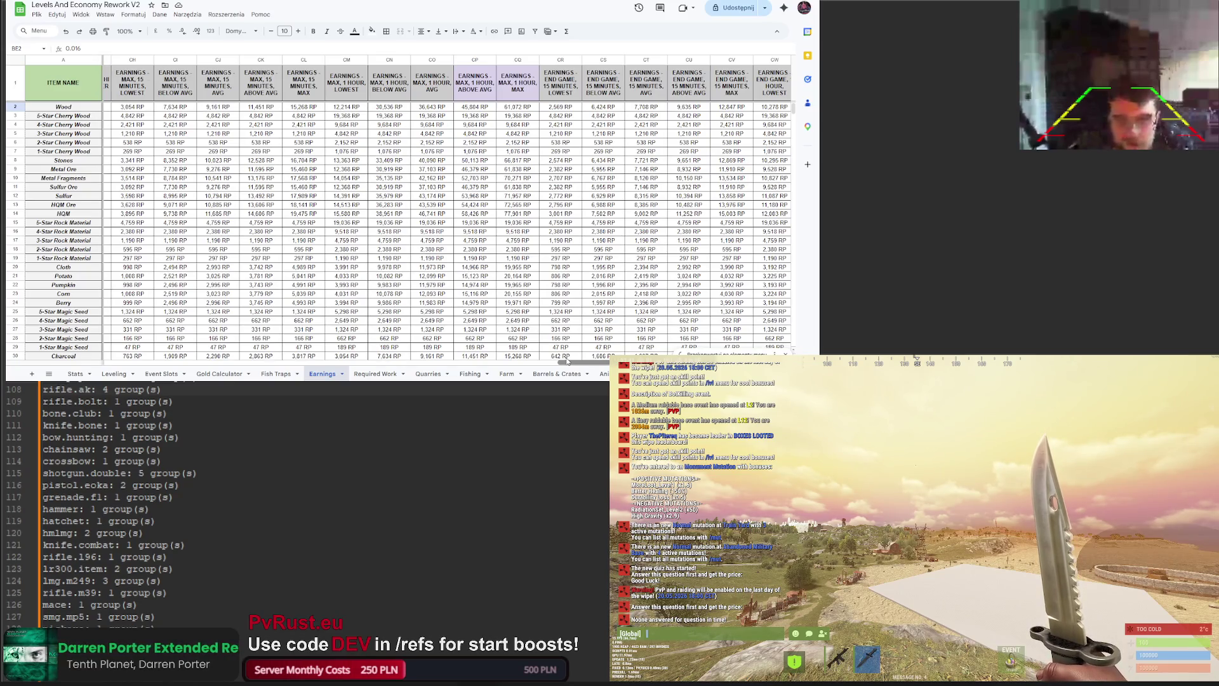
left_click_drag(568, 362, 573, 359)
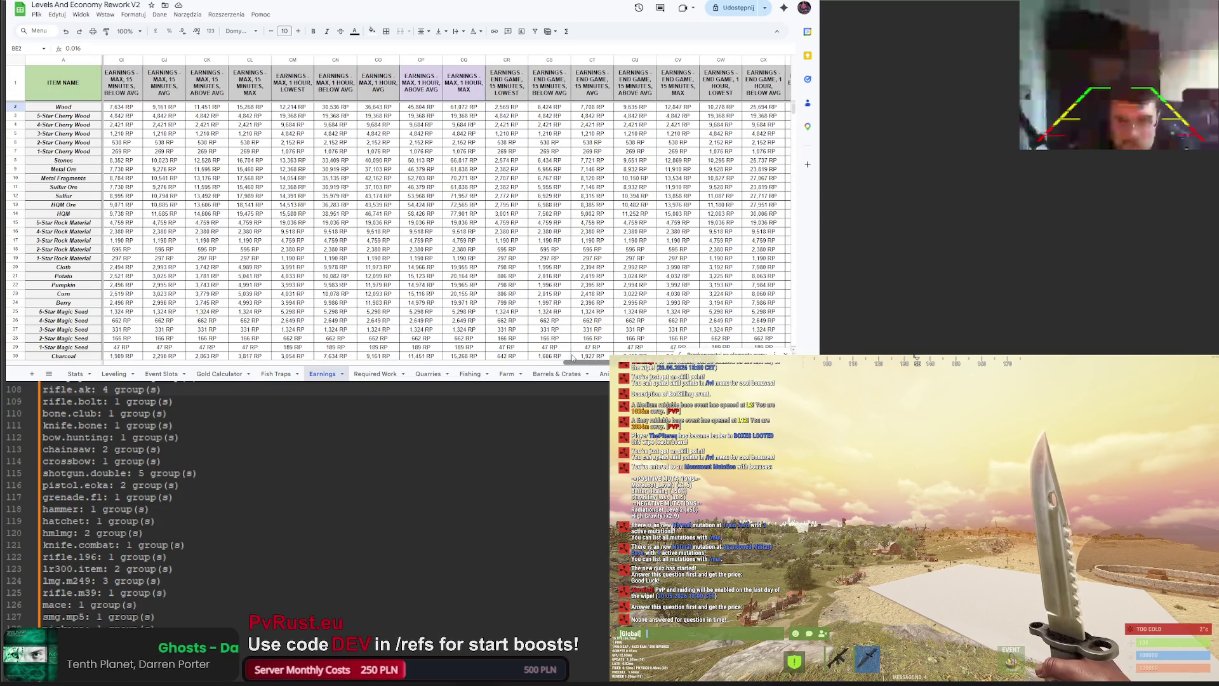
Step: Inspect the cells referenced by the CP2 earnings formula, then return to the PvRust.eu spreadsheet
left_click(448, 109)
left_click(429, 111)
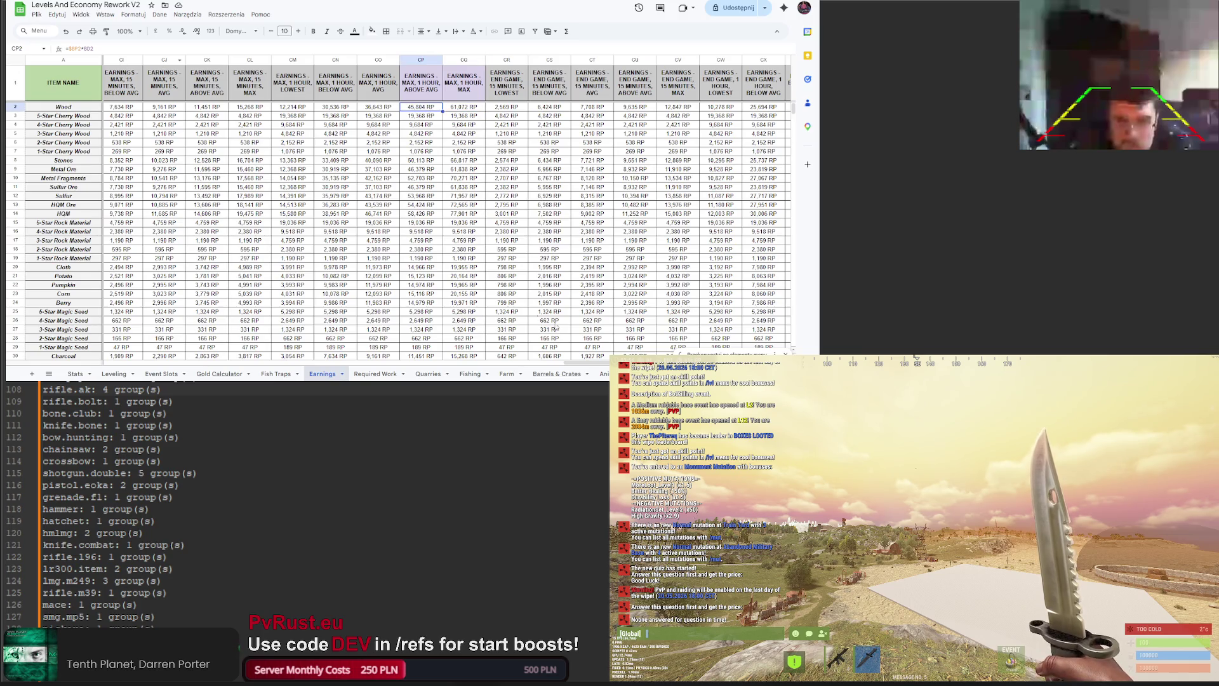
scroll(114, 53, "left", 10)
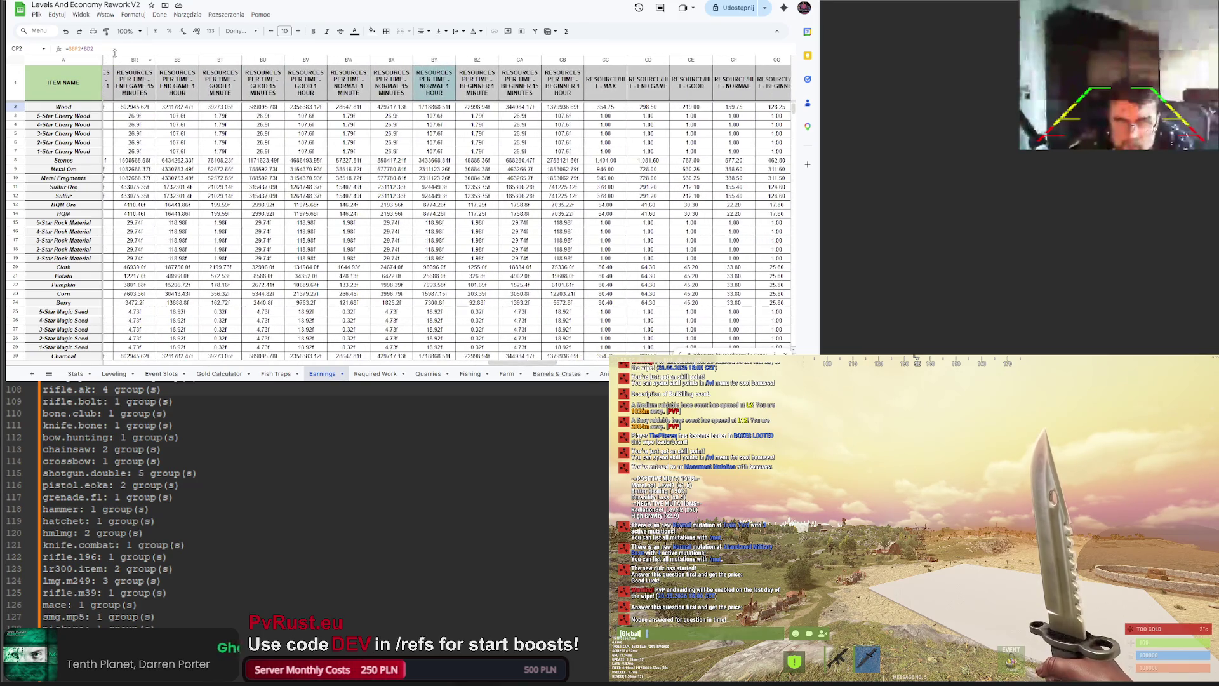
key("Return")
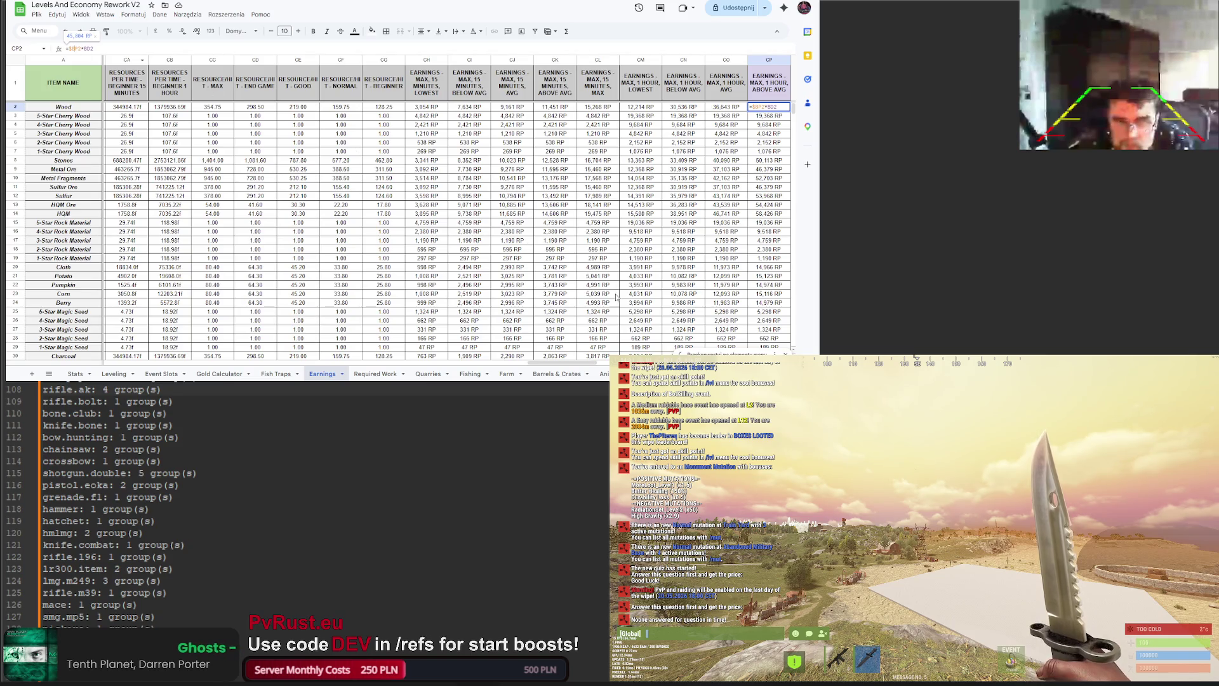
mouse_move(577, 363)
left_mouse_down()
mouse_move(505, 363)
mouse_move(518, 363)
left_mouse_up()
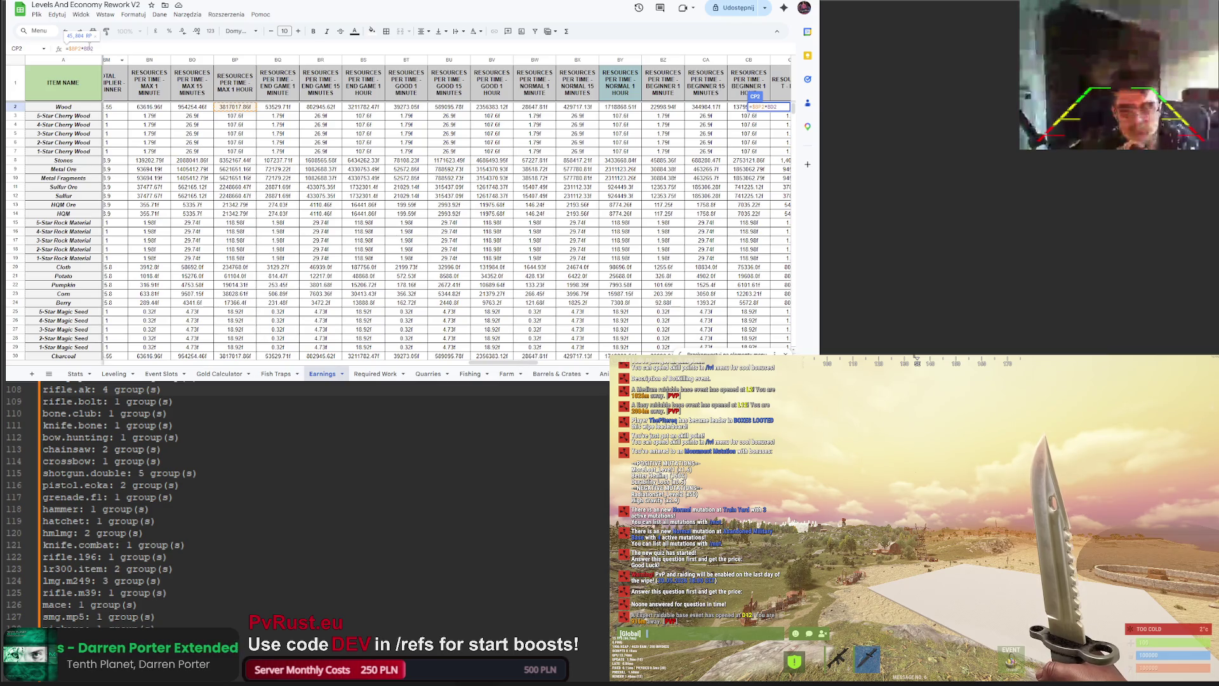
mouse_move(525, 360)
left_mouse_down()
mouse_move(446, 358)
mouse_move(637, 348)
mouse_move(607, 341)
left_mouse_up()
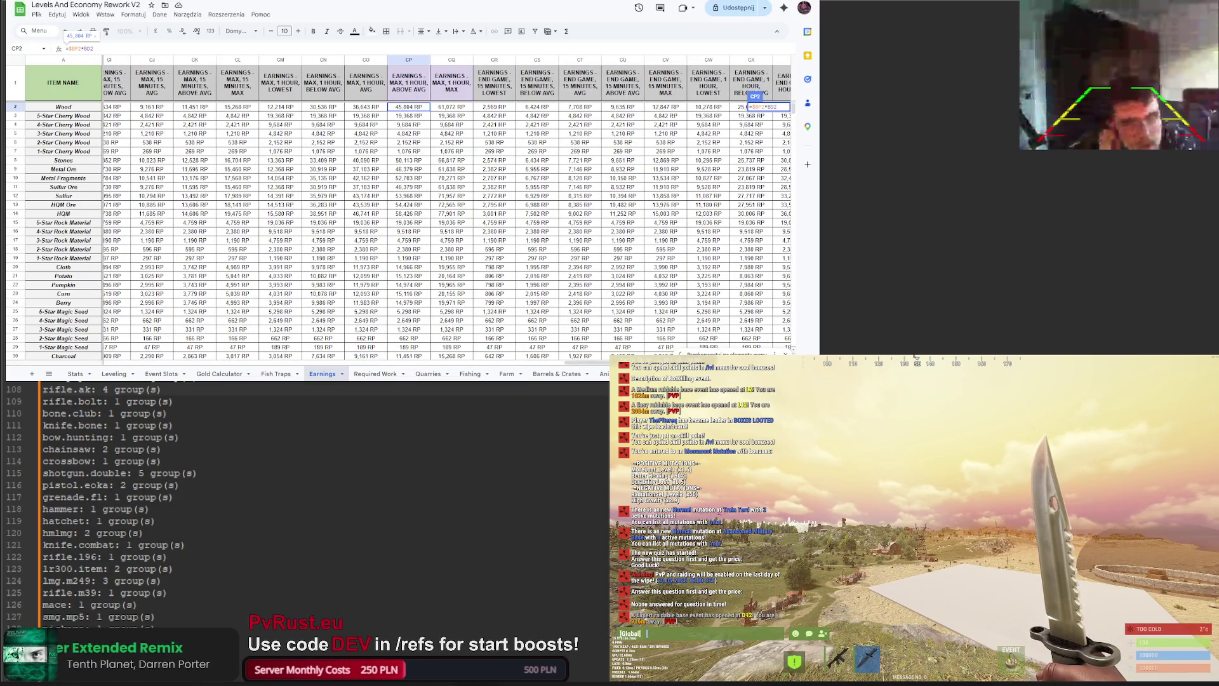
key("alt+Tab")
double_click(76, 49)
Step: Experiment with the Wood price in B2, trying 0.011 against 0.01
double_click(75, 48)
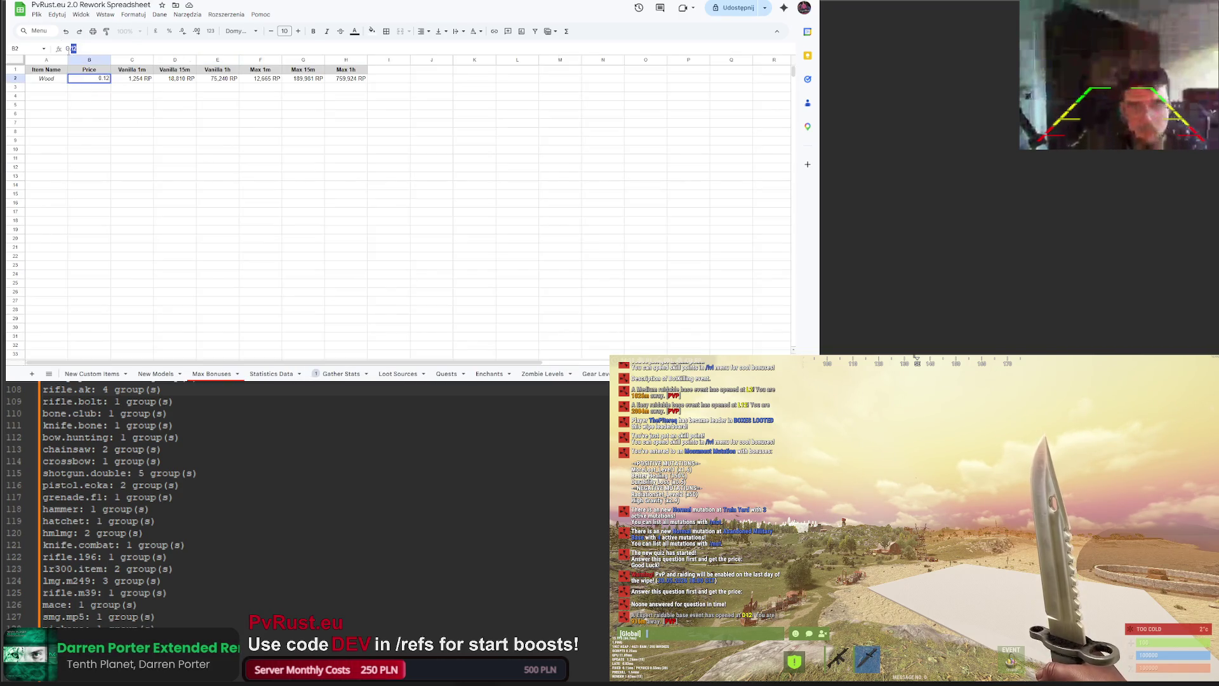
type("1")
key("Return")
left_click(101, 79)
left_click(79, 48)
type("2")
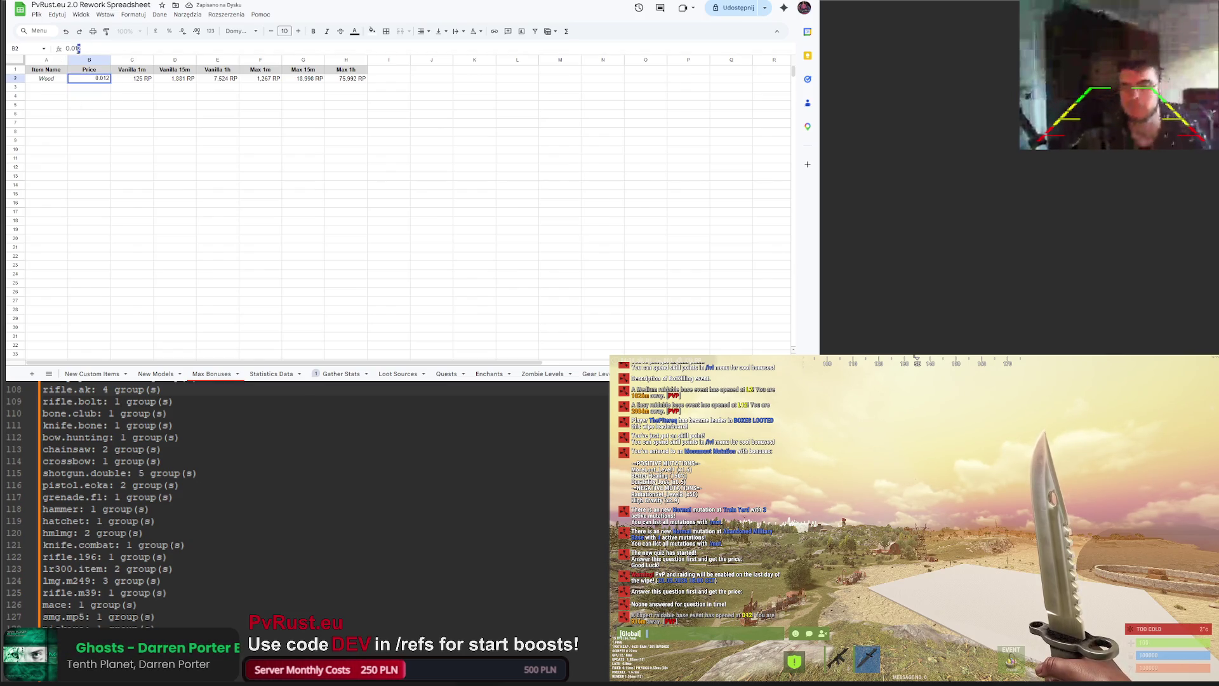
key("BackSpace")
left_click(117, 124)
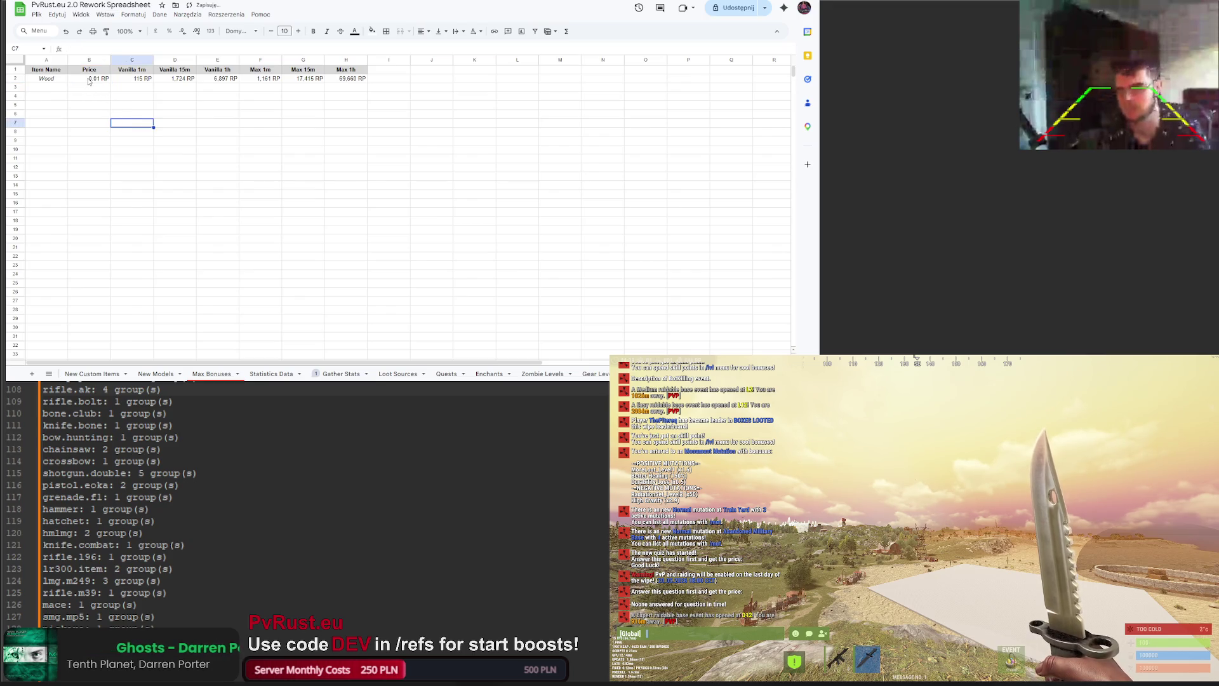
left_click(89, 79)
left_click(78, 49)
type("1")
key("Return")
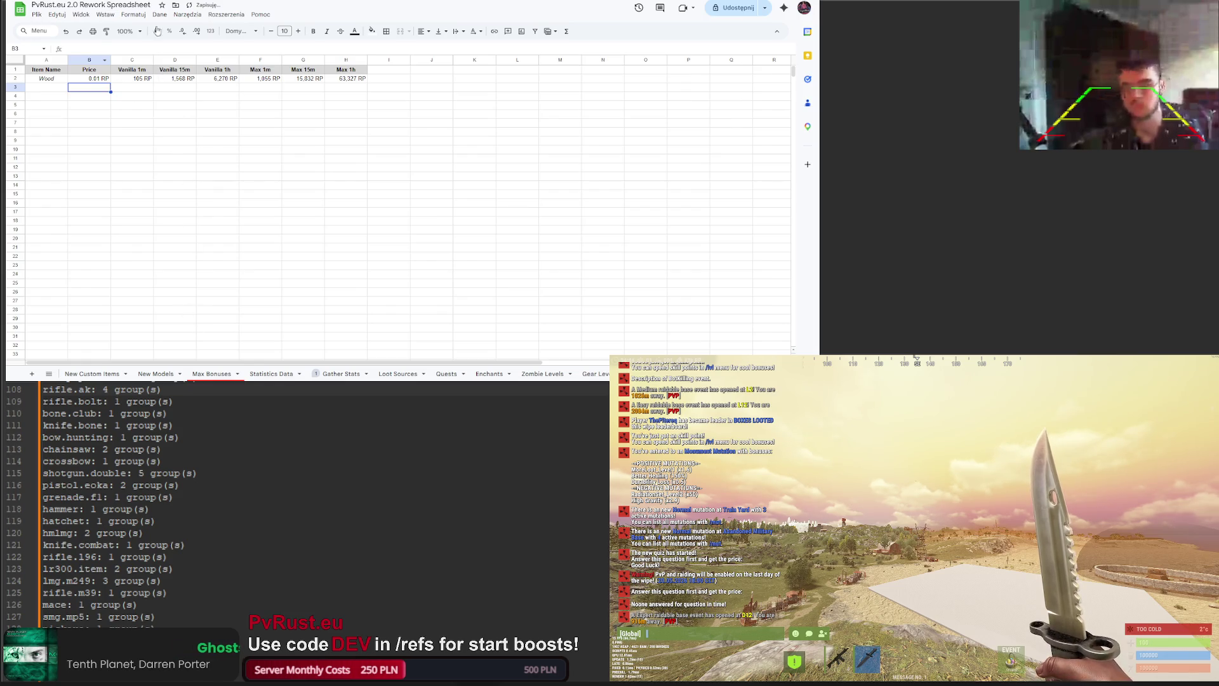
Step: Revert the Wood price to 0.01 and move to the Levels And Economy Rework V2 spreadsheet
key("ctrl+Tab")
key("ctrl+shift+Tab")
key("ctrl+Tab")
key("ctrl+shift+Tab")
left_click(100, 81)
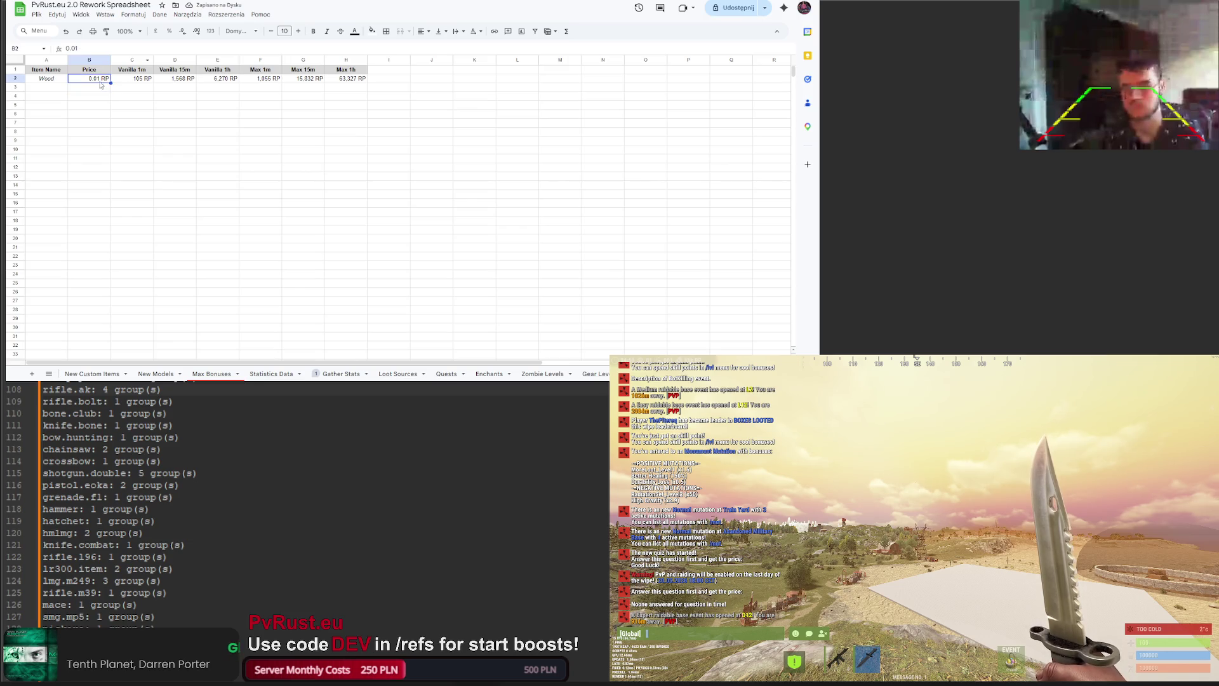
left_click(90, 50)
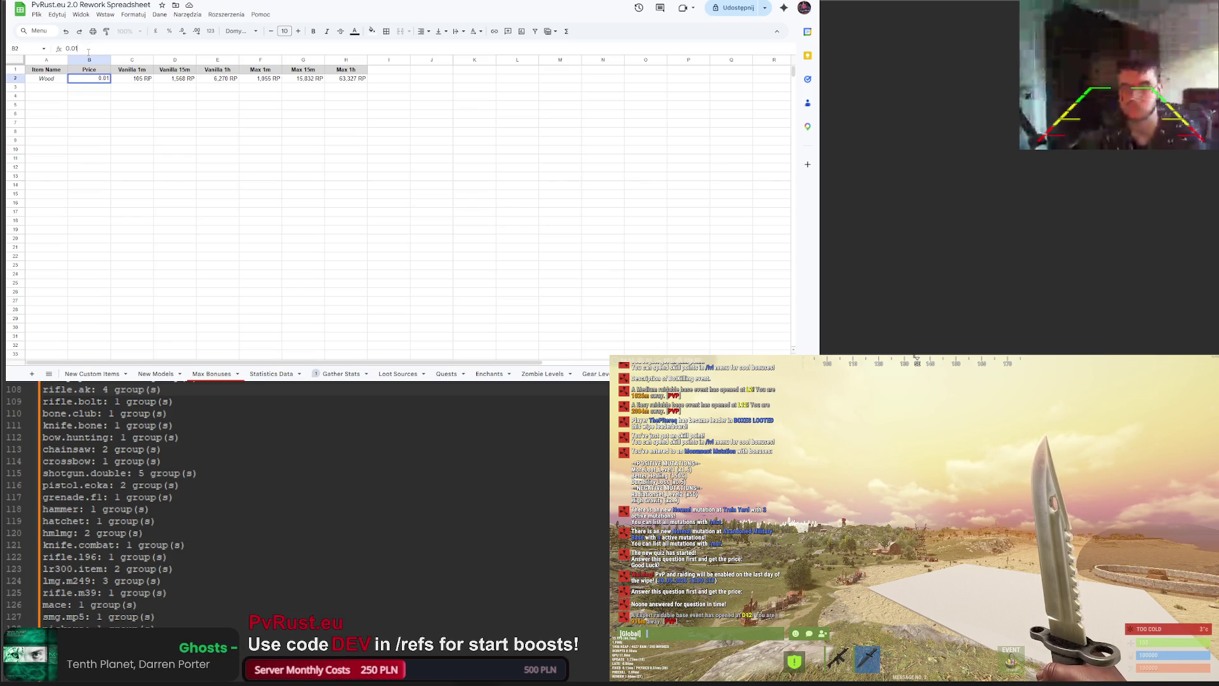
type("1")
key("Return")
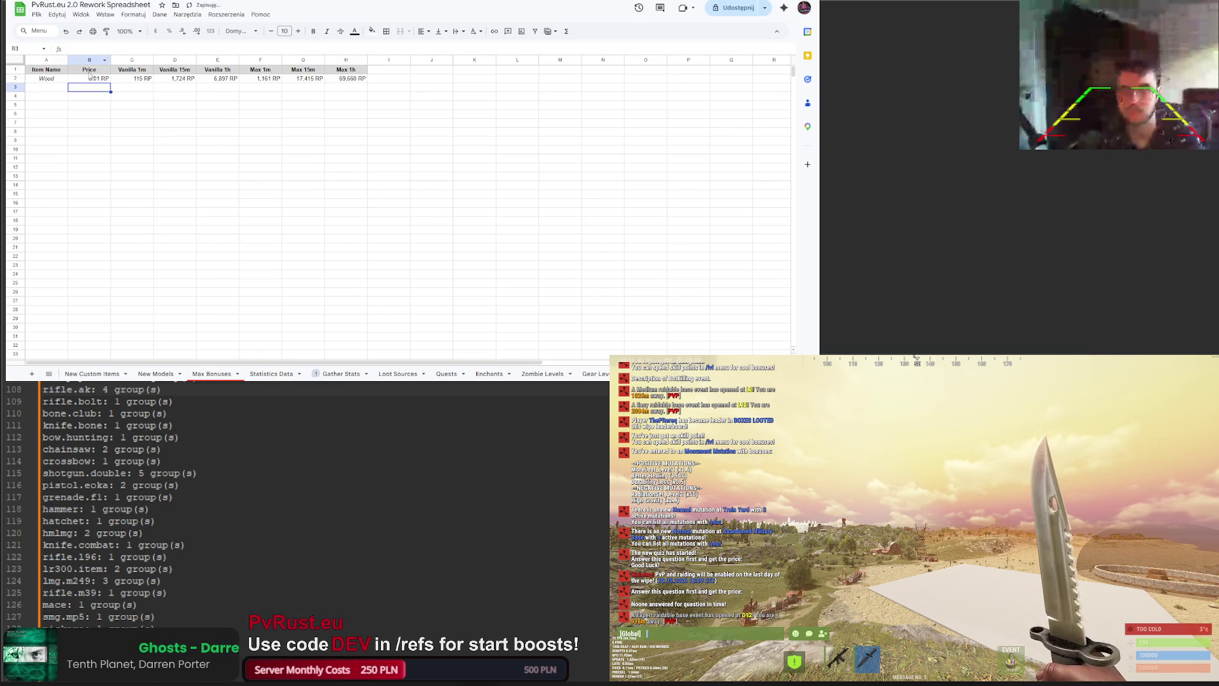
left_click(96, 81)
left_click(89, 50)
key("BackSpace")
key("Return")
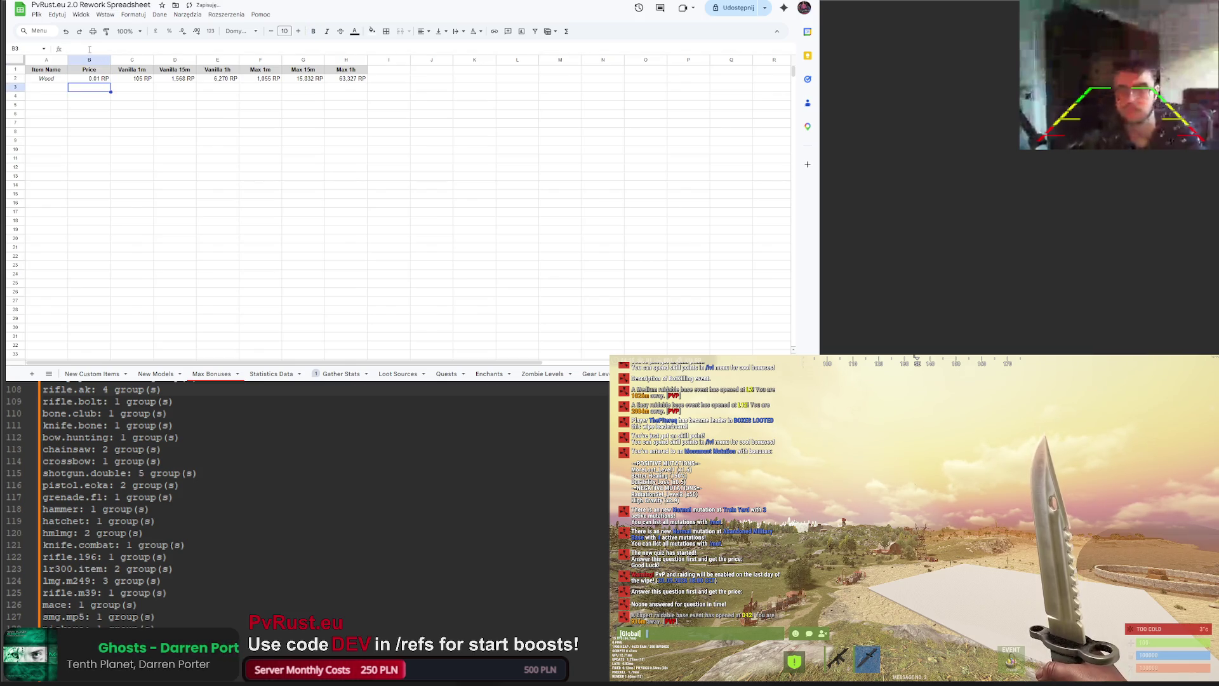
key("ctrl+Tab")
key("ctrl+Tab")
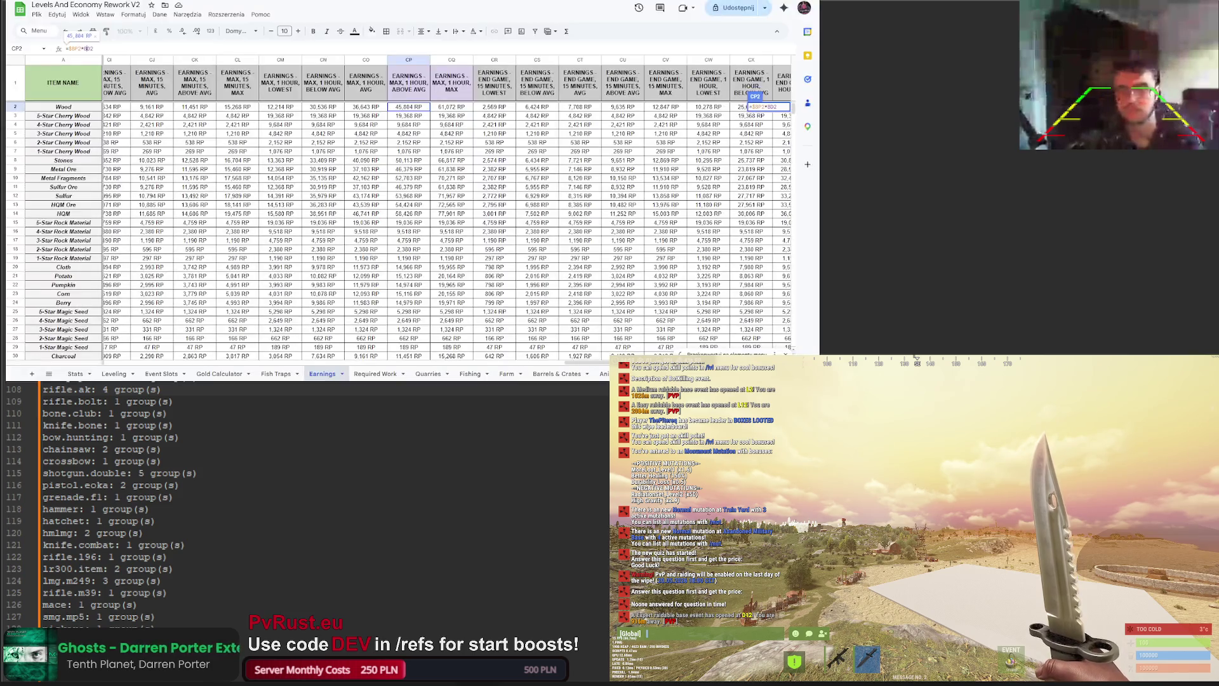
Step: Scroll the Earnings sheet to compare Wood's price columns
scroll(413, 351, "left", 15)
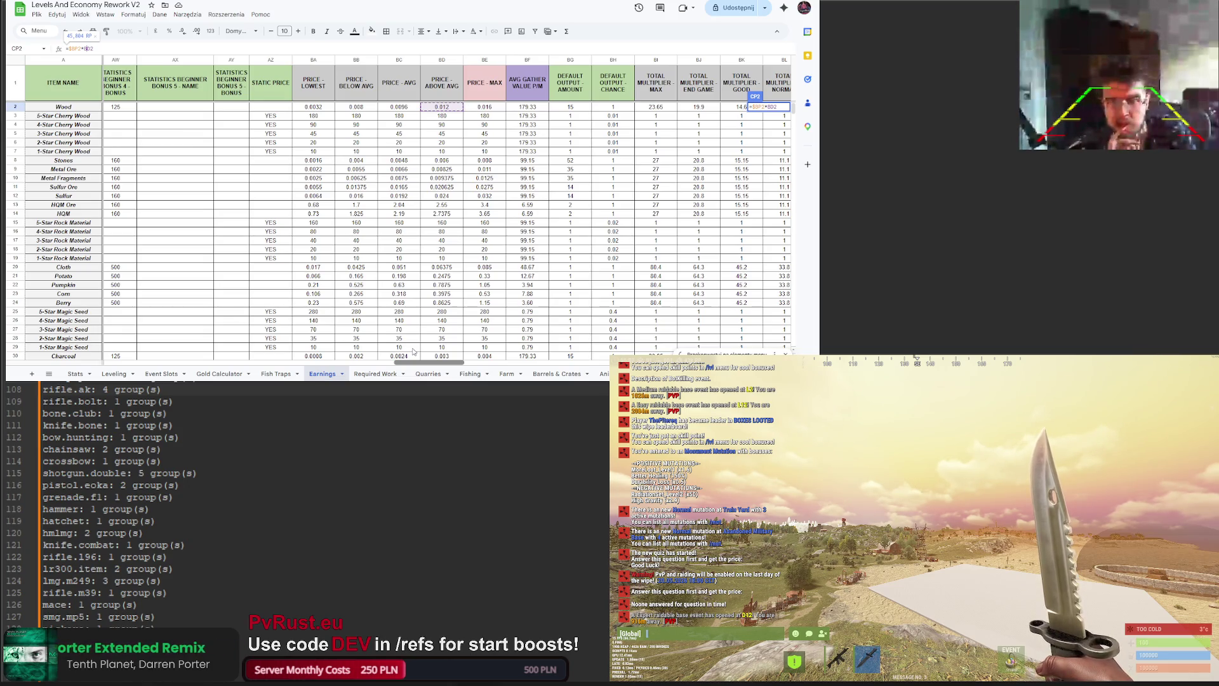
scroll(413, 352, "right", 1)
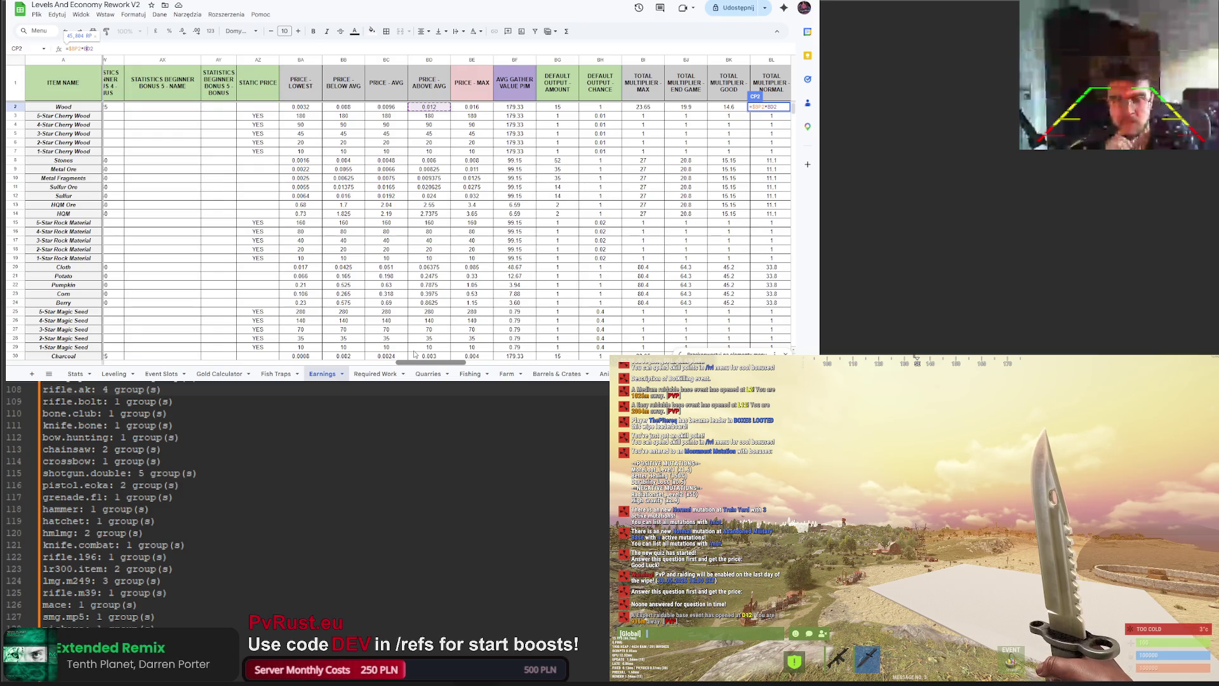
scroll(414, 353, "right", 1)
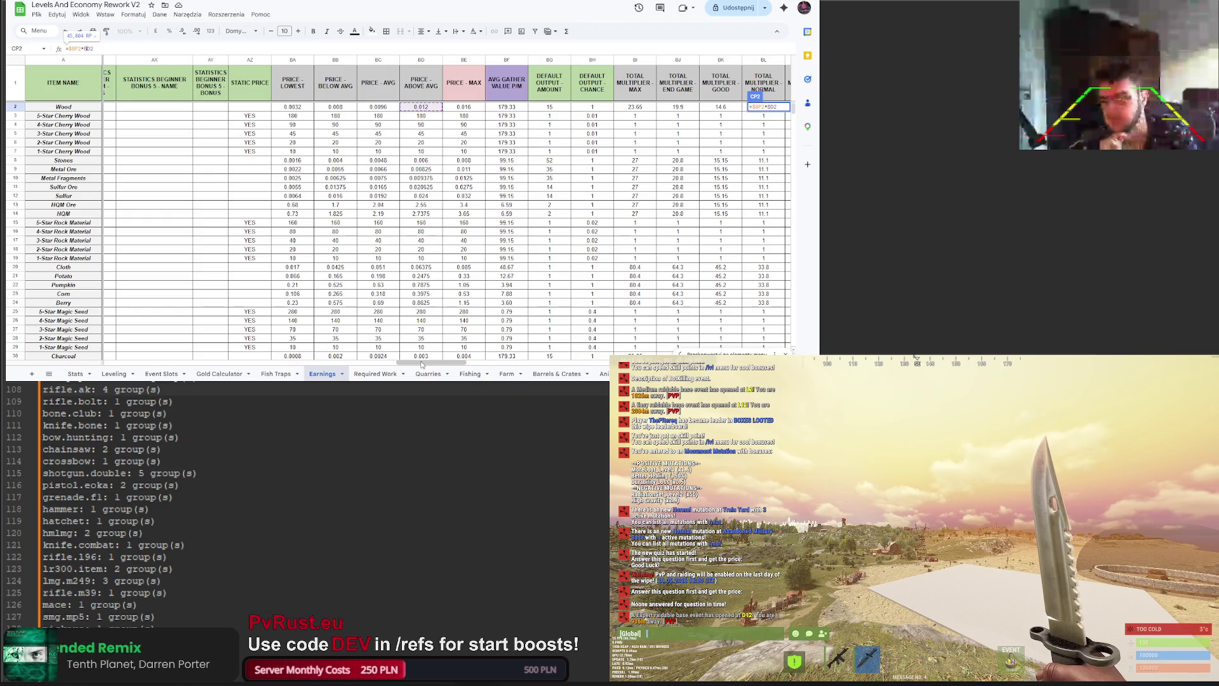
mouse_move(422, 364)
left_mouse_down()
mouse_move(130, 348)
mouse_move(447, 370)
left_mouse_up()
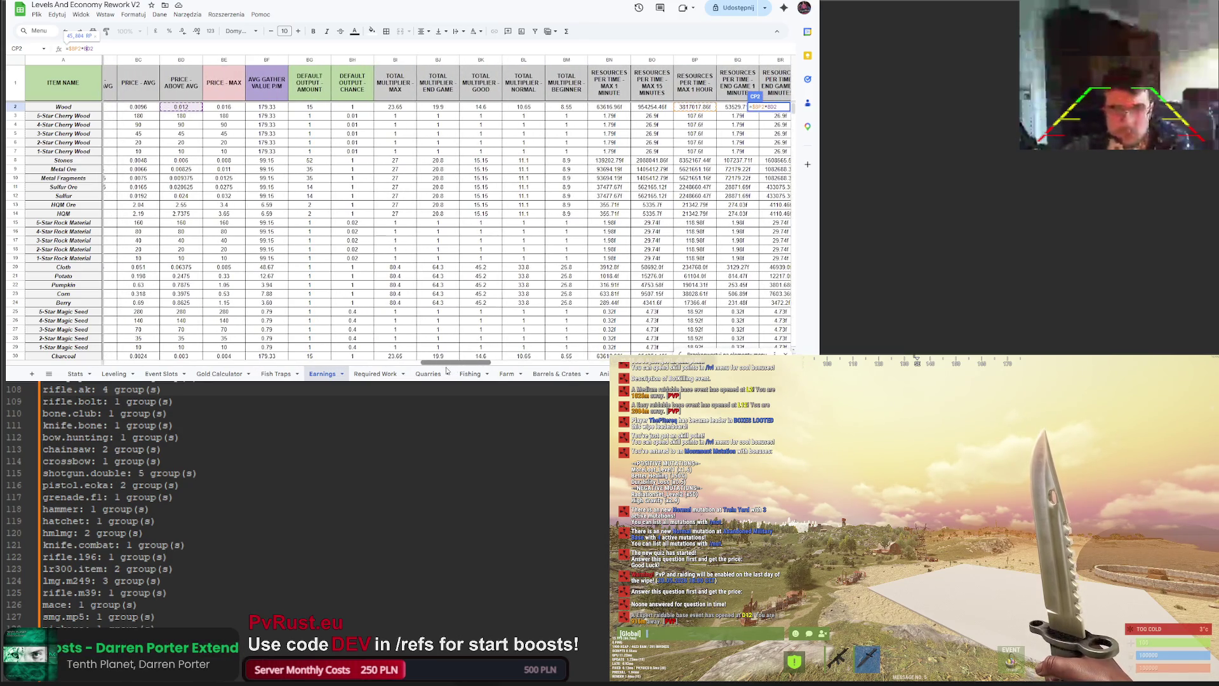
key("ctrl+Tab")
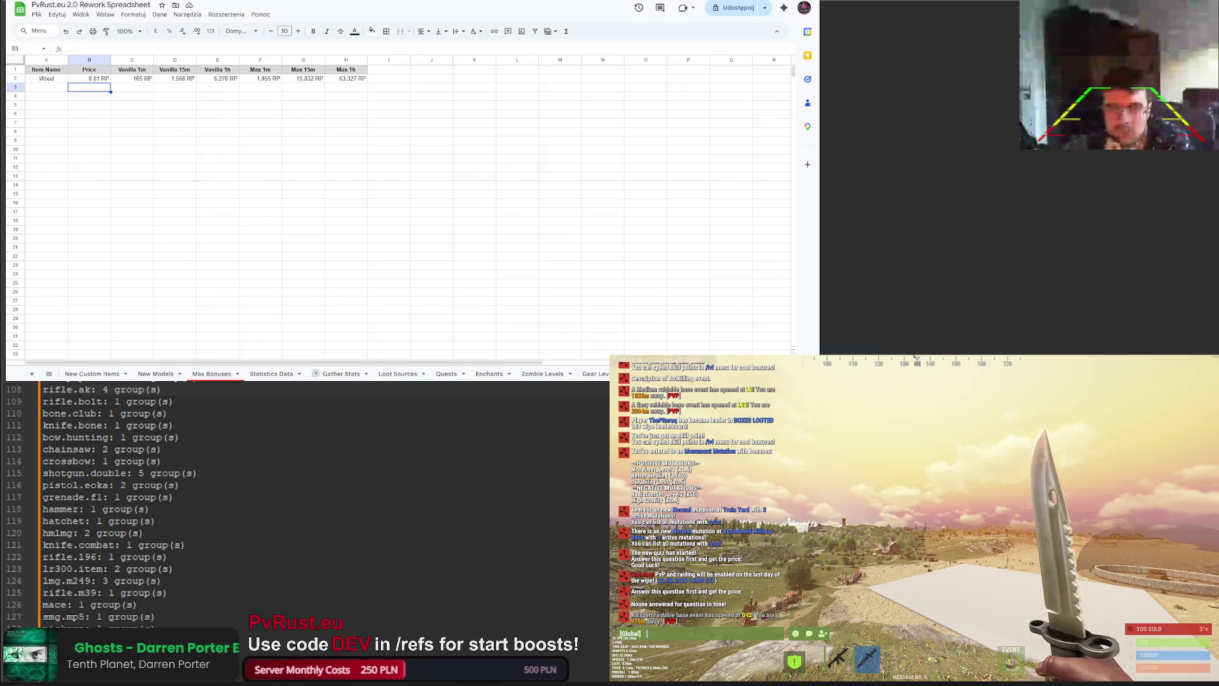
key("ctrl+shift+Tab")
scroll(434, 366, "left", 3)
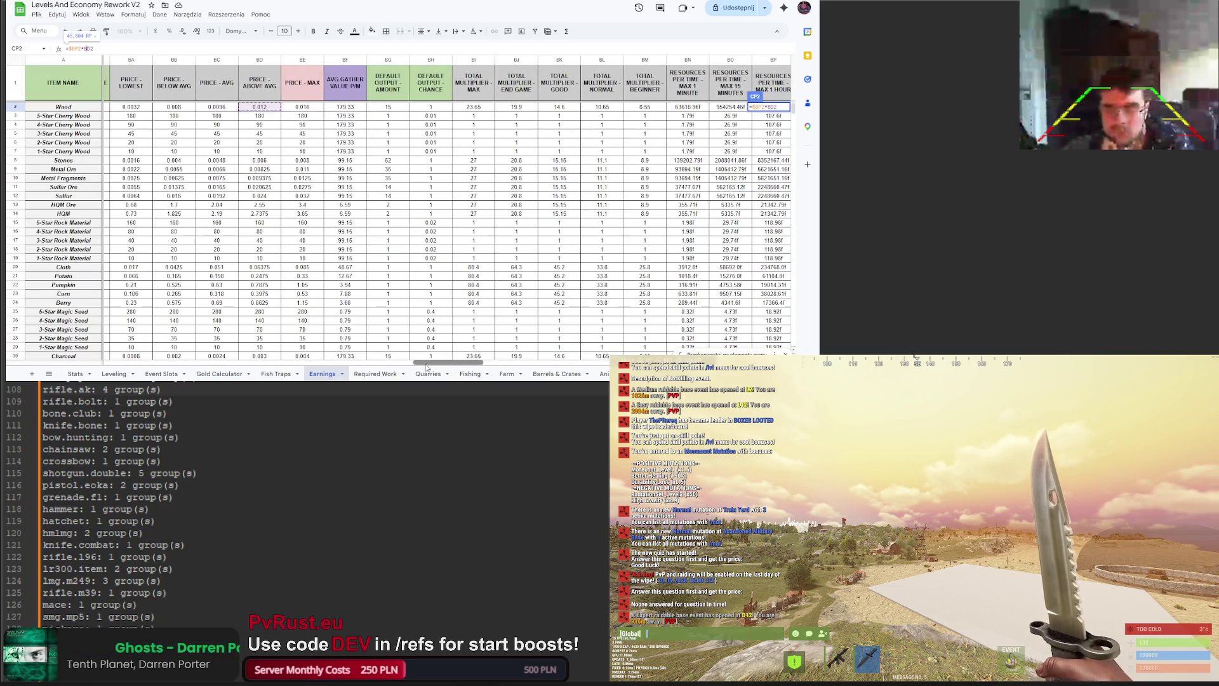
scroll(423, 367, "left", 1)
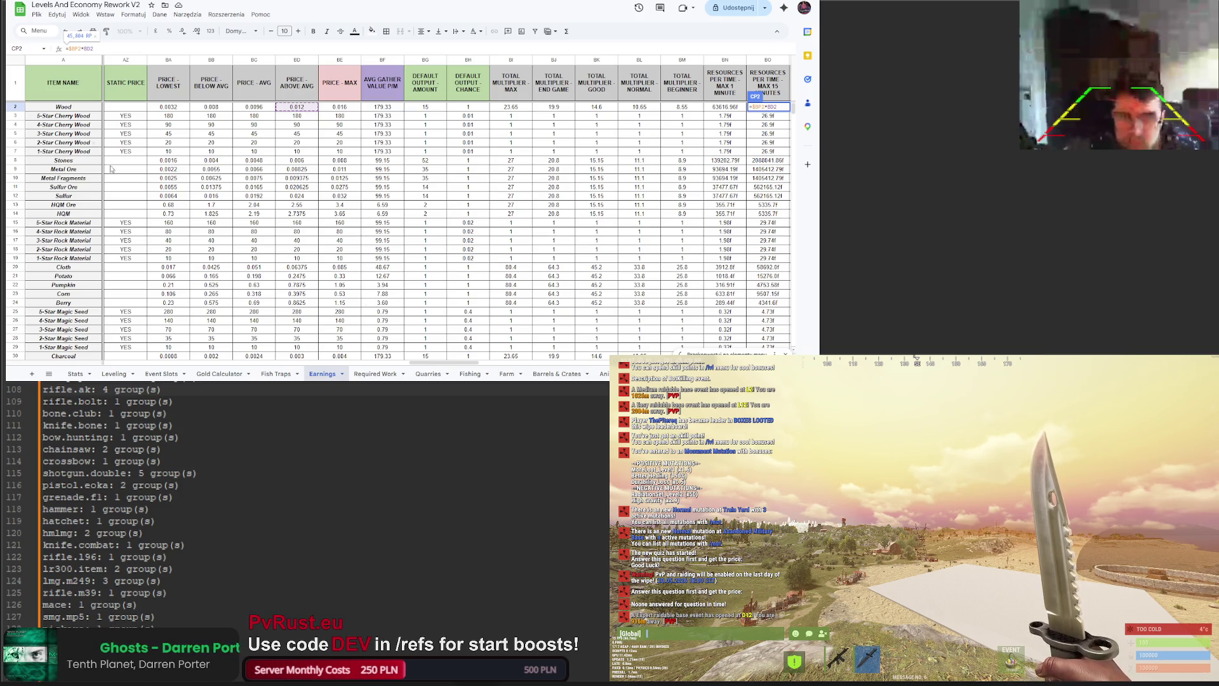
Step: In the PvRust spreadsheet, raise Wood's price in B2 to 0.02 RP
key("ctrl+Tab")
left_click(86, 78)
left_click(95, 48)
left_click(190, 168)
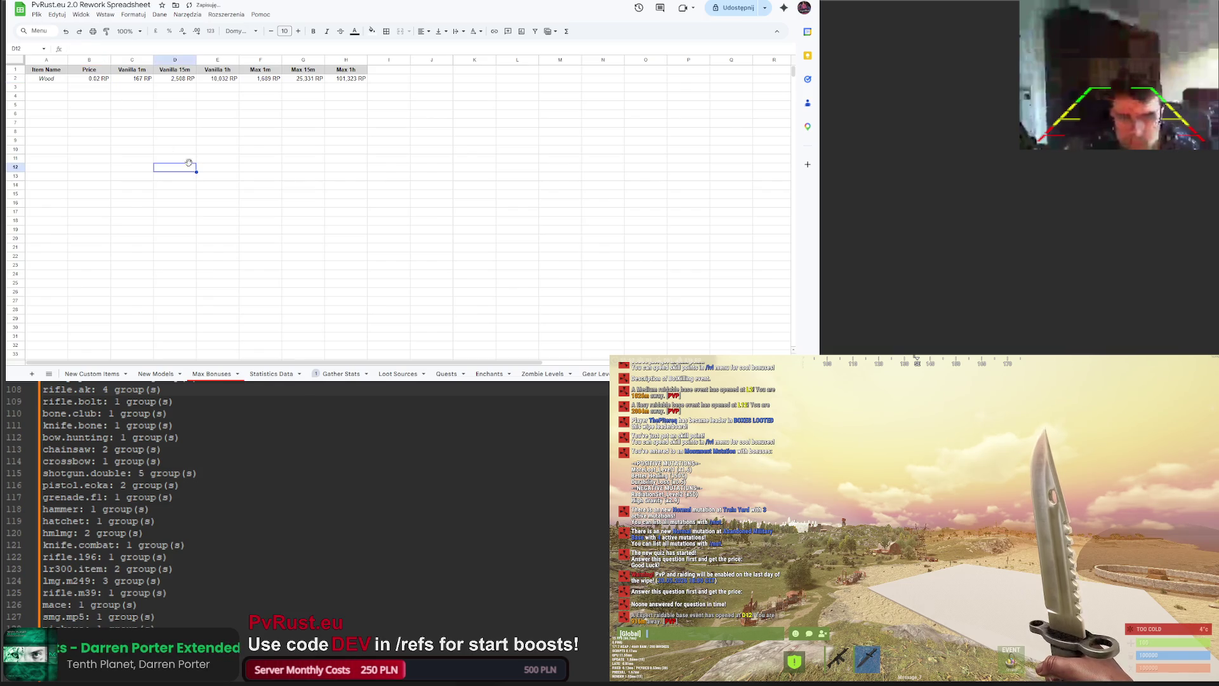
Step: Preview the 1,000.00 RP custom currency pattern for the Wood price cell
left_click(105, 79)
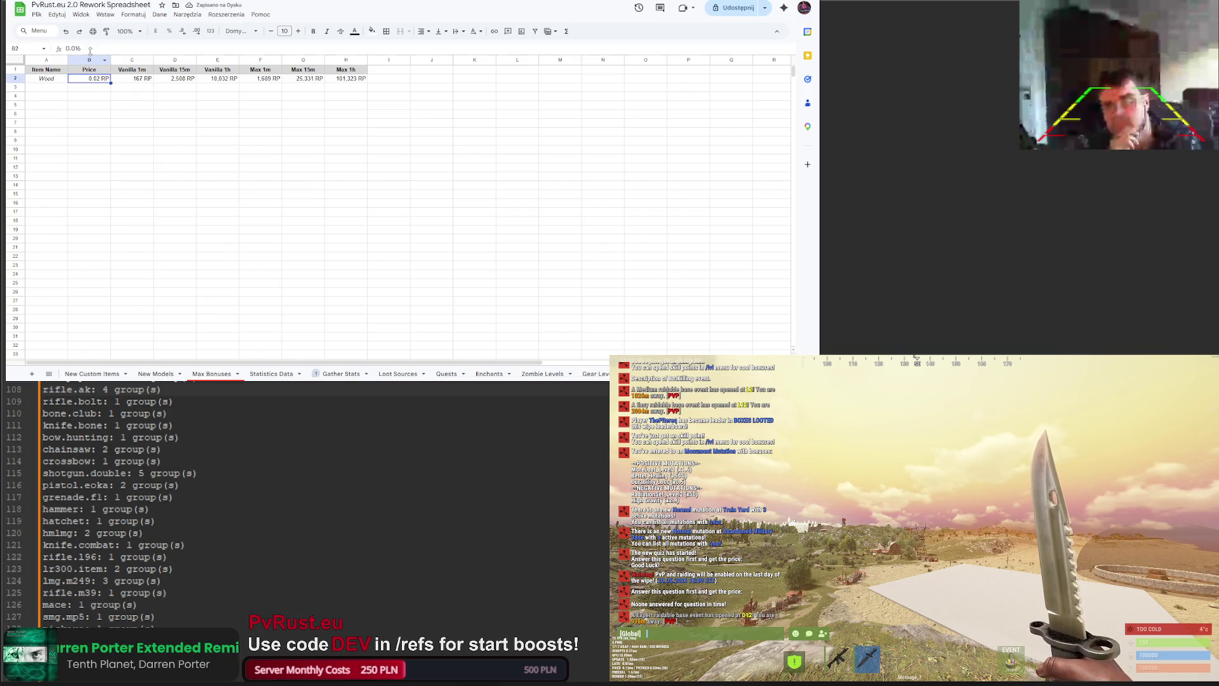
left_click(130, 16)
mouse_move(152, 50)
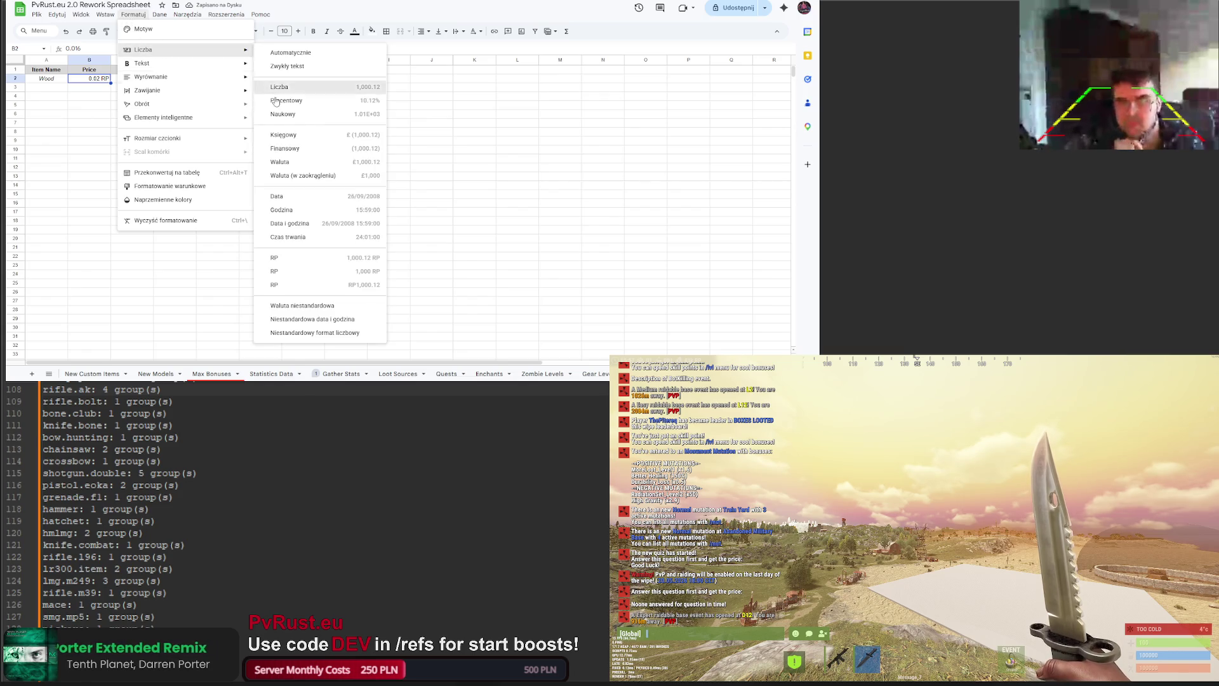
left_click(302, 307)
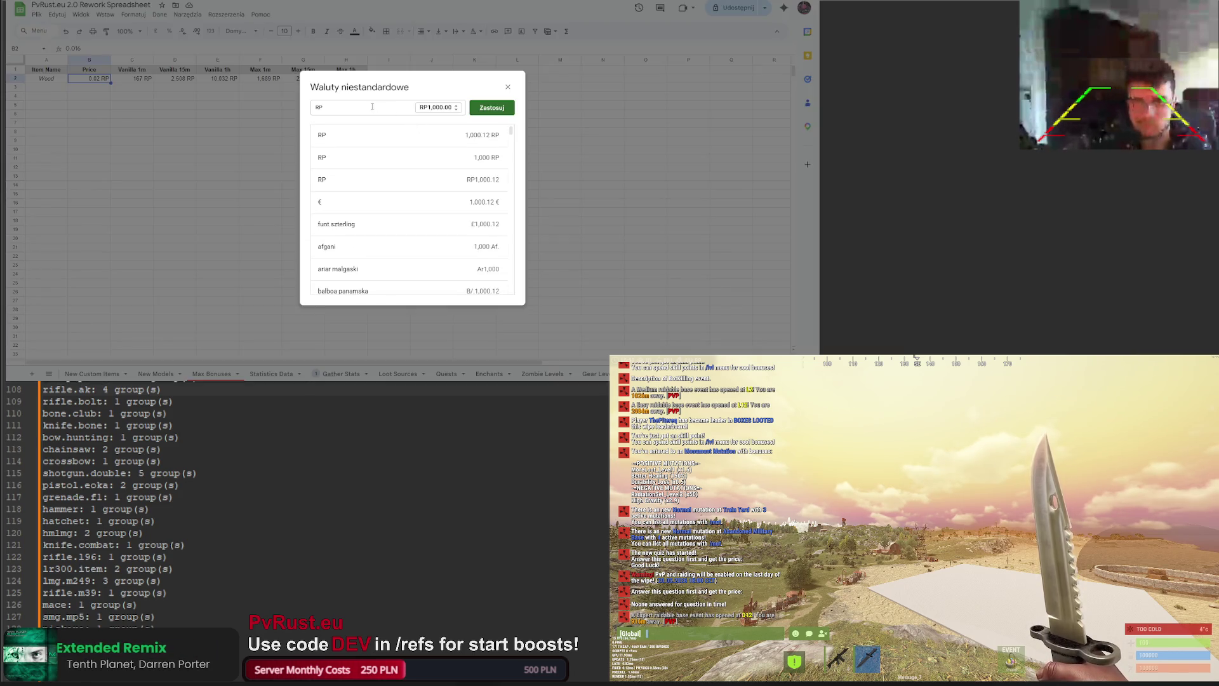
left_click(430, 110)
left_click(430, 113)
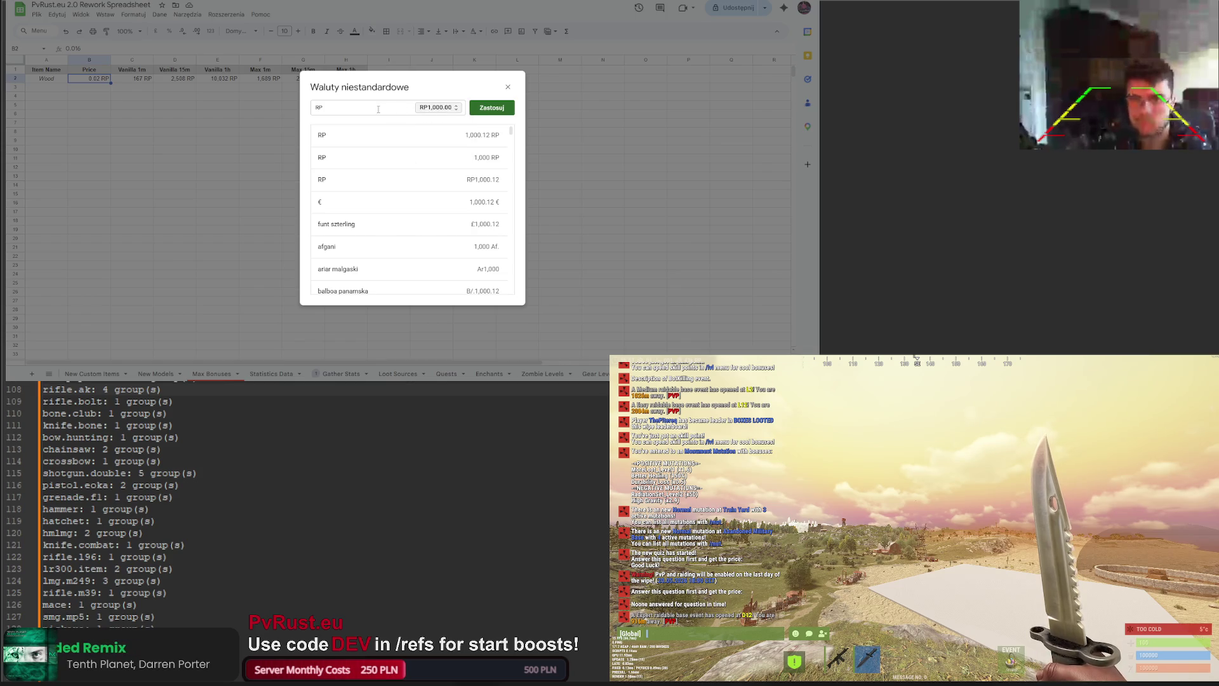
left_click(414, 113)
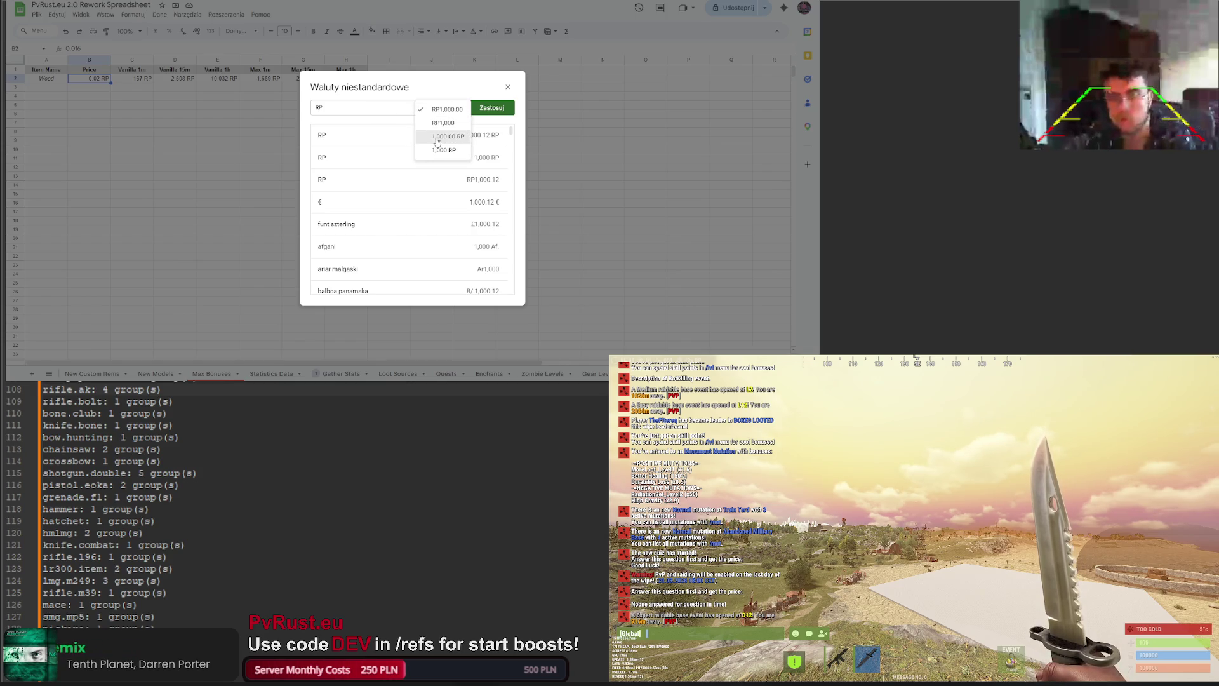
left_click(437, 137)
Step: Close the custom currency dialog without applying any pattern
left_click(435, 109)
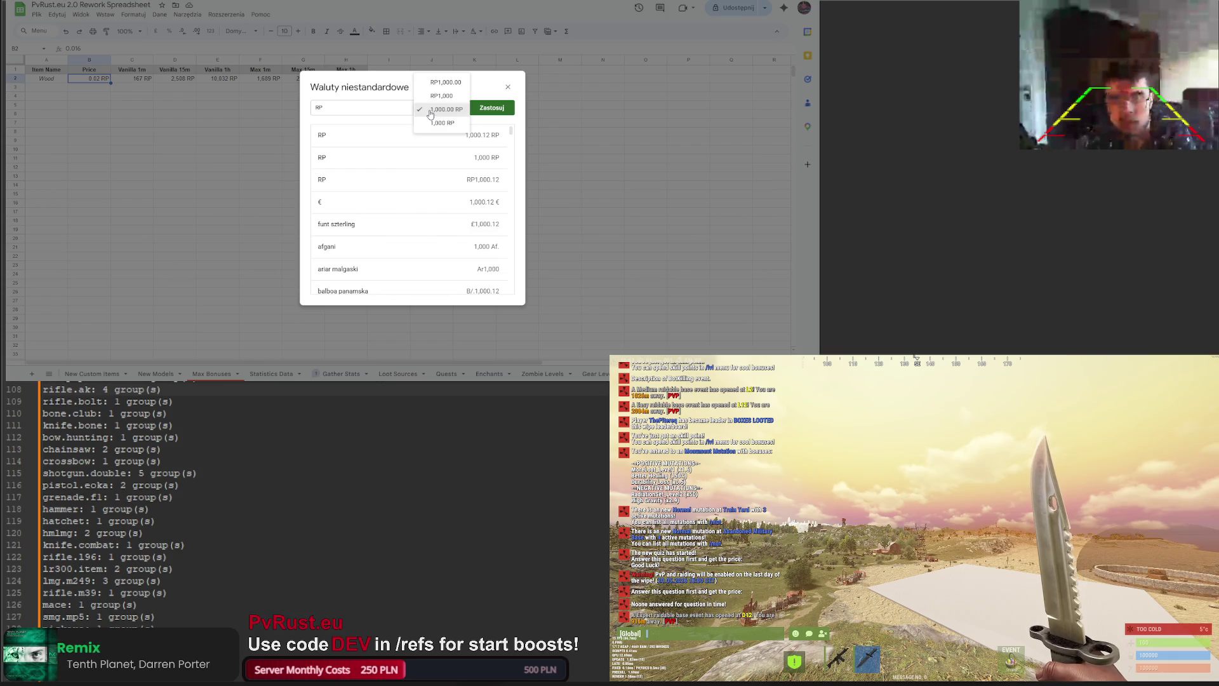
left_click(451, 115)
left_click(360, 108)
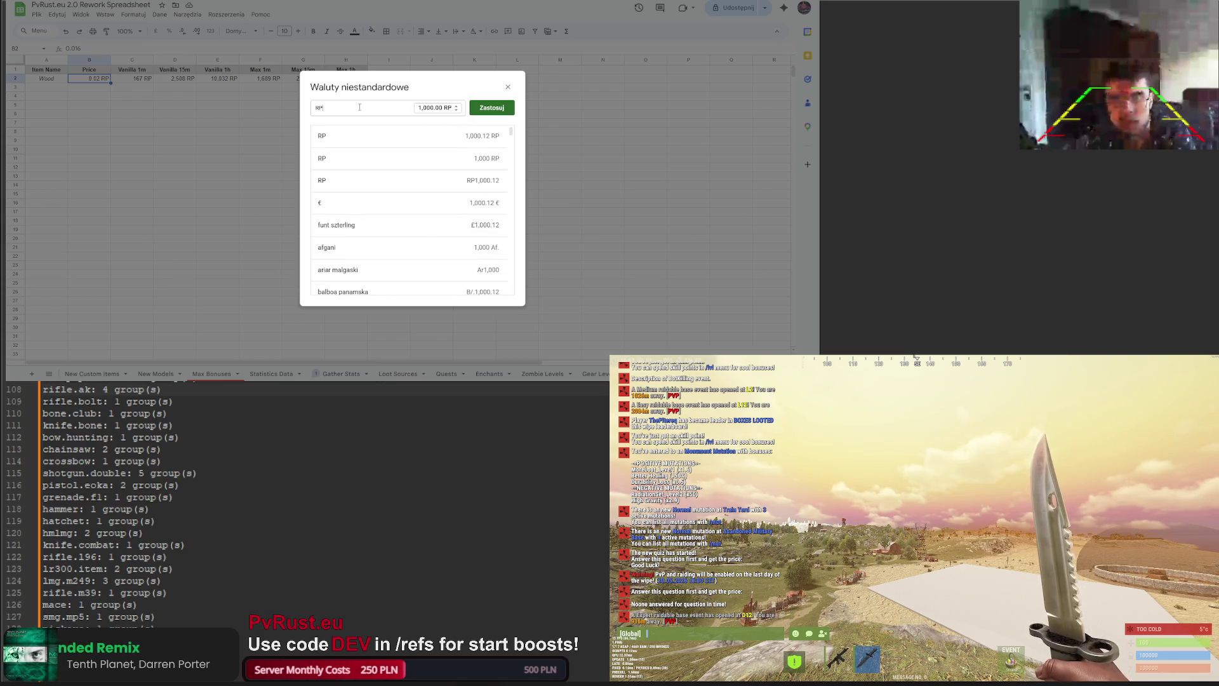
scroll(443, 149, "down", 3)
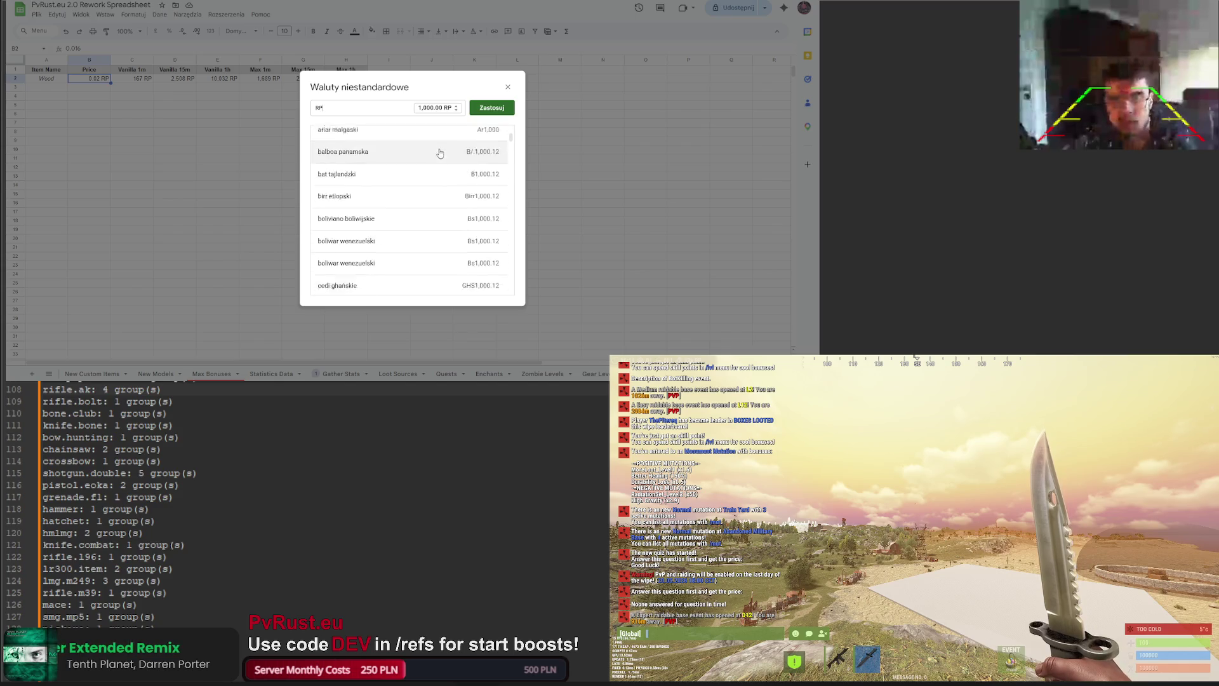
left_click(508, 88)
left_click(134, 14)
Step: Apply custom number format #,##0.000[$ RP] so Wood's price reads 0.016 RP
mouse_move(106, 15)
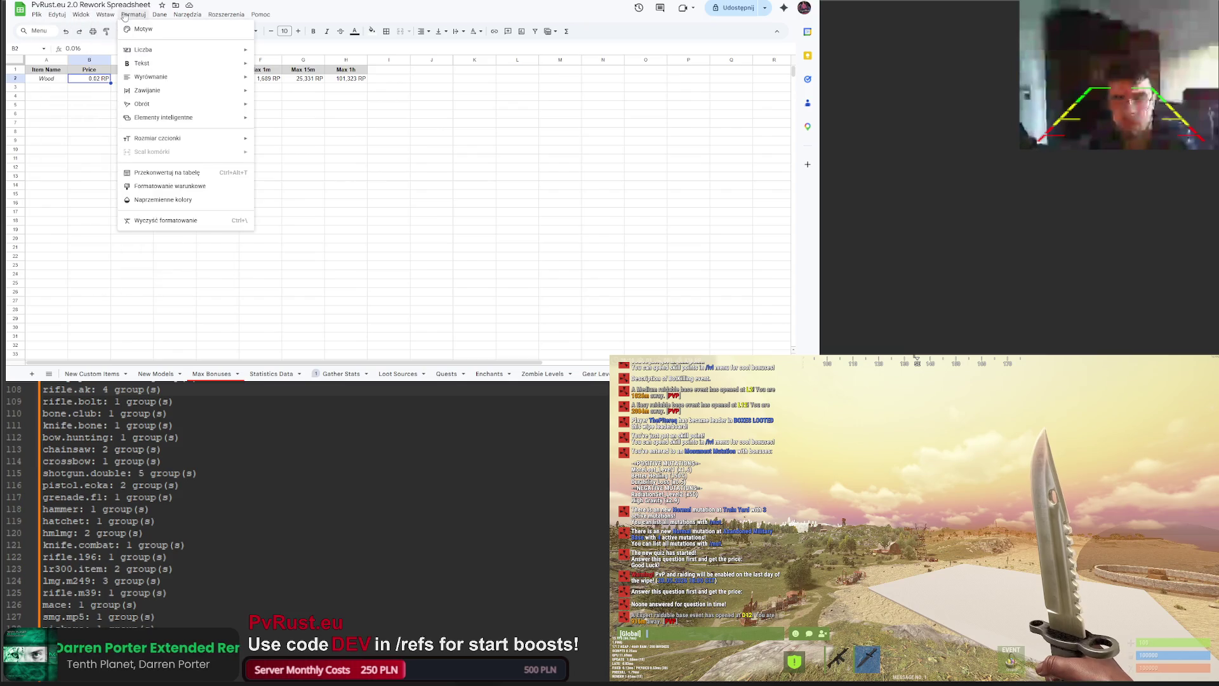
mouse_move(146, 51)
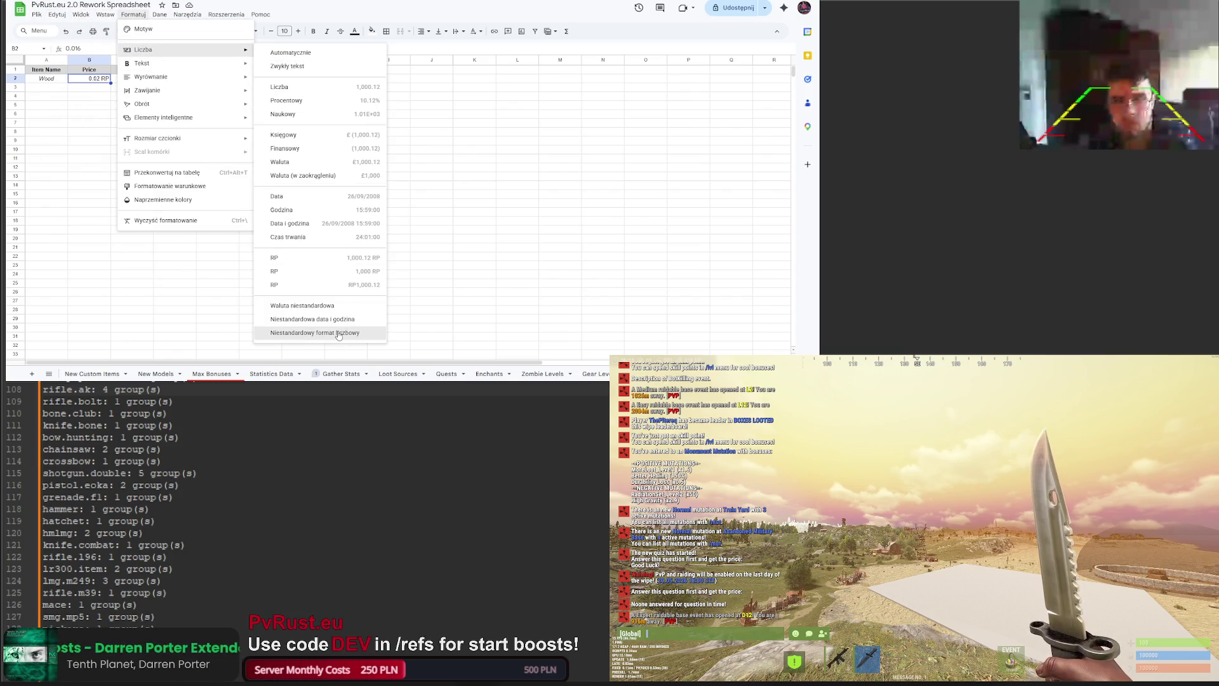
left_click(345, 332)
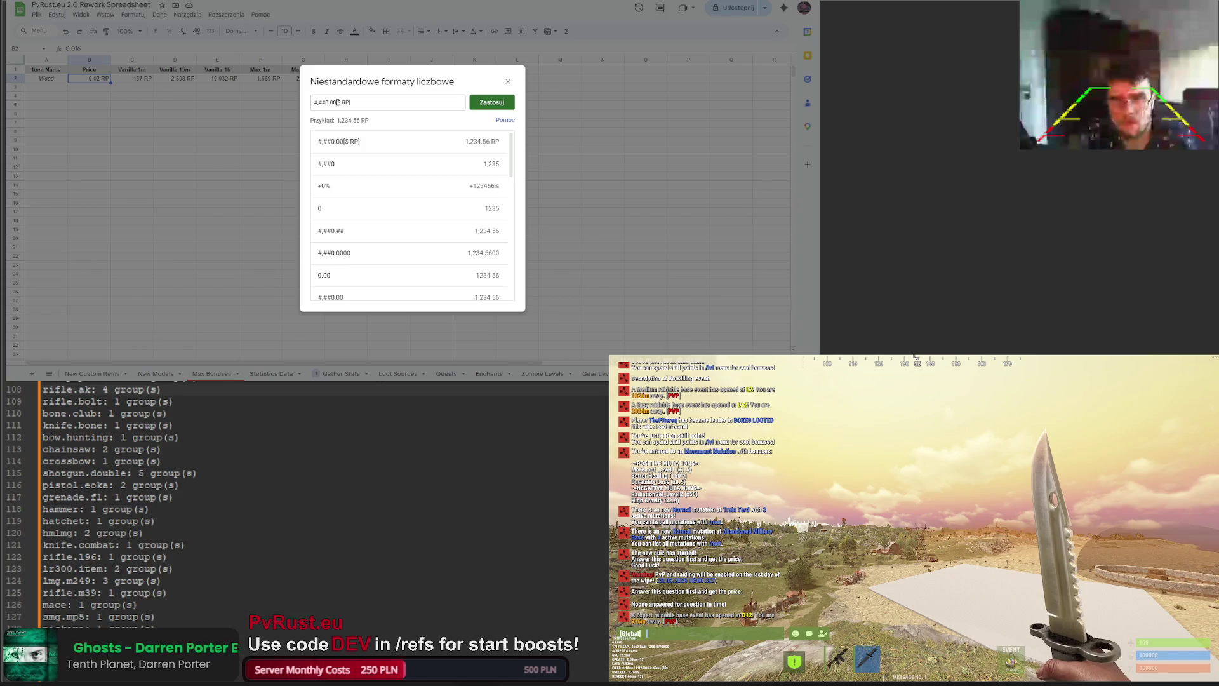
type("0")
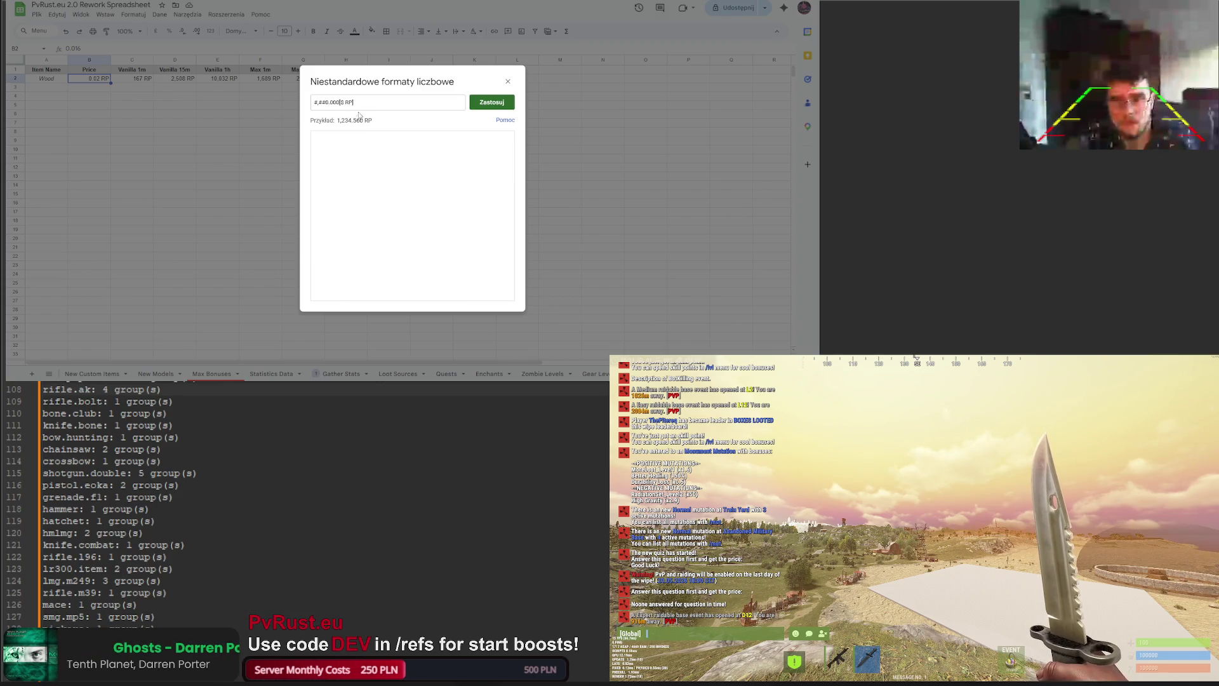
left_click(491, 102)
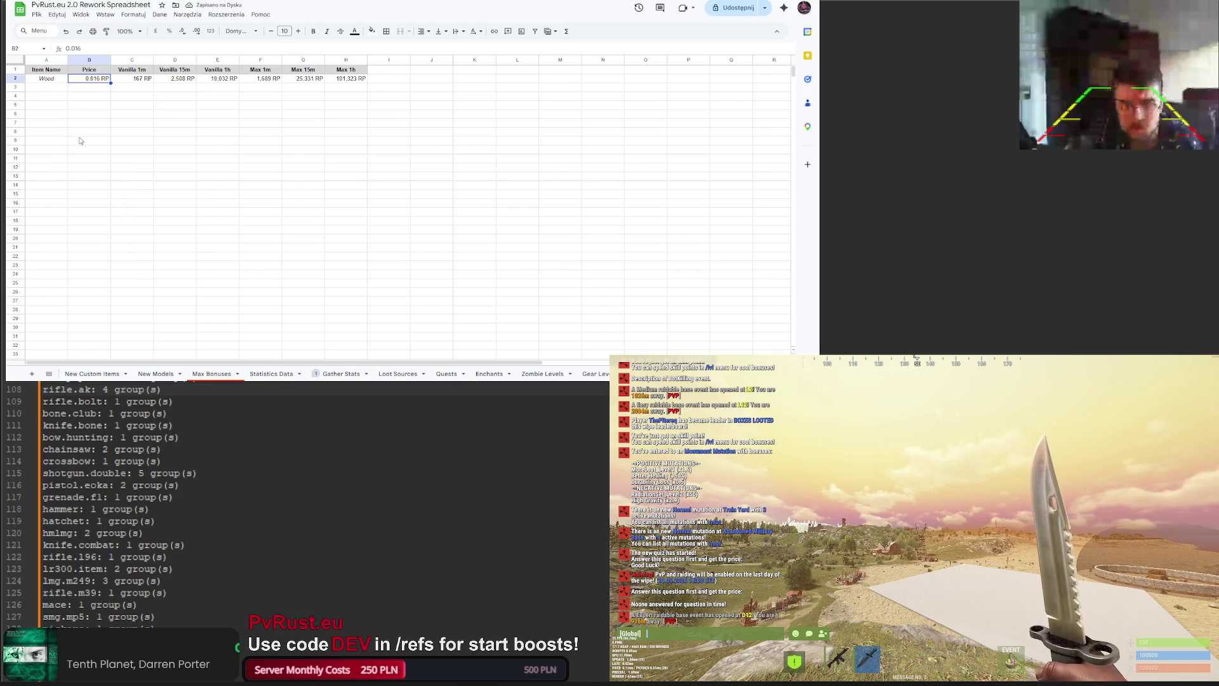
Step: Cycle browser tabs back to the Levels And Economy Rework V2 spreadsheet
key("ctrl+Tab")
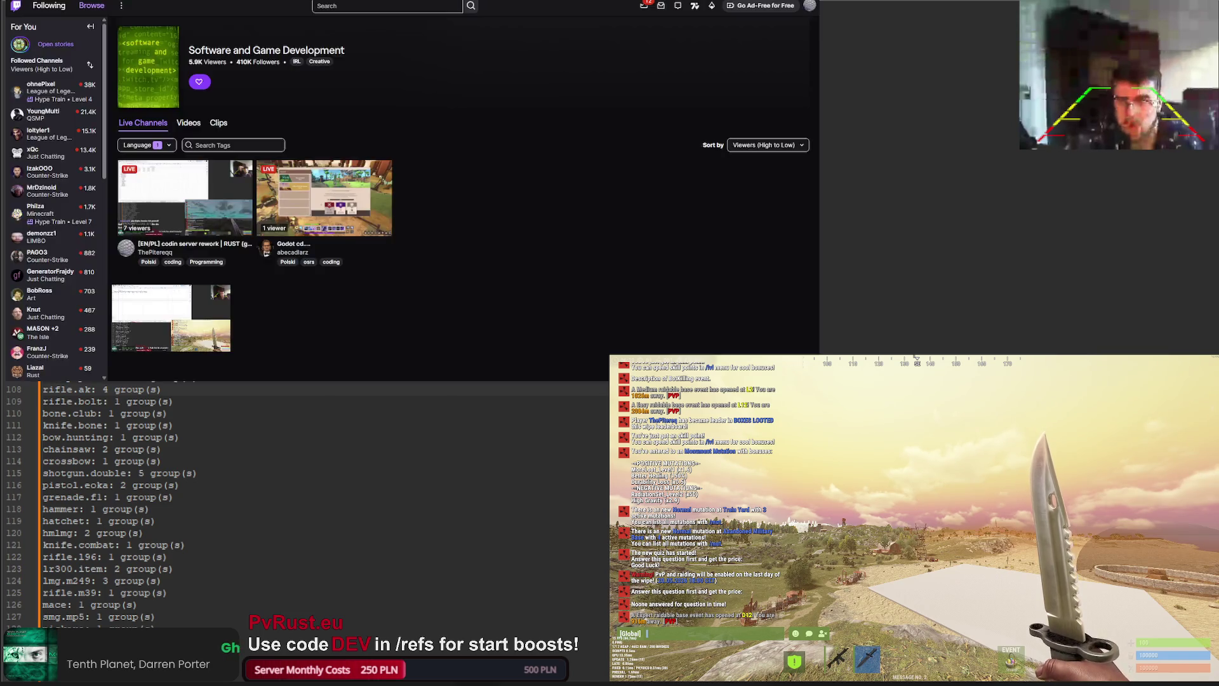
key("ctrl+Tab")
key("ctrl+shift+Tab")
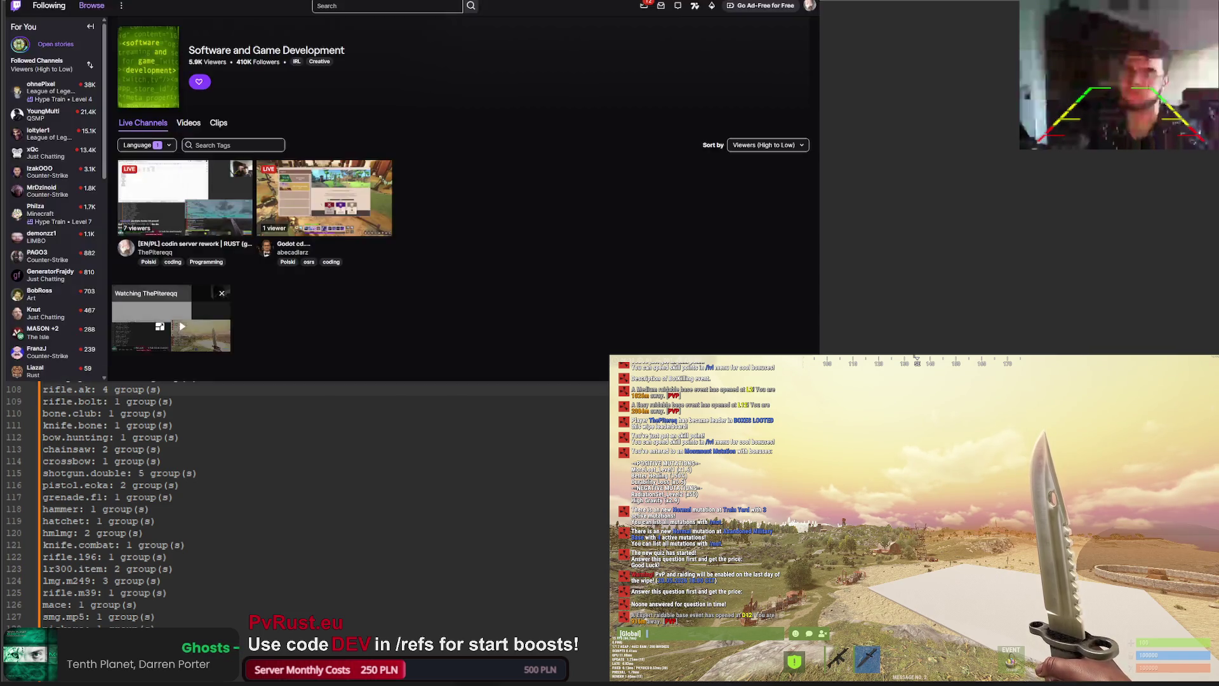
key("ctrl+Tab")
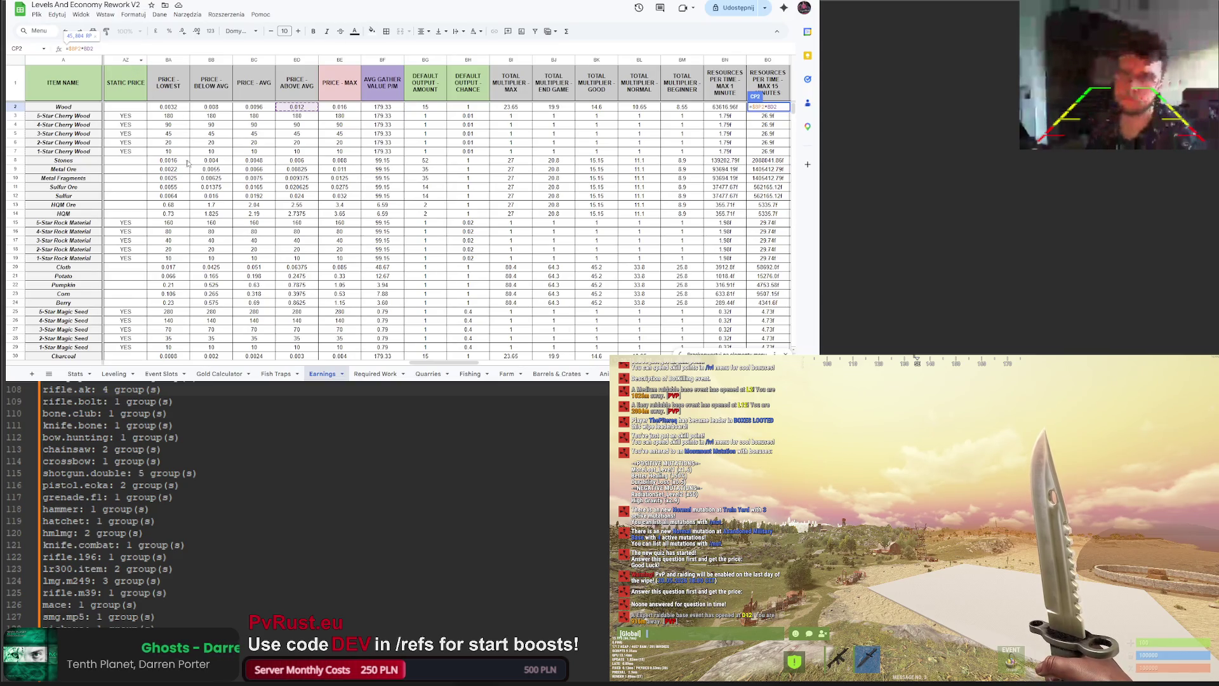
Step: Confirm the economy sheet edit, check the Stones max price, and return to PvRust
key("Return")
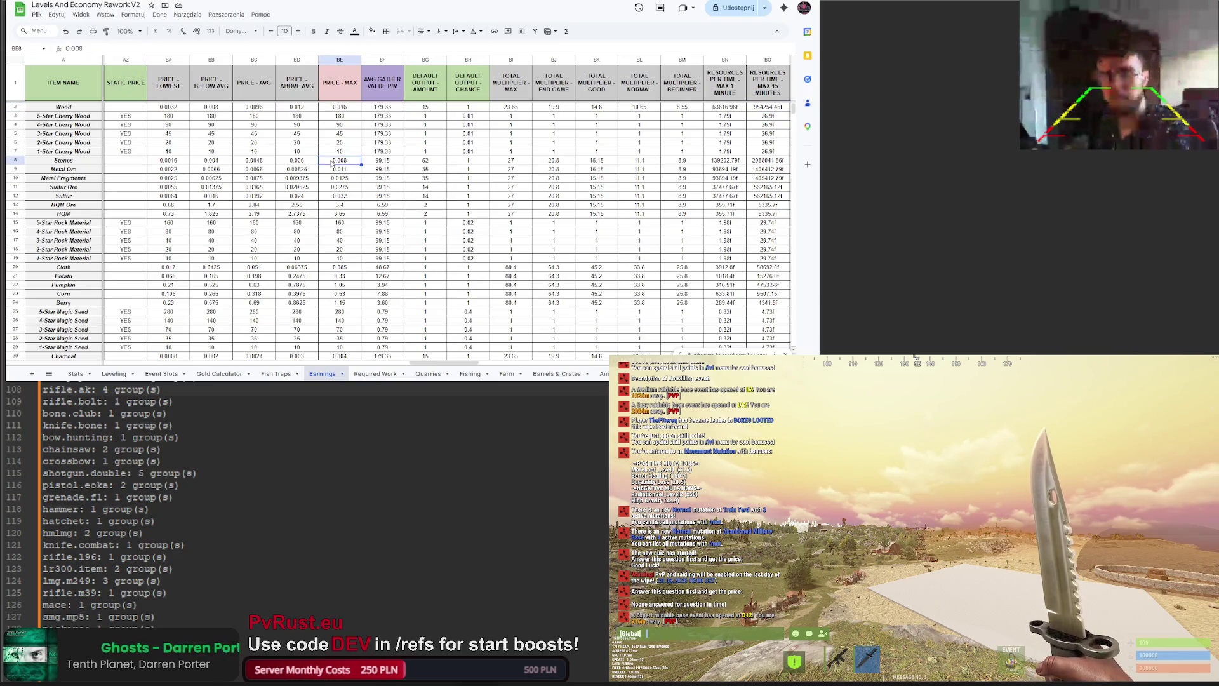
left_click(340, 160)
key("ctrl+Tab")
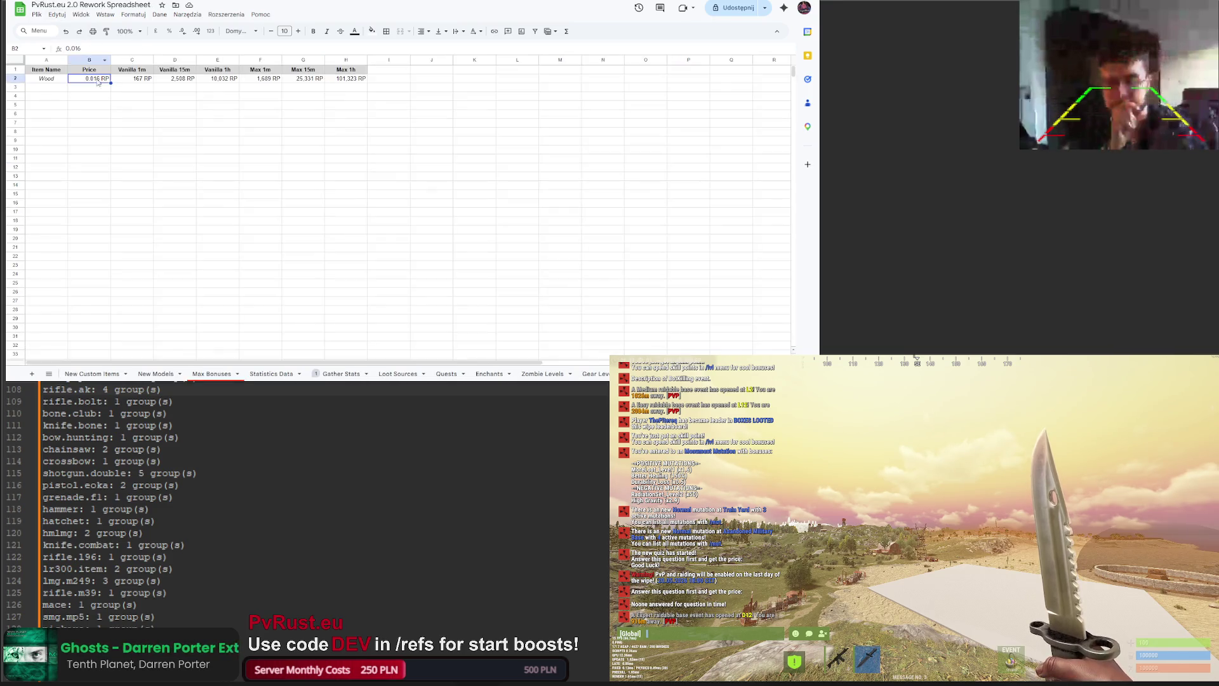
Step: Copy the Wood row A2:H2 and paste it into row 3
left_click(59, 91)
key("Escape")
key("Up")
key("ctrl+shift+Right")
key("ctrl+c")
left_click(47, 87)
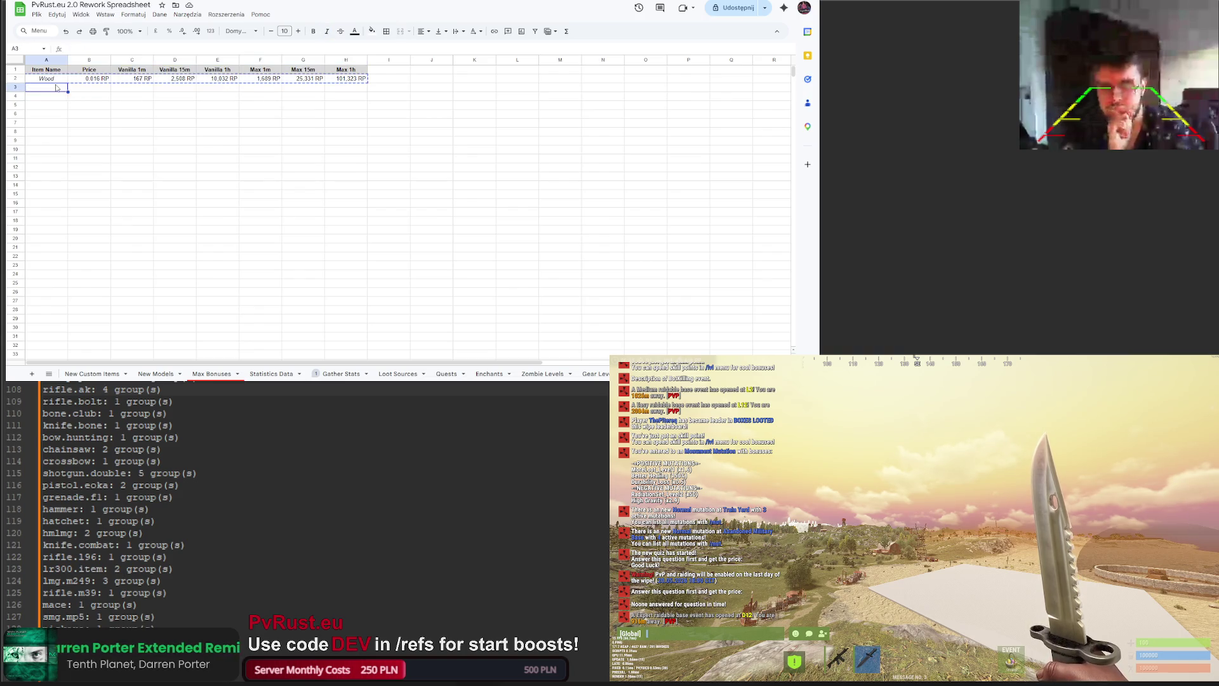
key("ctrl+v")
Step: Name the copied row Stones and set its price to 0.008
type("St")
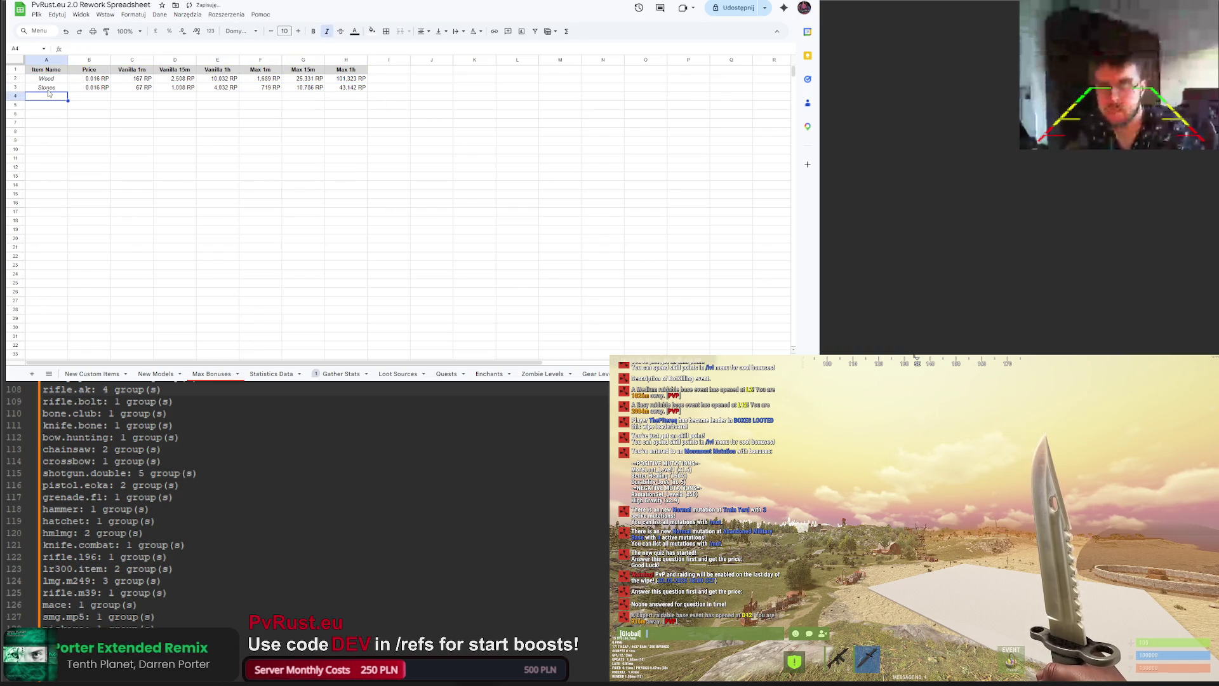
key("alt+Tab")
key("alt+Tab")
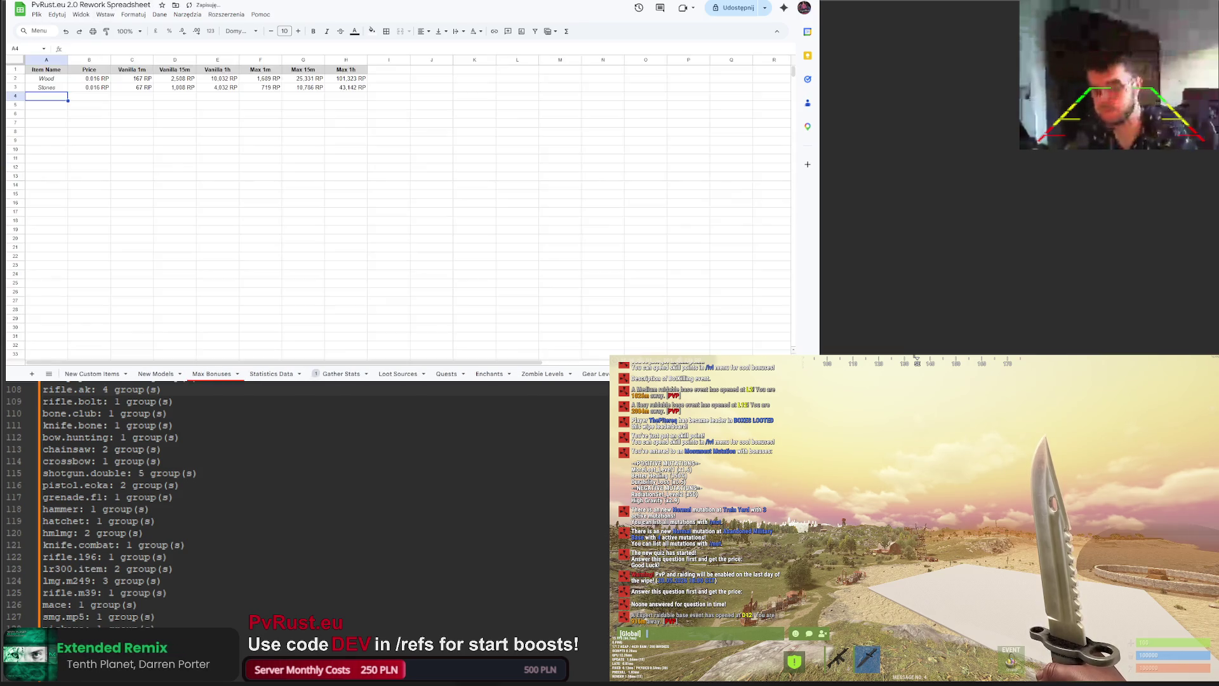
double_click(99, 87)
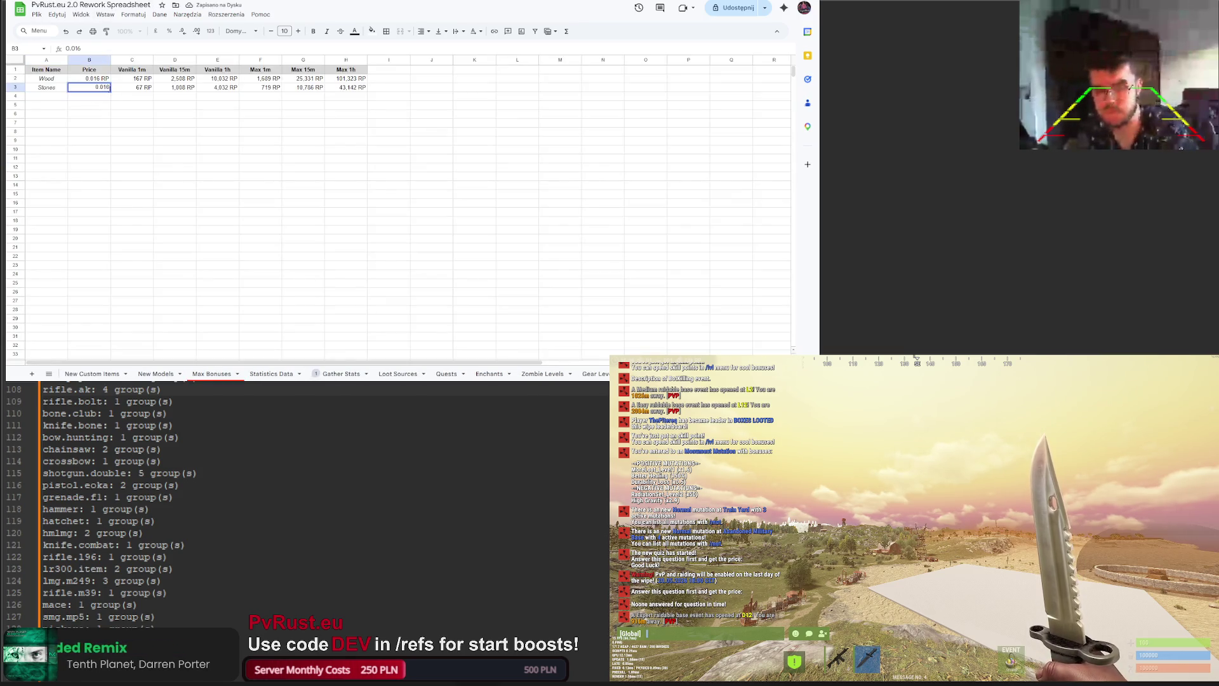
key("BackSpace")
key("BackSpace")
type("08")
key("Return")
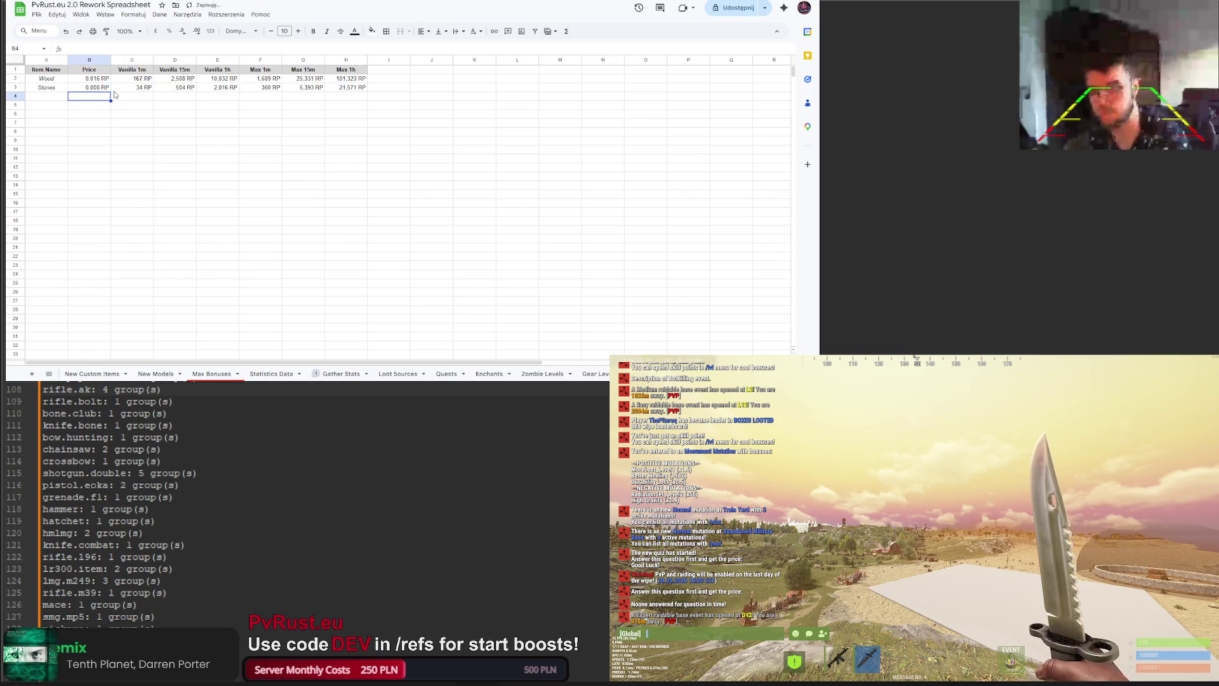
Step: Inspect the Stones Vanilla 1m formula in C3 and view the Gather Stats sheet
left_click(130, 88)
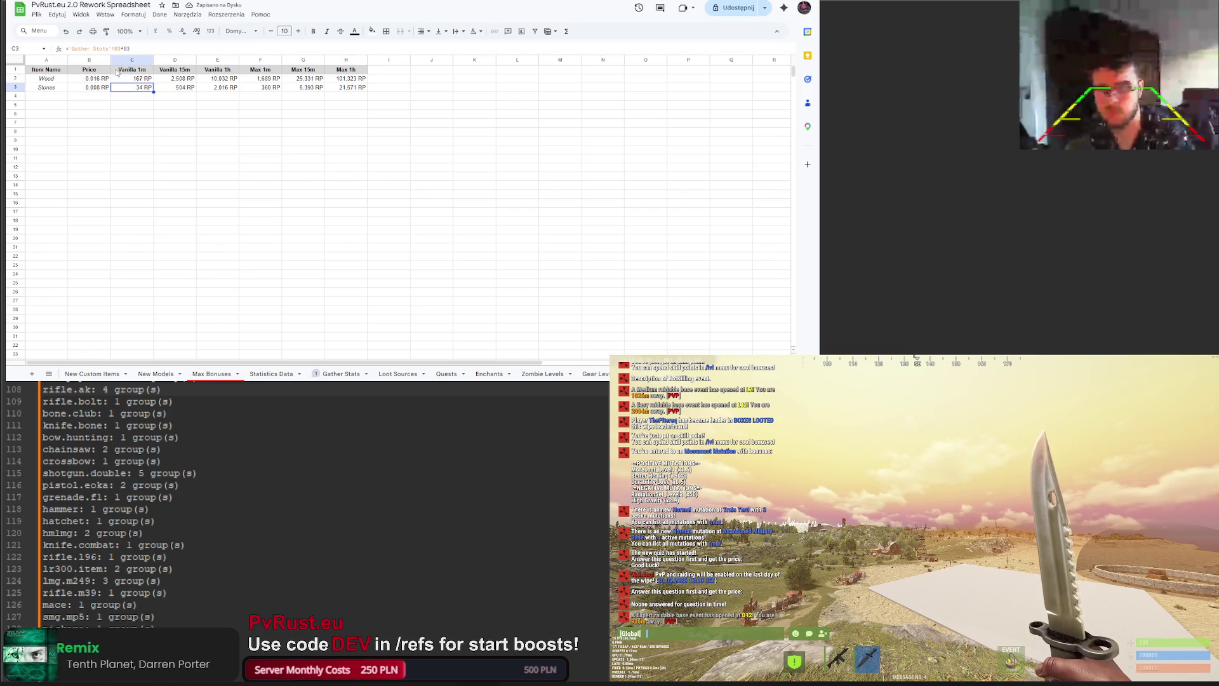
left_click(119, 48)
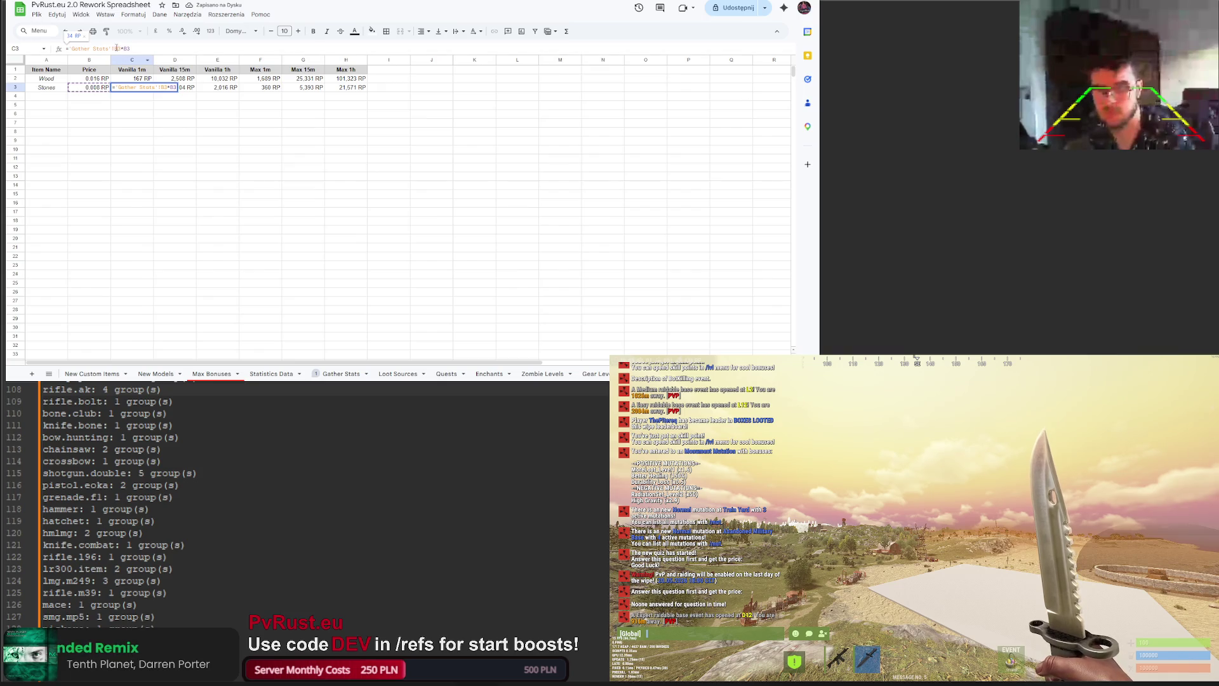
left_click(340, 374)
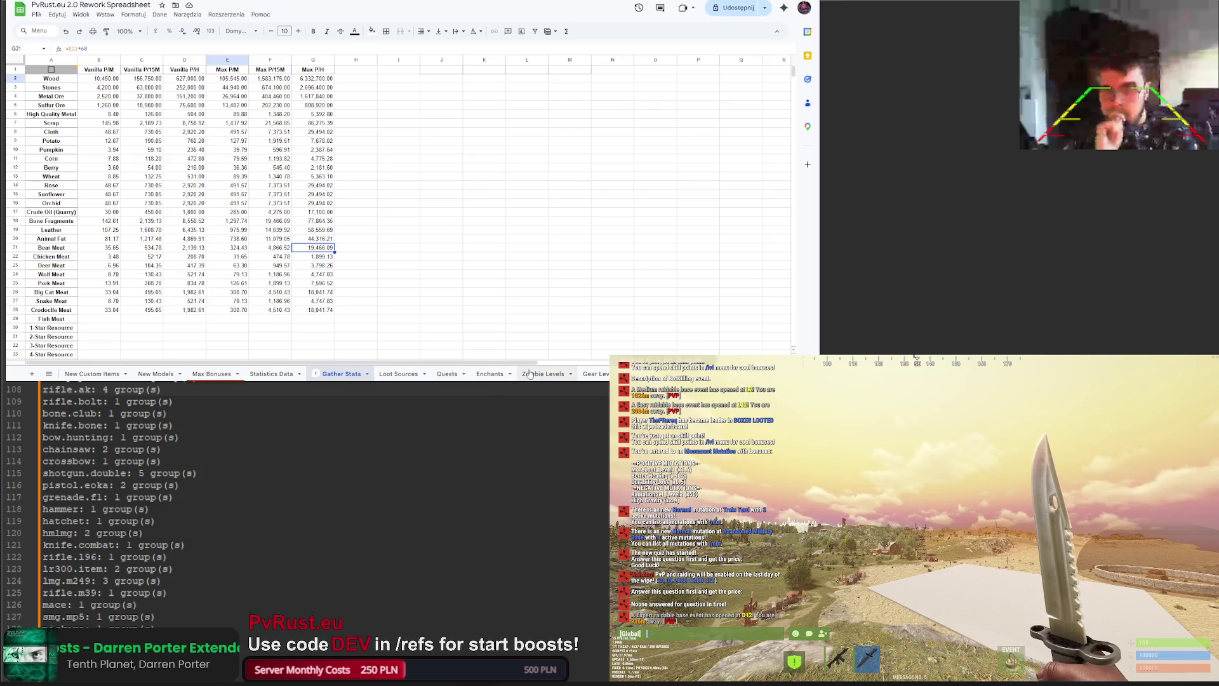
Step: Recheck C3's Stones Vanilla 1m formula against Gather Stats, then switch to Levels And Economy Rework V2
left_click(641, 373)
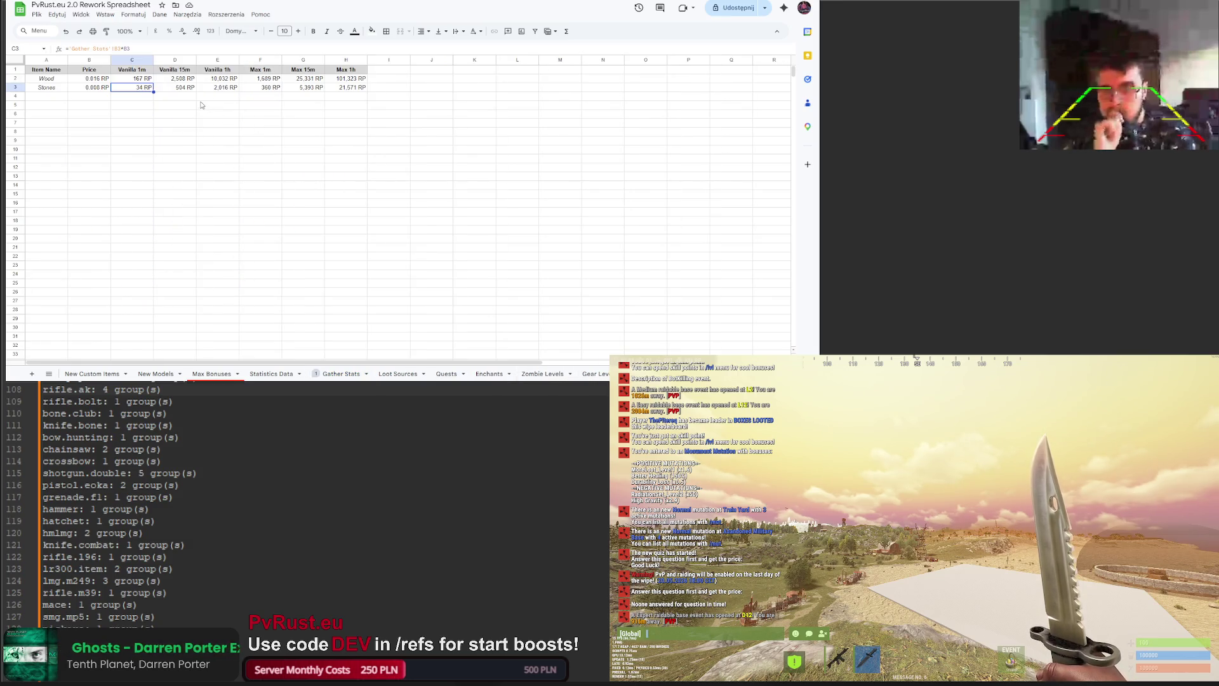
left_click(151, 124)
left_click(146, 89)
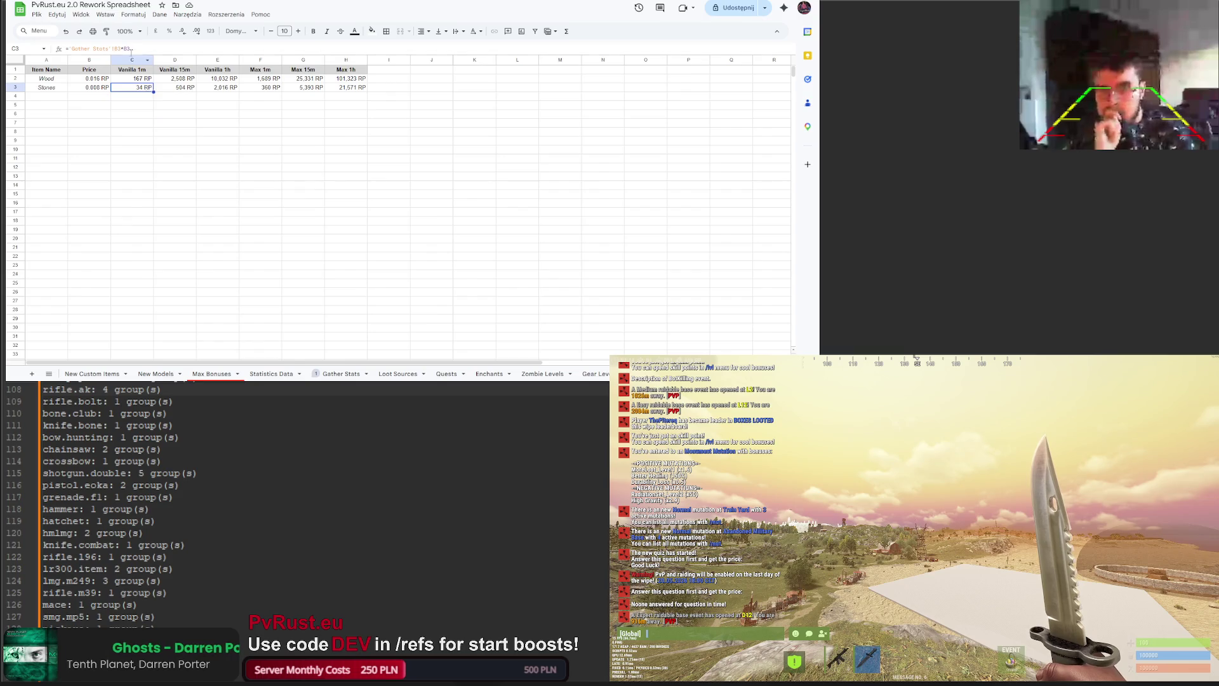
left_click(130, 49)
left_click(216, 202)
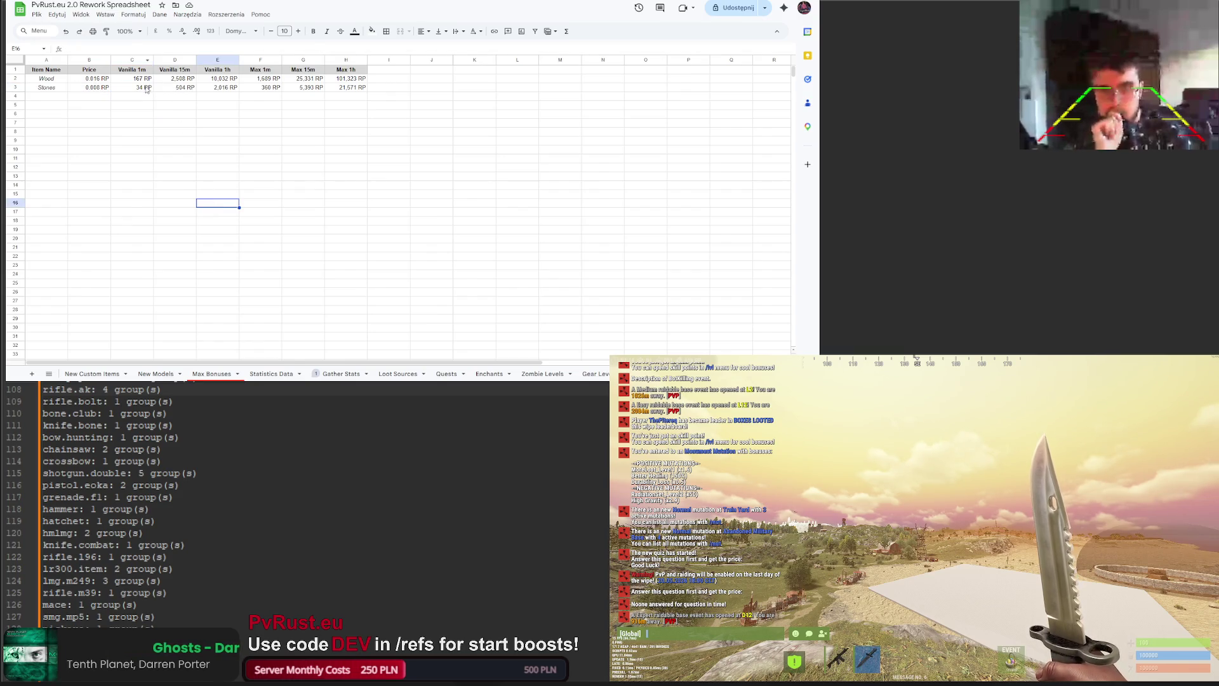
left_click(147, 90)
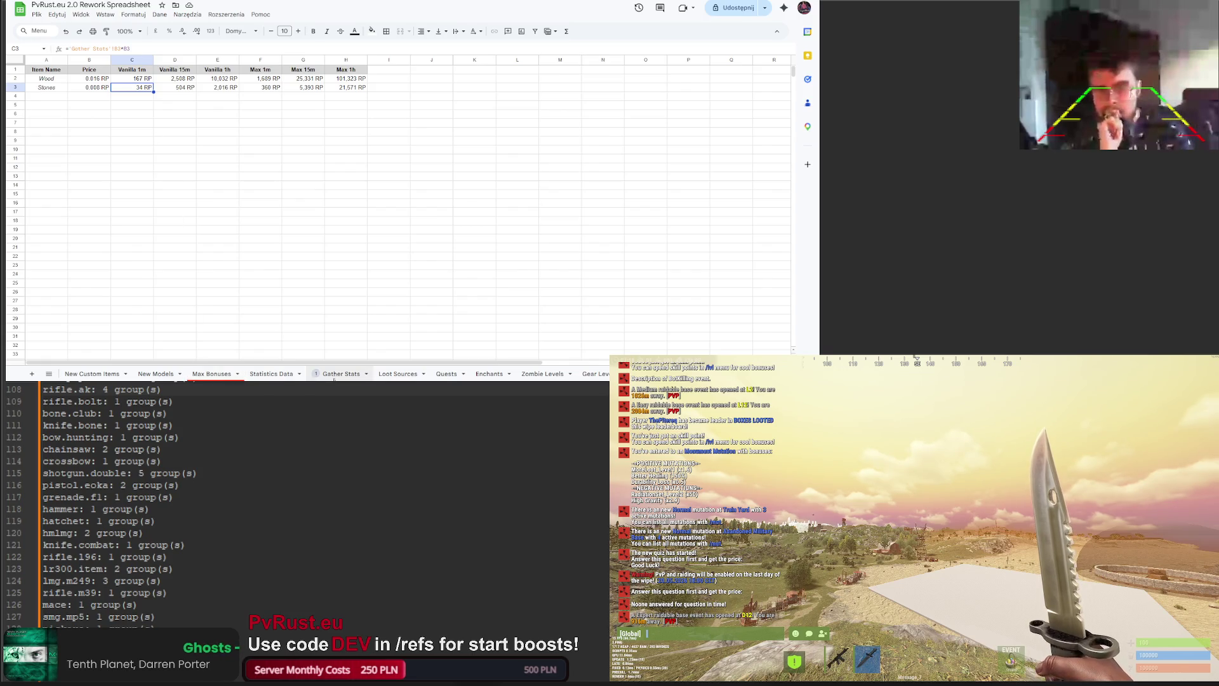
left_click(341, 374)
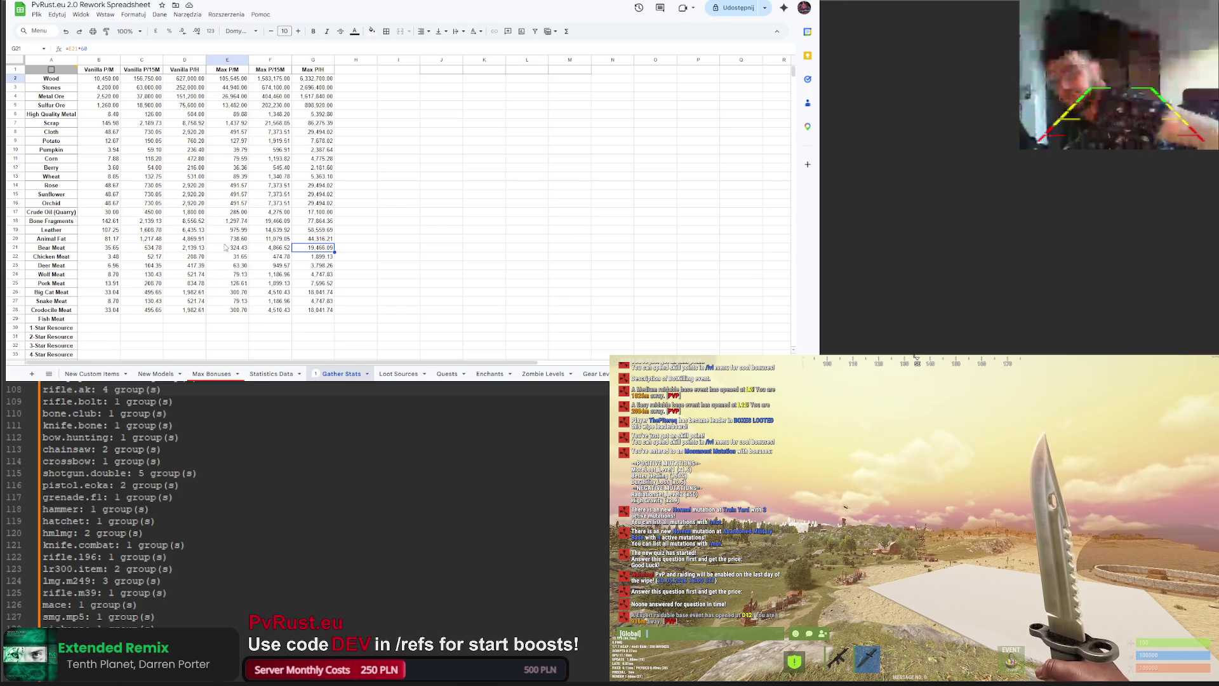
key("alt+Tab")
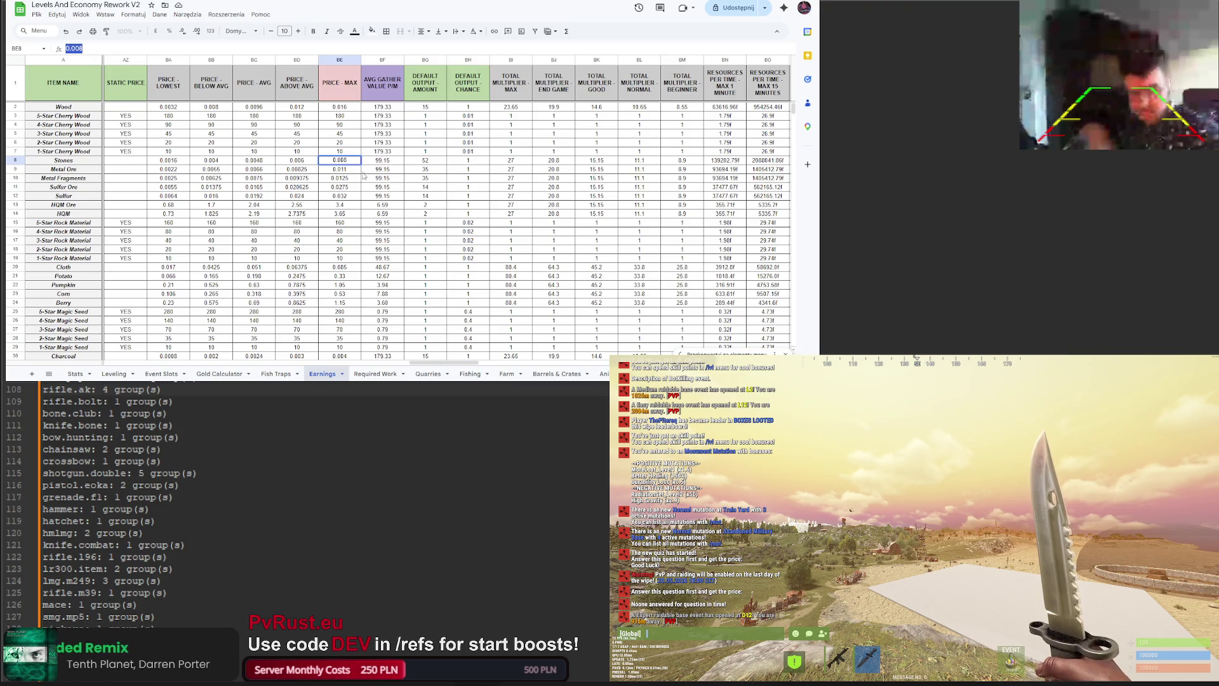
Step: Compare the Earnings sheet's per-time columns against Gather Stats, finishing on the Max Bonuses price table
left_click_drag(440, 366, 496, 367)
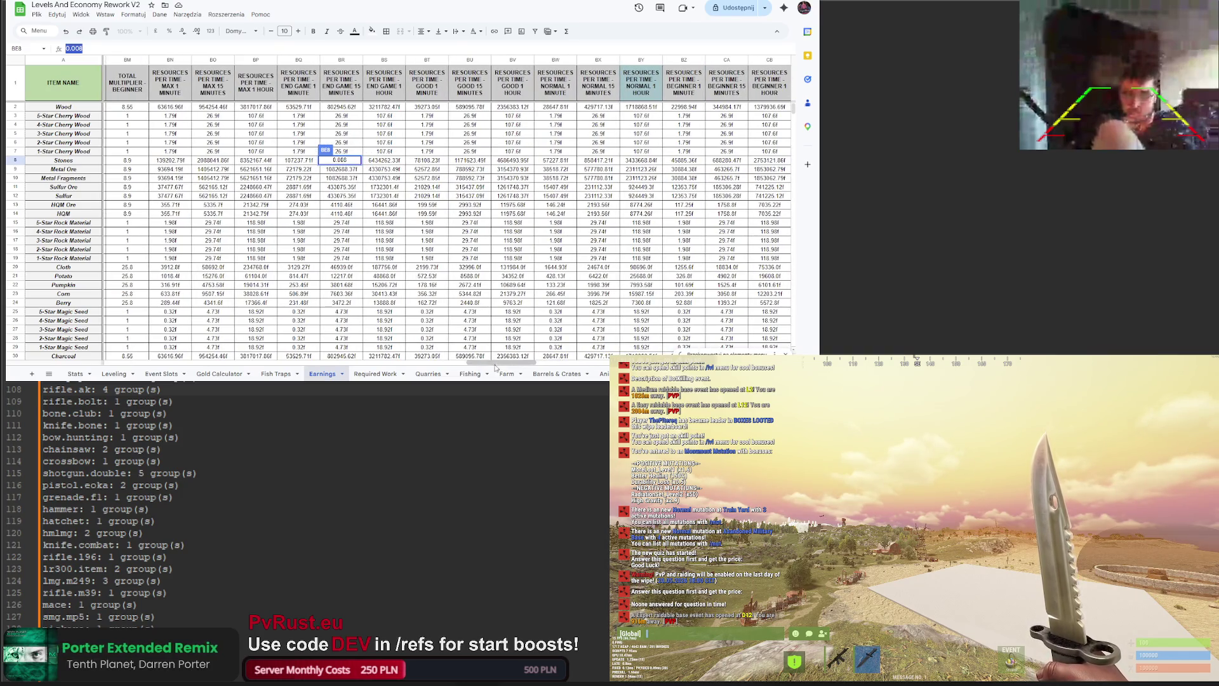
key("ctrl+Tab")
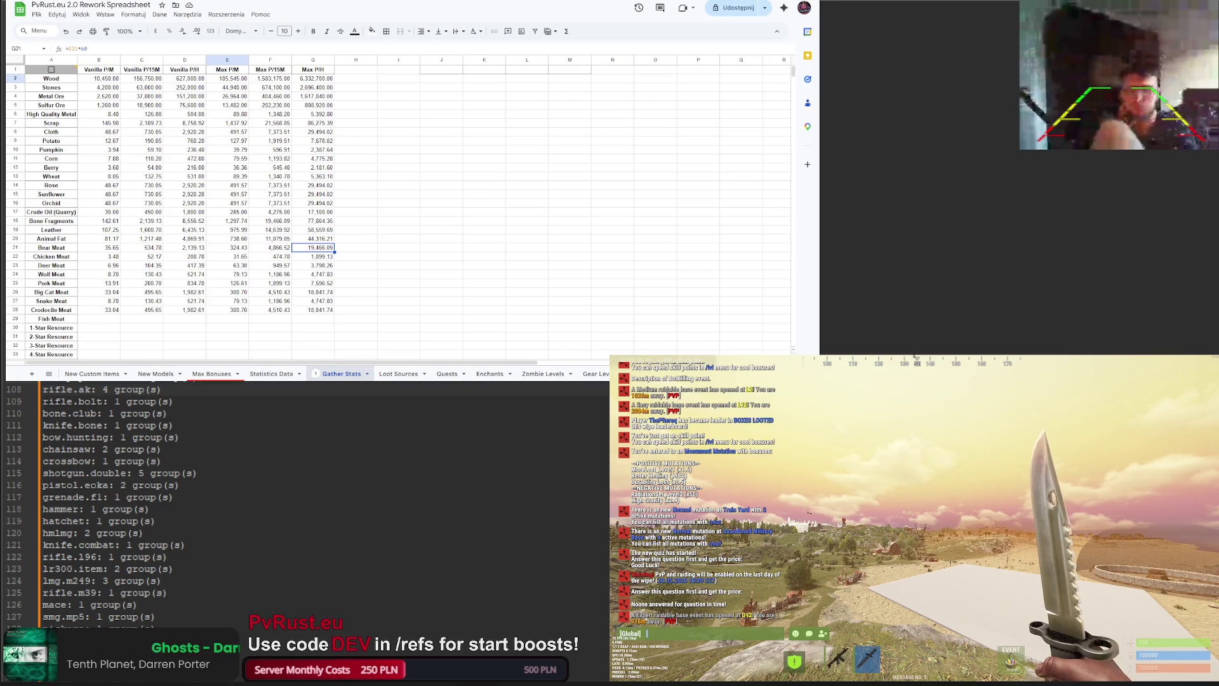
key("alt+Tab")
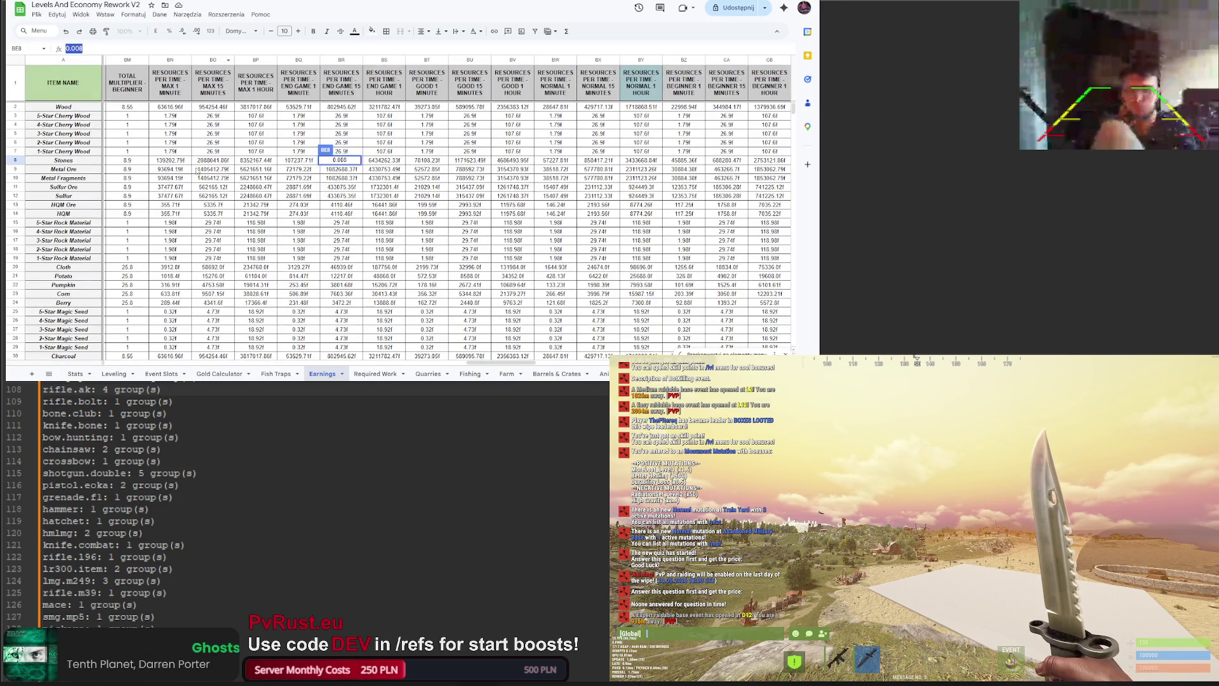
mouse_move(502, 362)
left_mouse_down()
mouse_move(434, 361)
mouse_move(467, 363)
left_mouse_up()
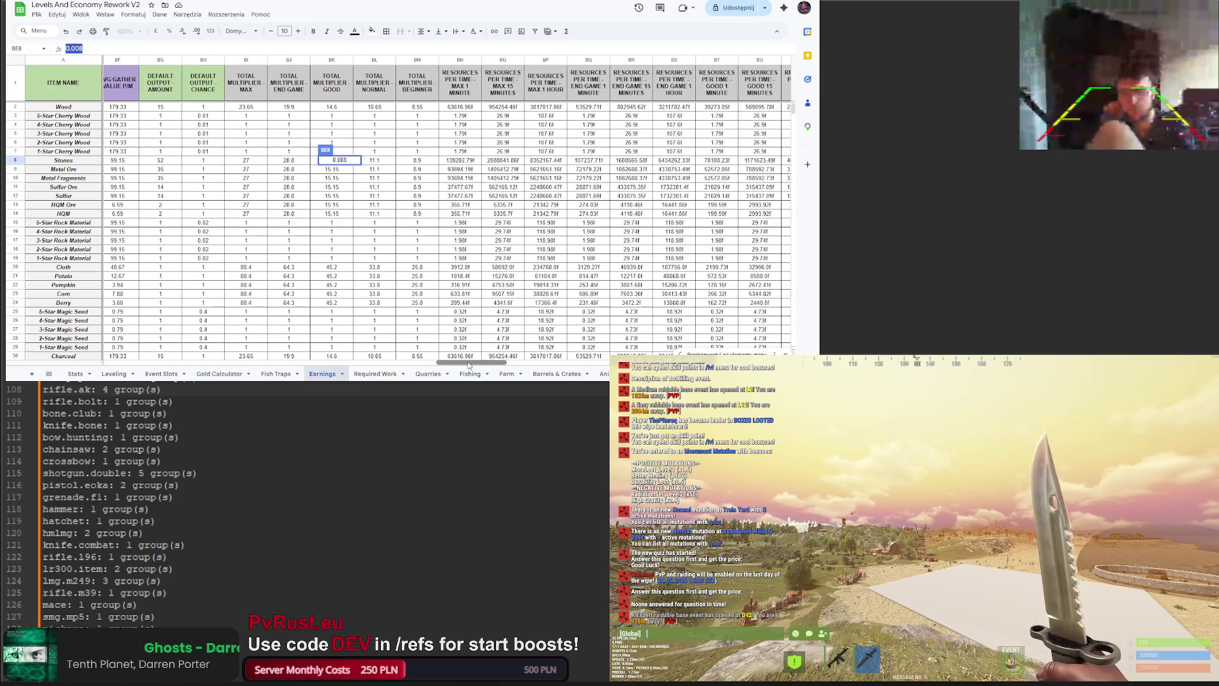
key("alt+Tab")
key("alt+Tab")
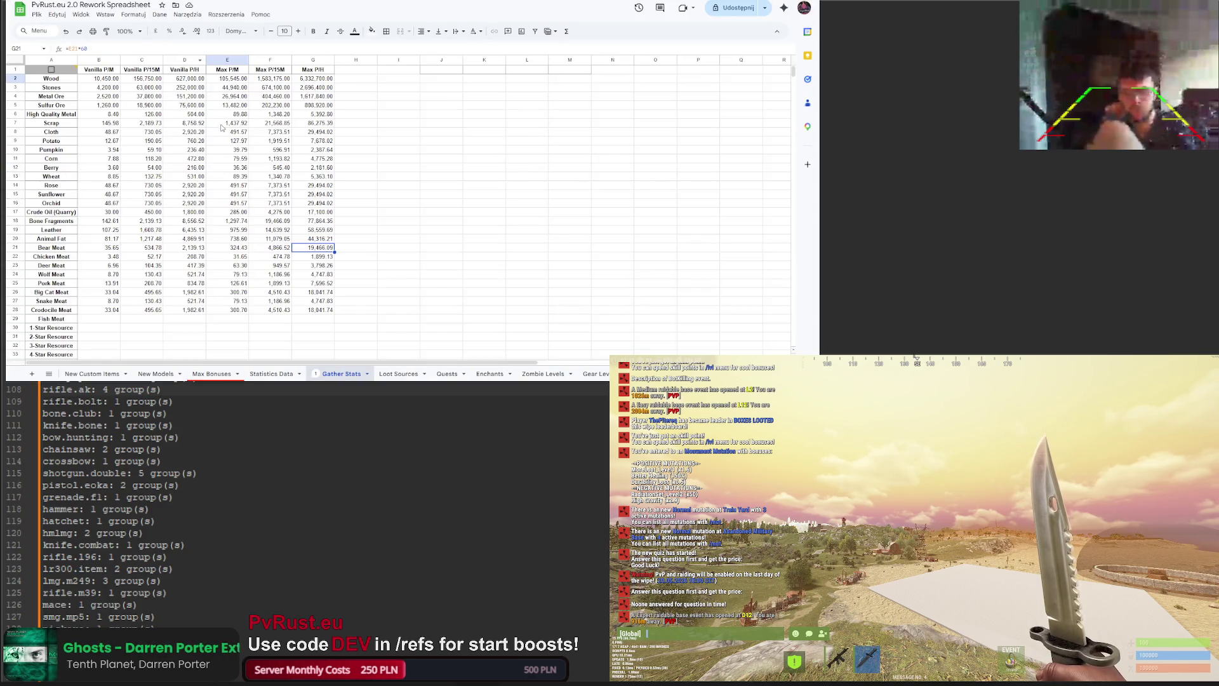
key("alt+Tab")
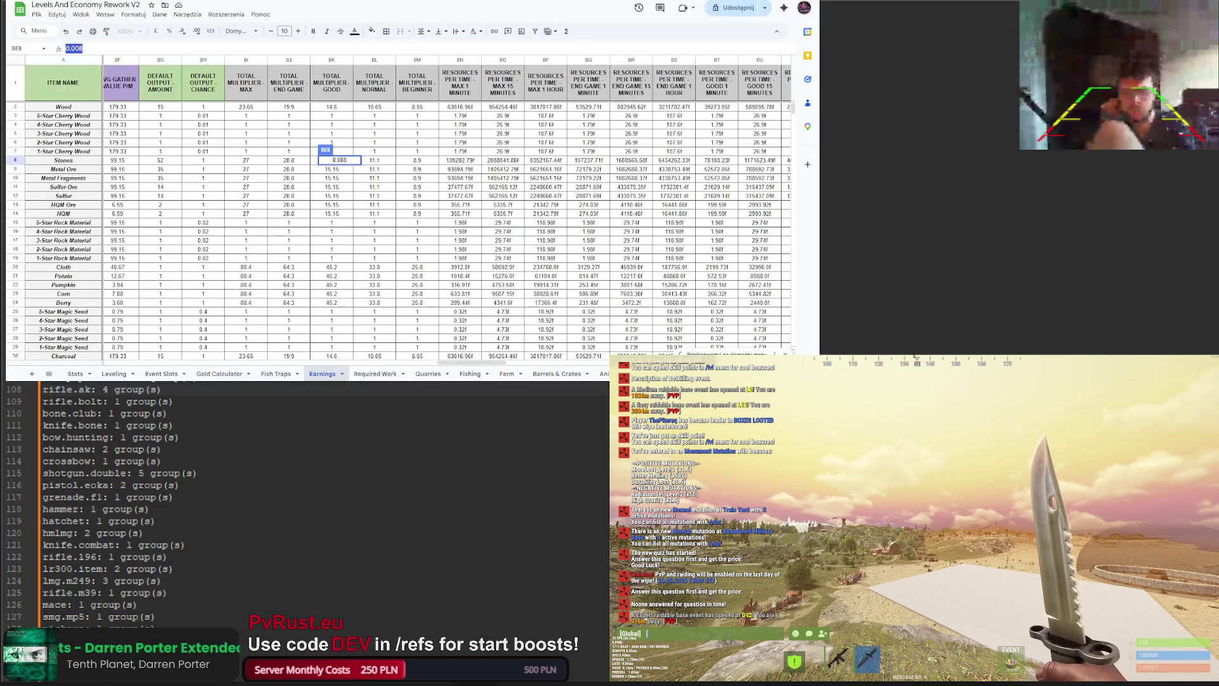
scroll(502, 367, "right", 10)
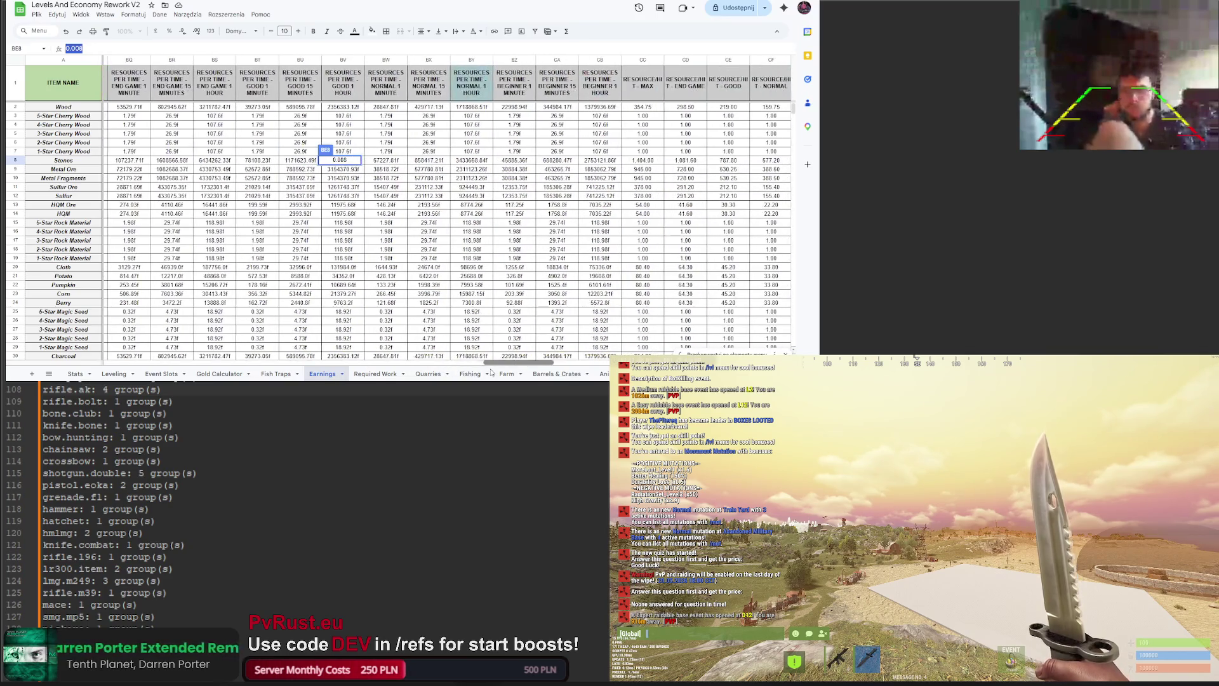
left_click_drag(502, 367, 559, 372)
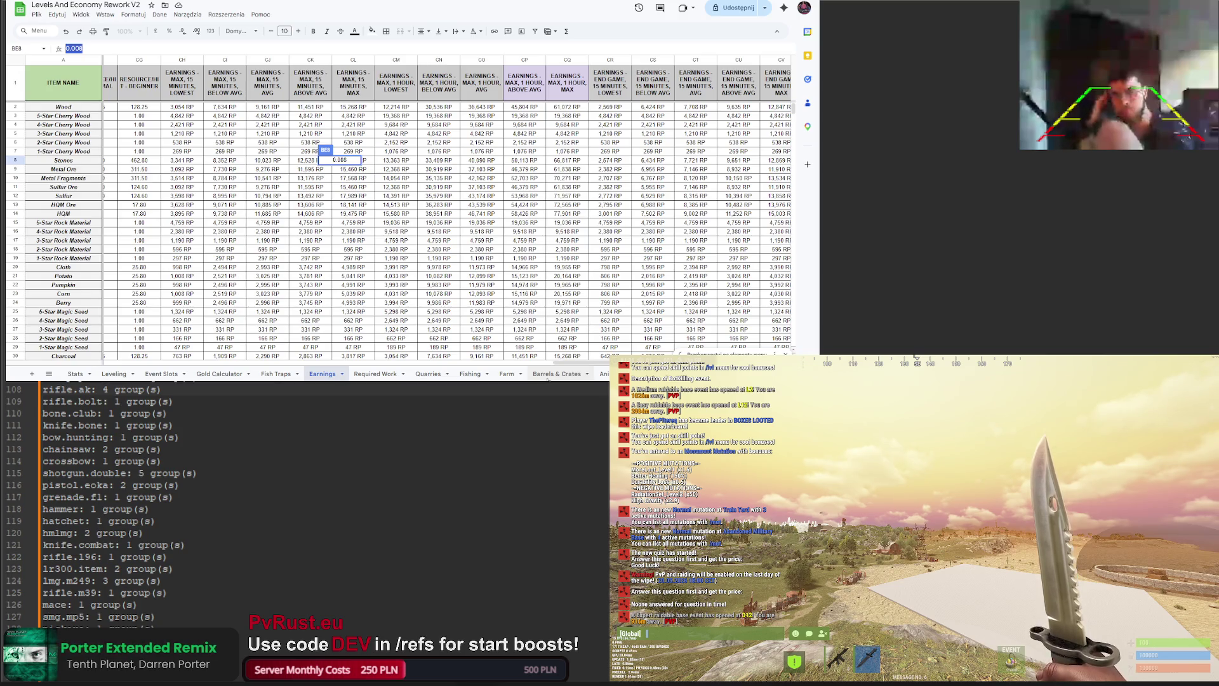
key("ctrl+Tab")
key("ctrl+Tab")
key("ctrl+Tab")
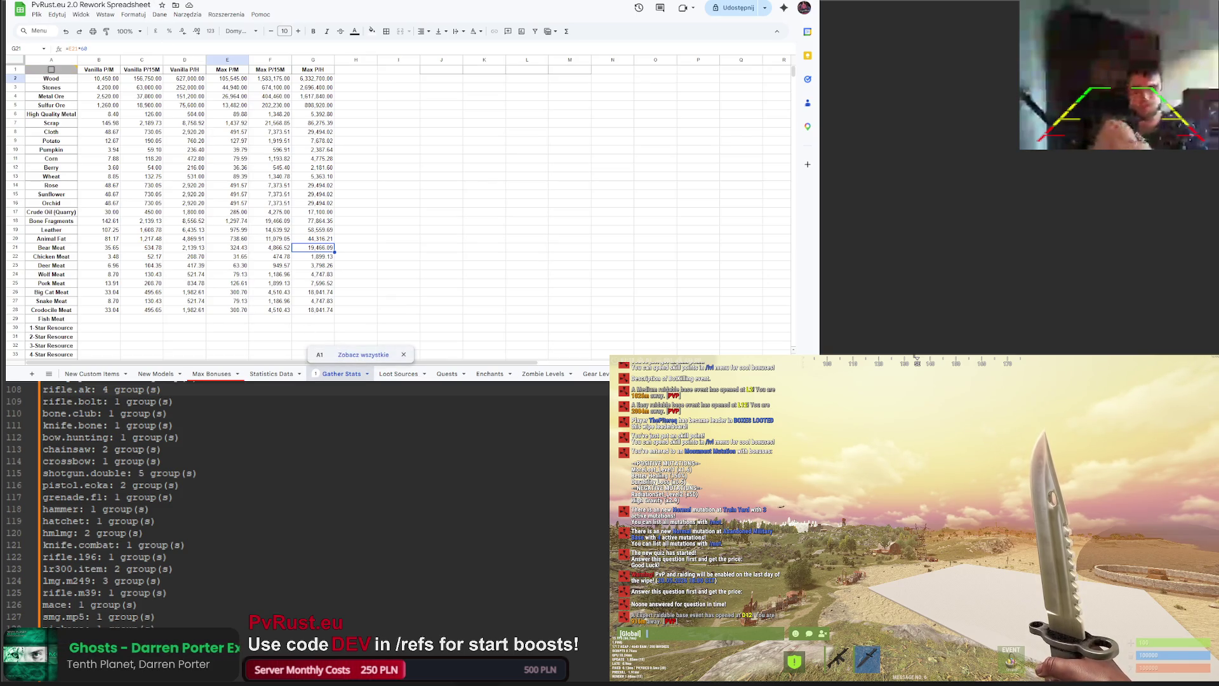
key("ctrl+Tab")
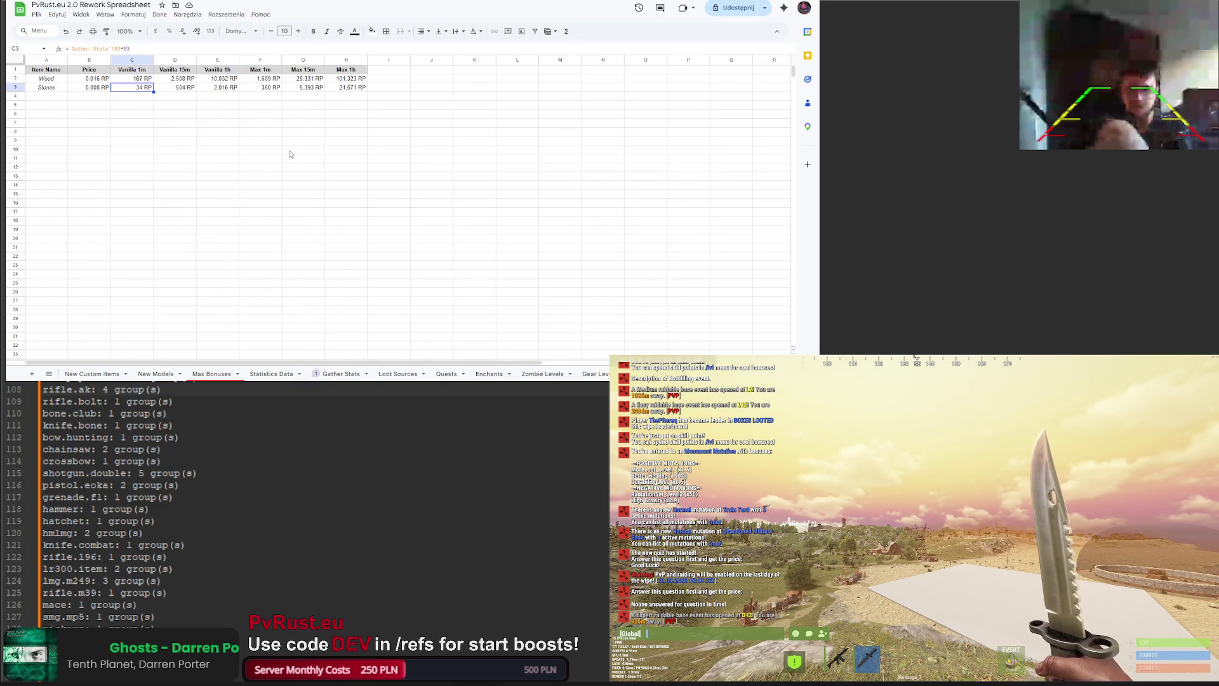
Step: Try Wood prices of 0.012 and 0.011, settling on 0.010 RP
type("0.012")
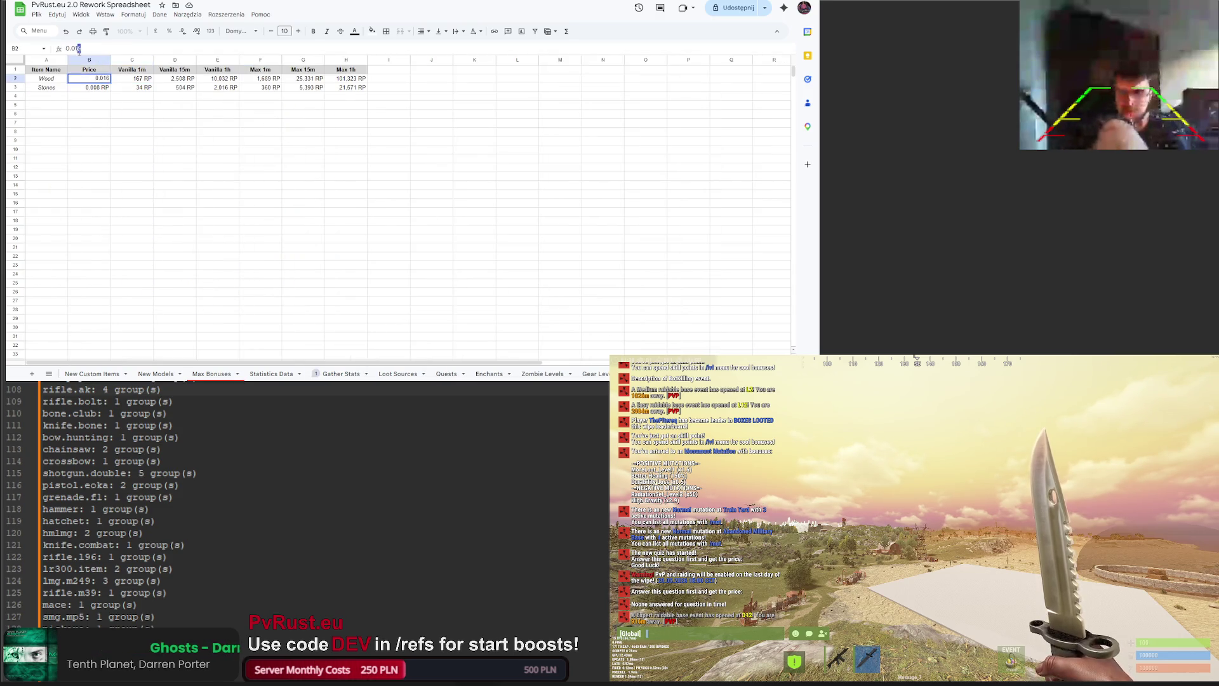
left_click(140, 128)
left_click(96, 78)
type("0.011")
key("Return")
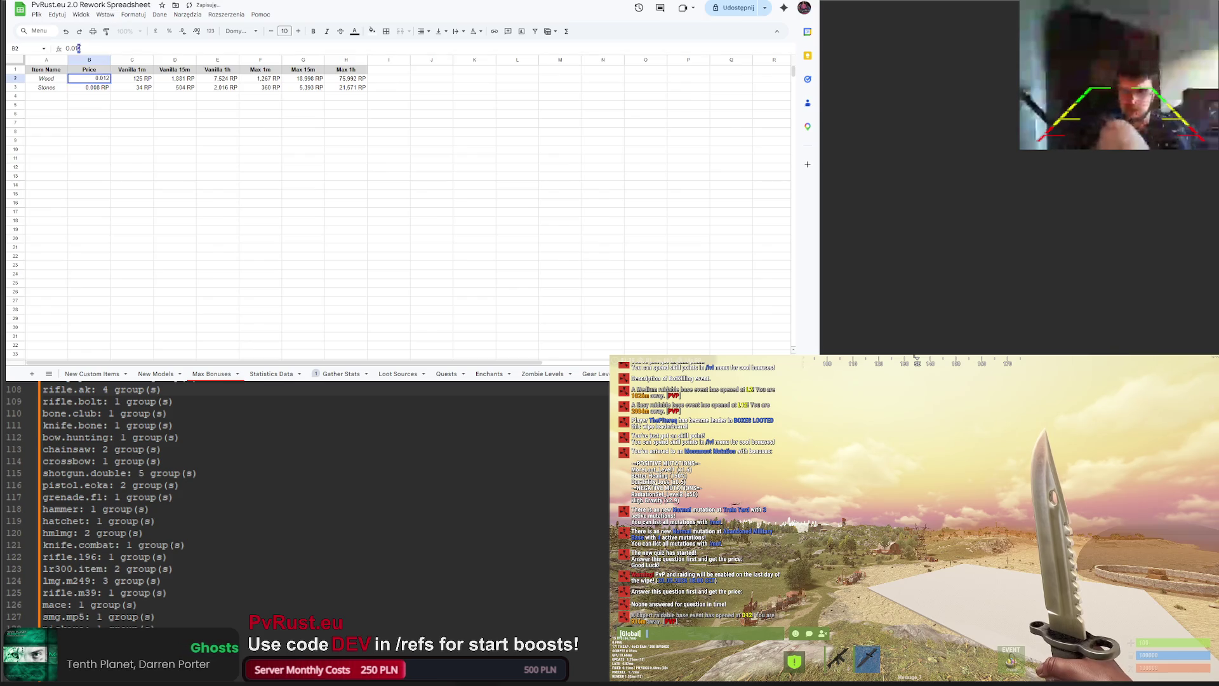
left_click(138, 128)
left_click(105, 78)
type("0.010")
key("Return")
left_click(138, 125)
Step: Change the Stones price to 0.024 RP, undoing and redoing to compare old values
left_click(95, 87)
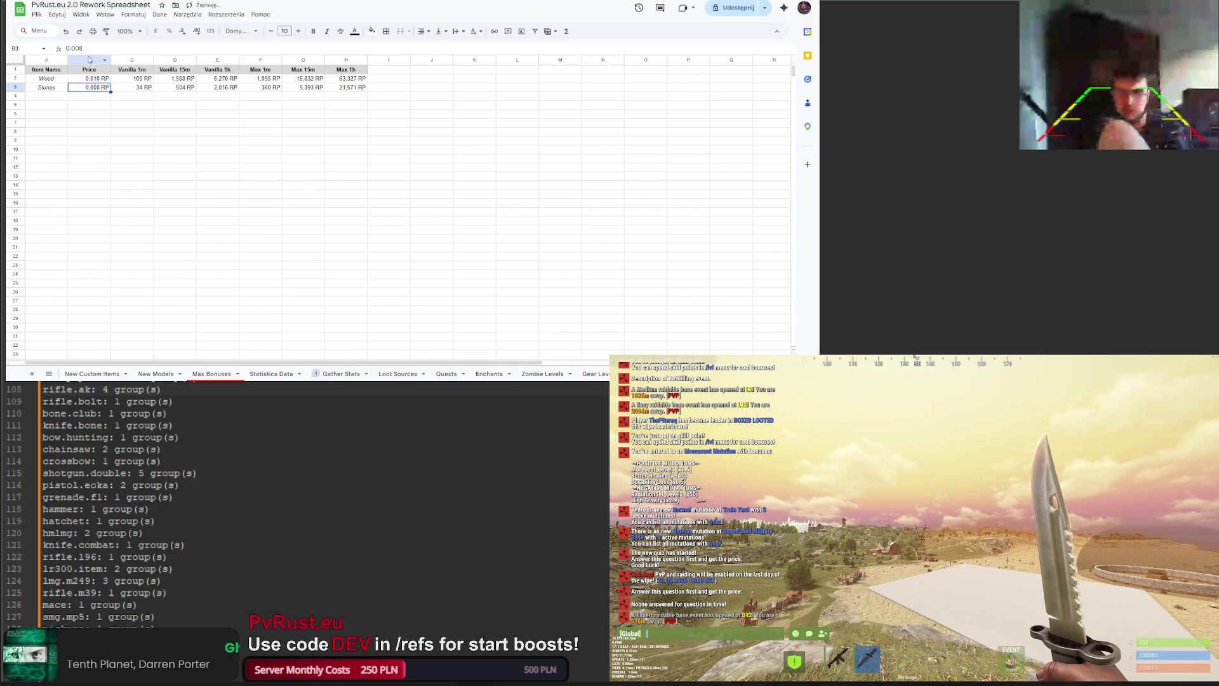
double_click(103, 87)
type("1")
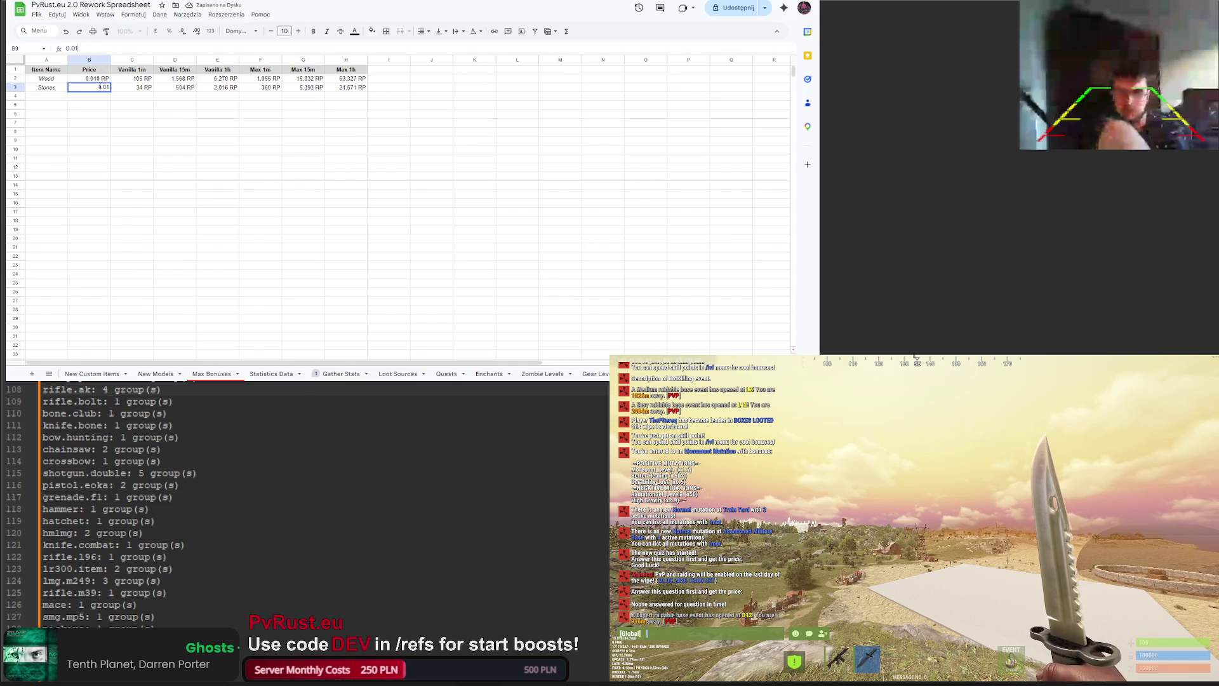
key("Return")
left_click(98, 87)
left_click(88, 48)
type("4")
key("Return")
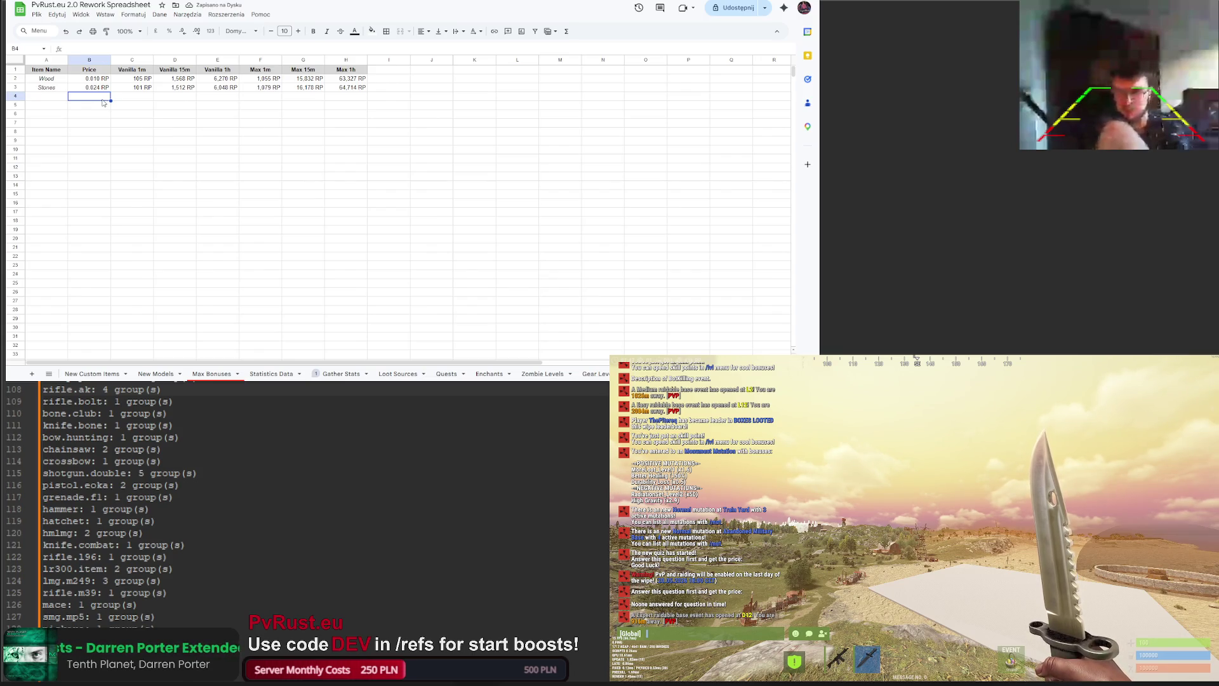
key("ctrl+z")
key("ctrl+z")
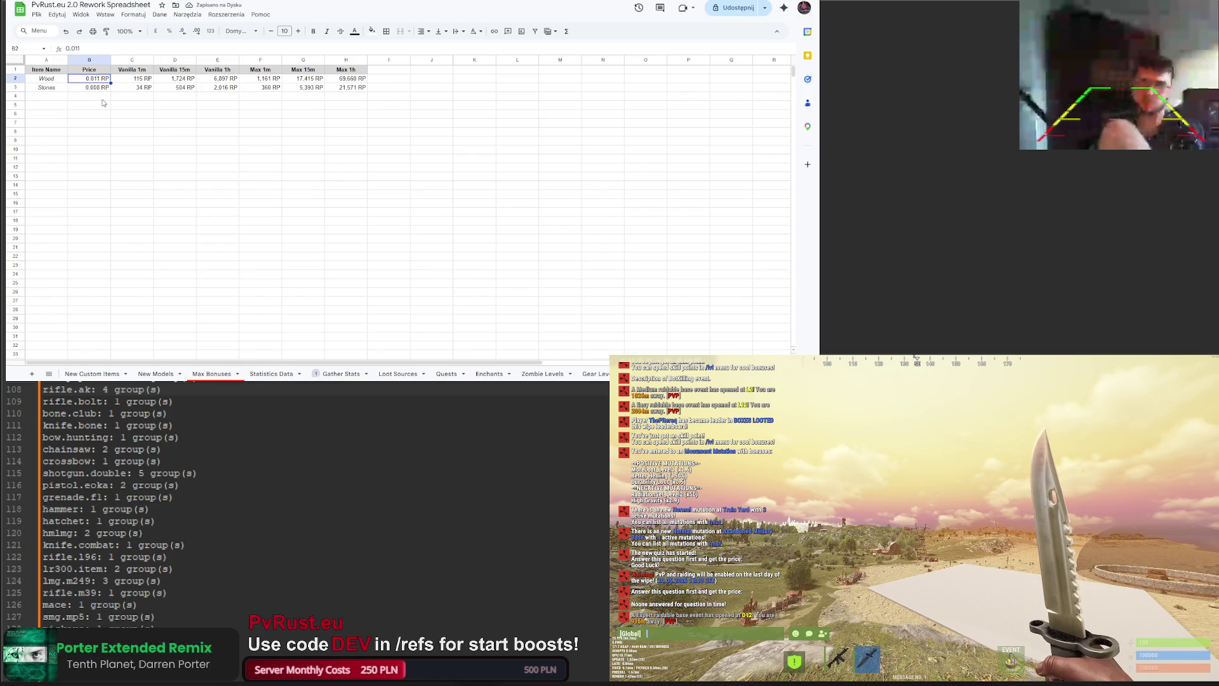
key("ctrl+y")
key("ctrl+y")
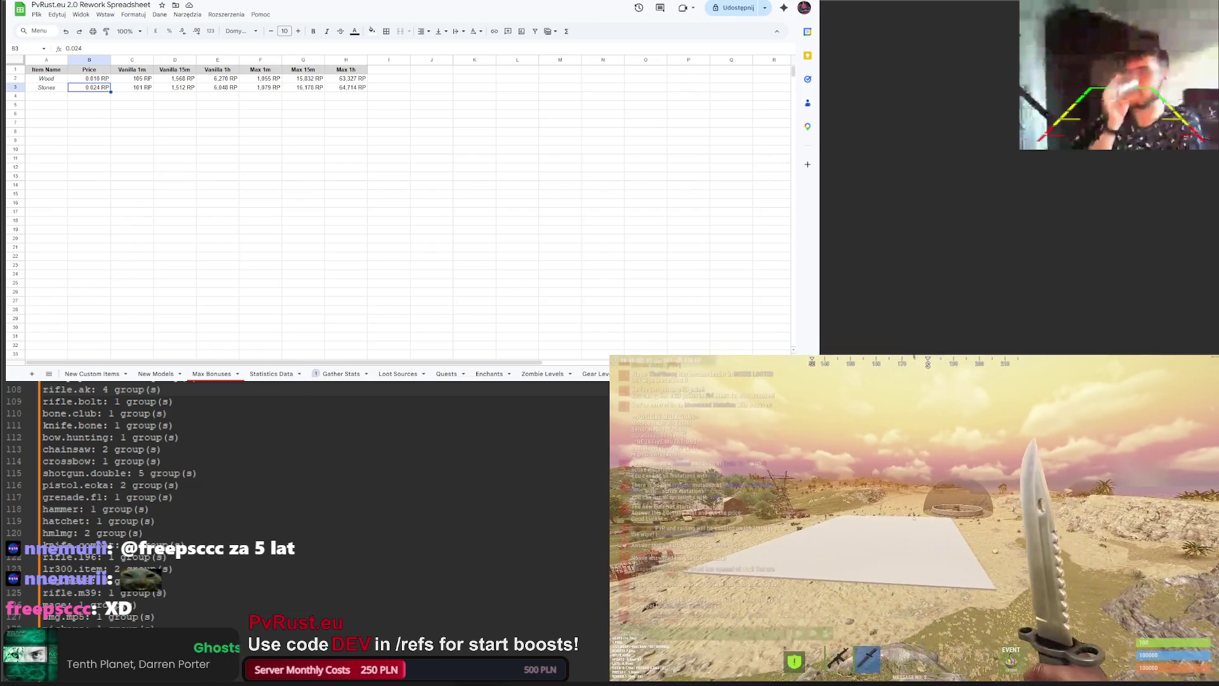
Step: After chatting and walking around in-game, return to the Gather Stats sheet
key("Return")
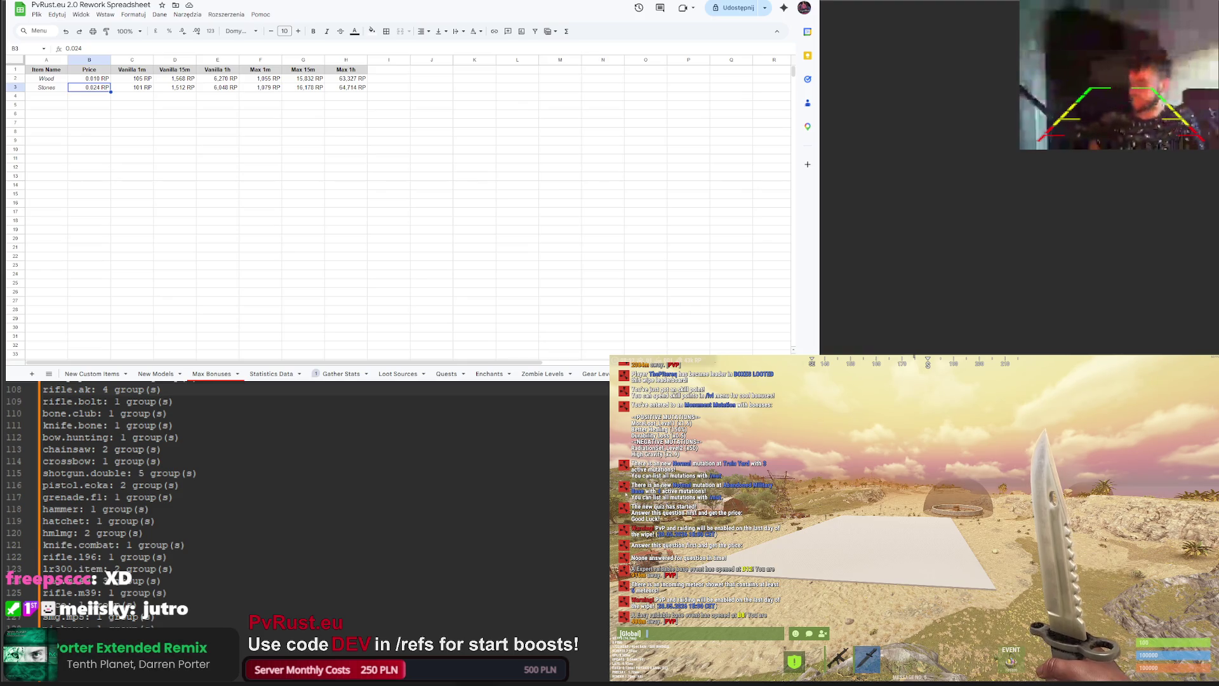
key("Escape")
key("w")
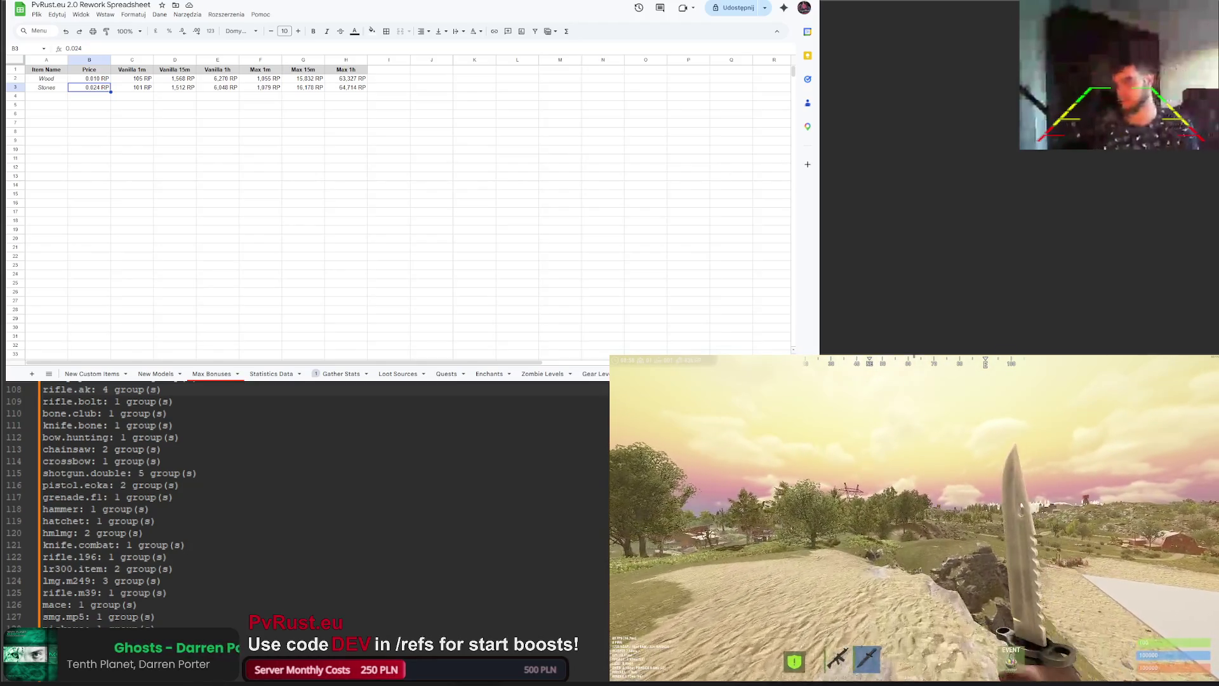
key("Return")
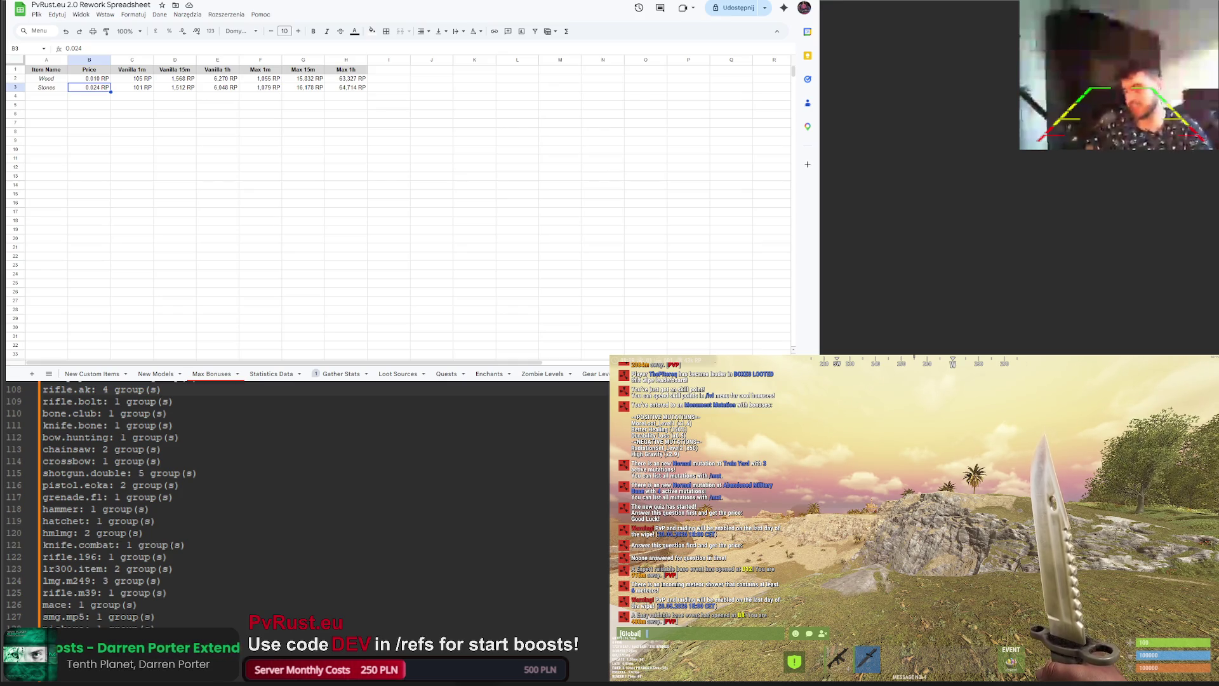
key("Escape")
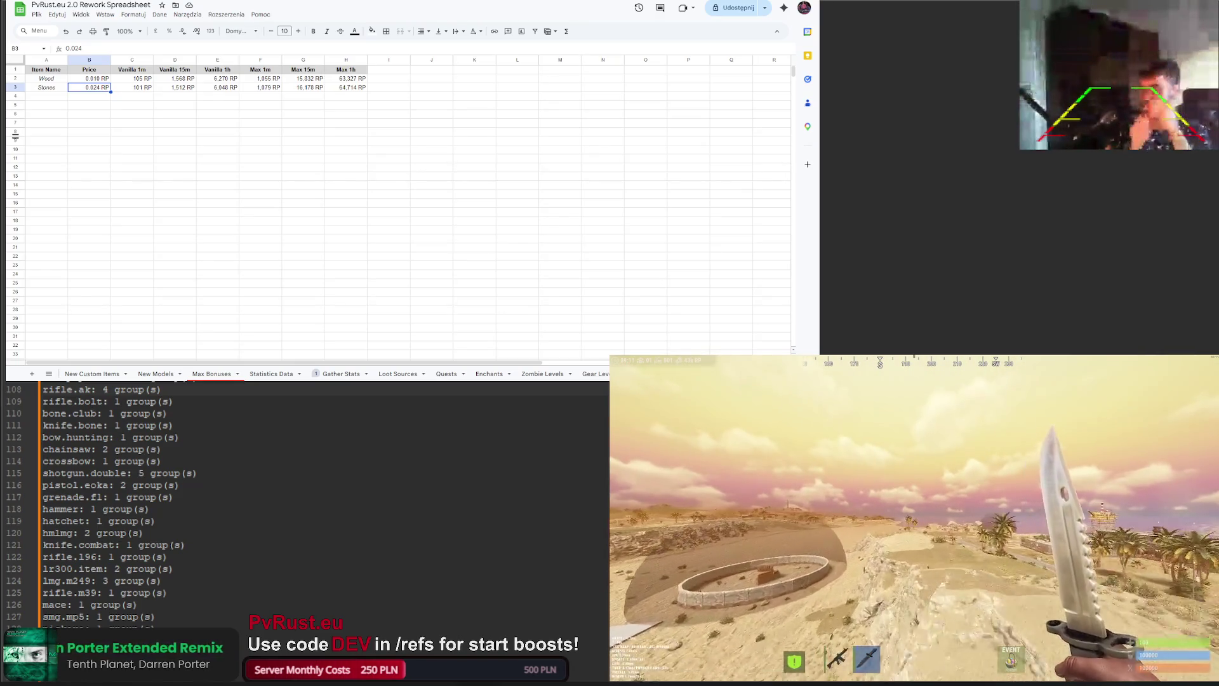
key("Return")
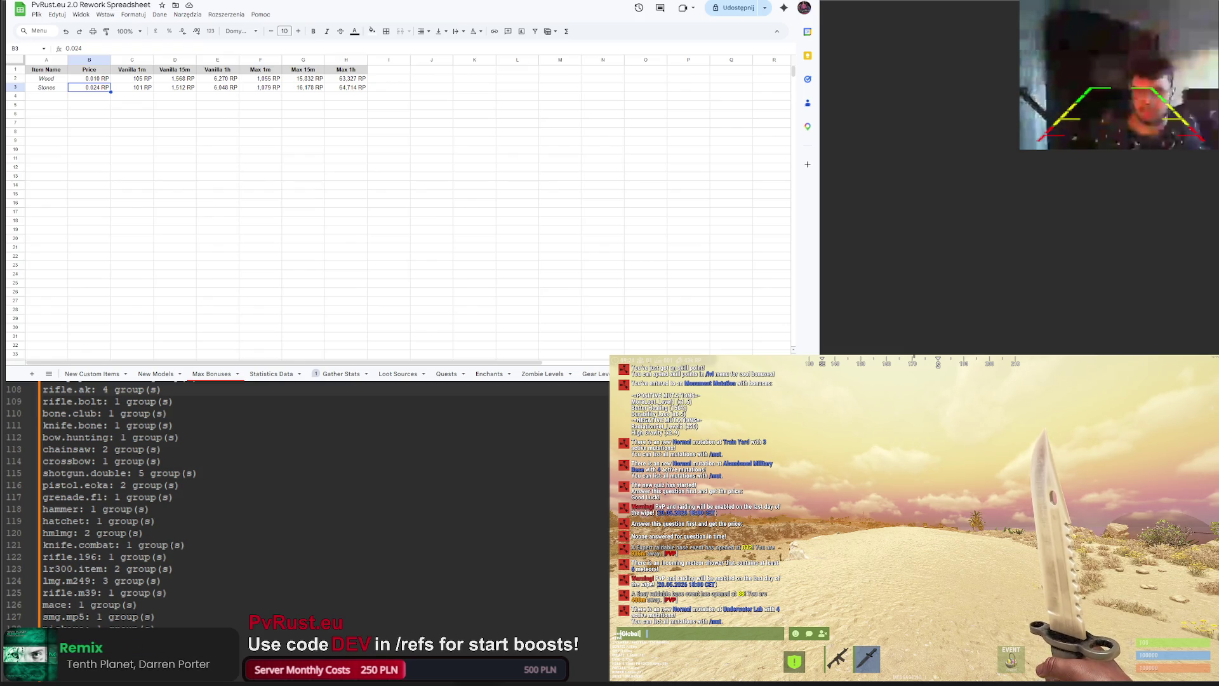
key("Escape")
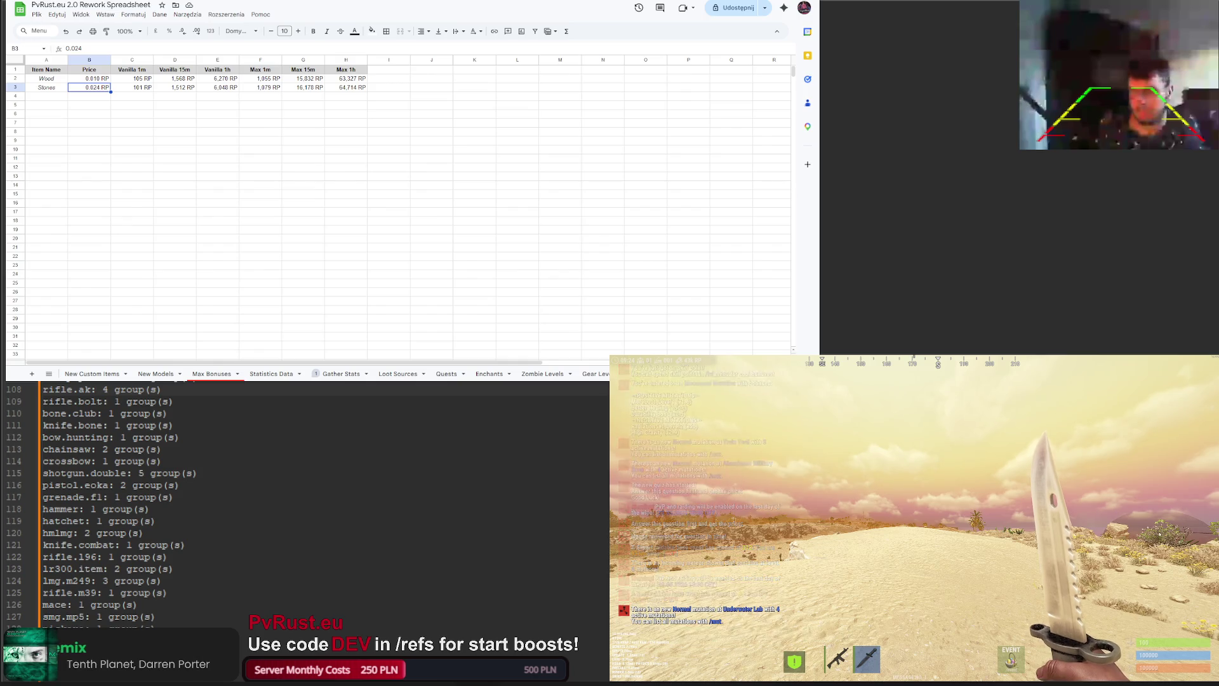
key("w")
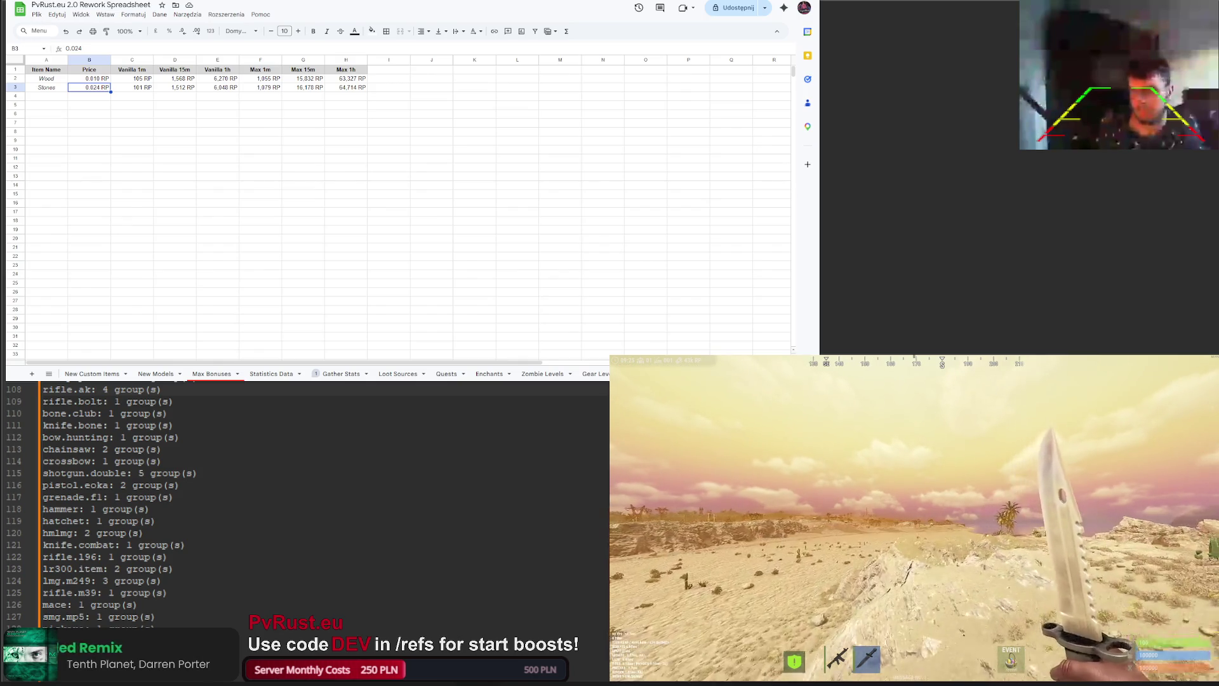
key("Return")
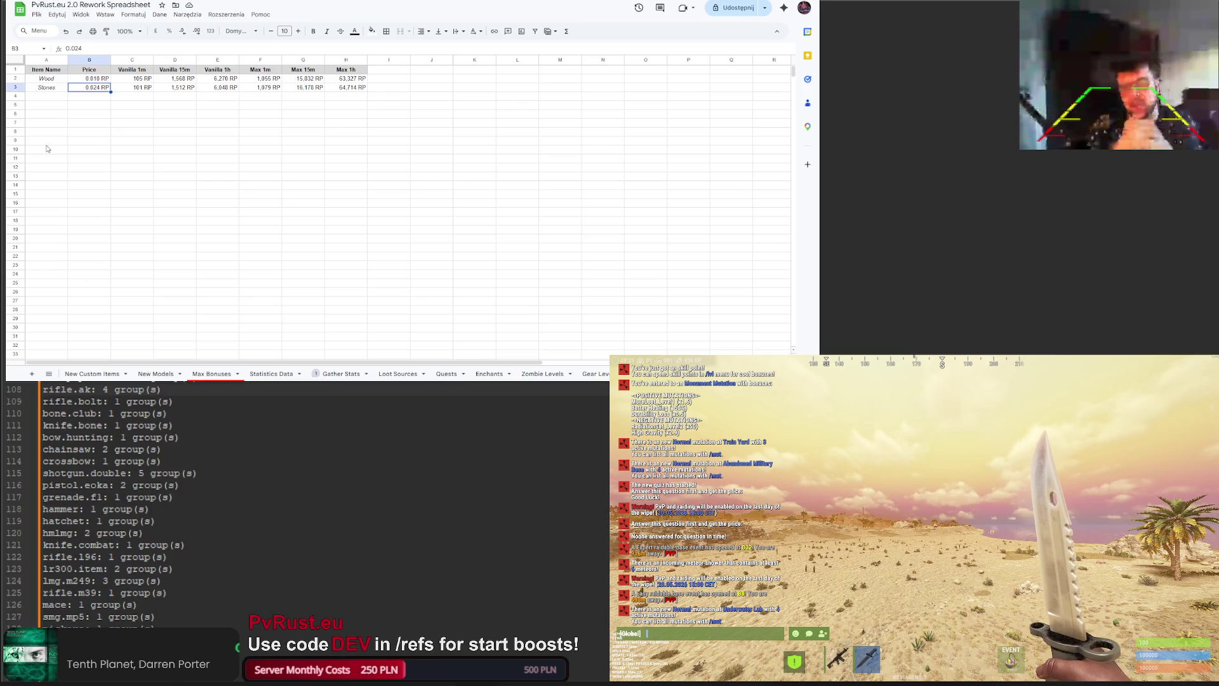
left_click(341, 373)
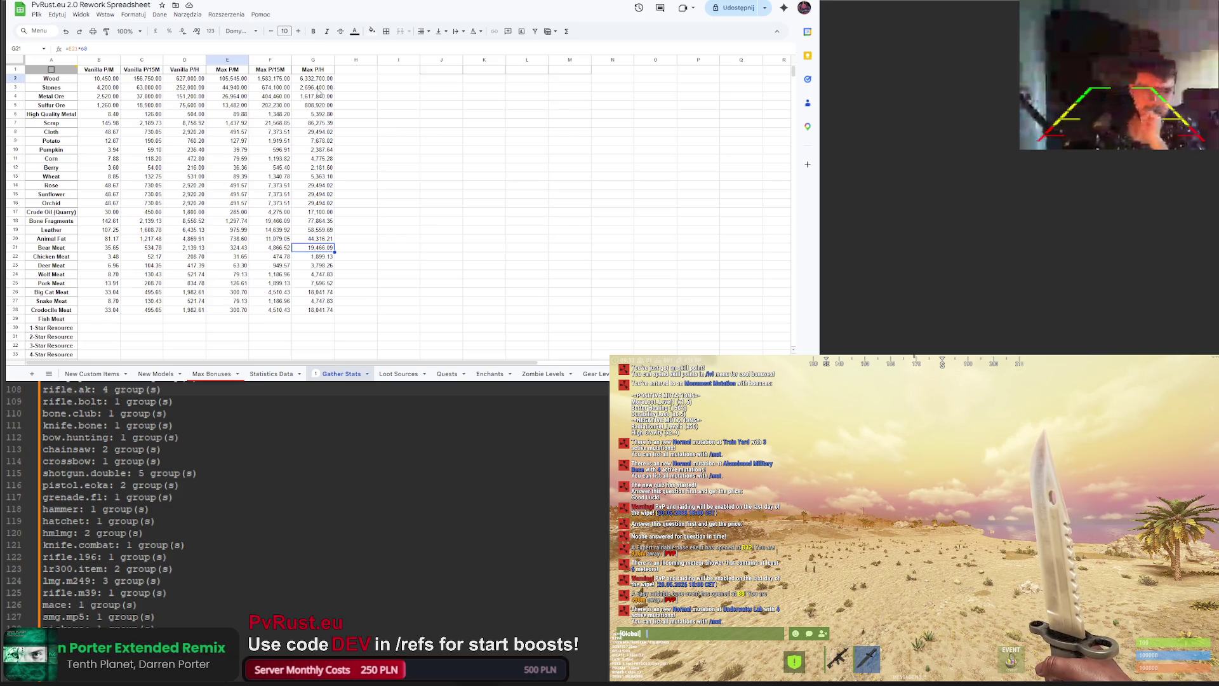
Step: Copy the Max P/H header style into H1:I1 and name H1 'Time Required Vanilla'
left_click(357, 72)
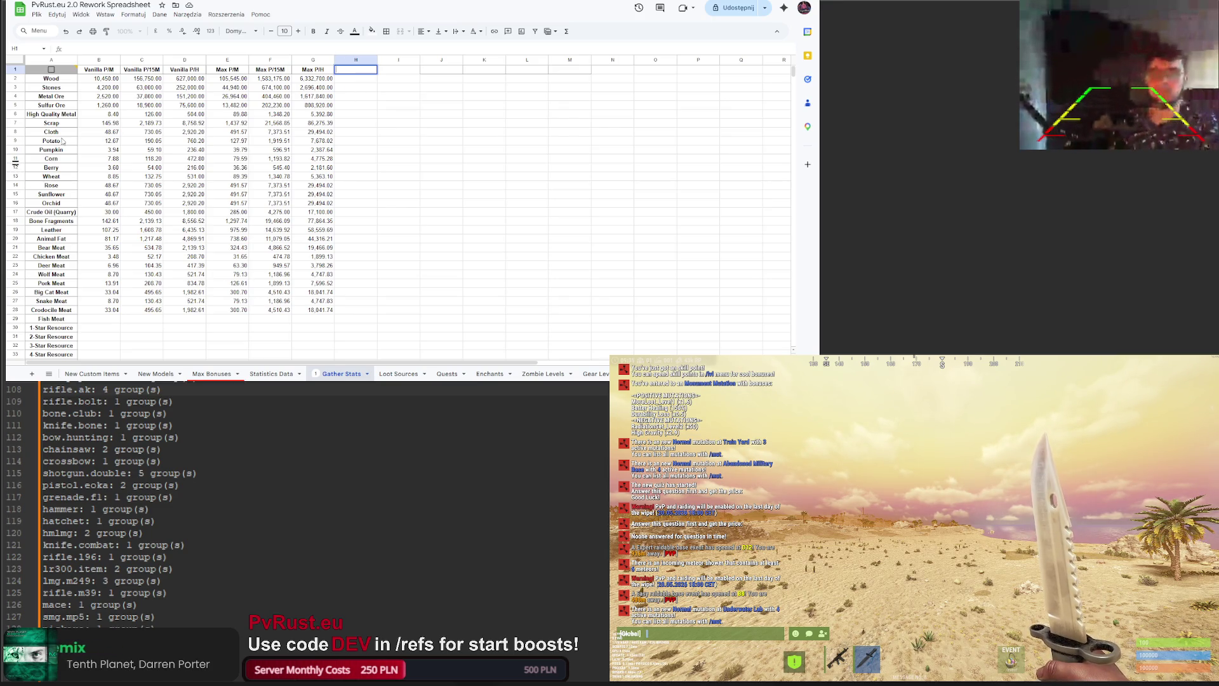
left_click(362, 69)
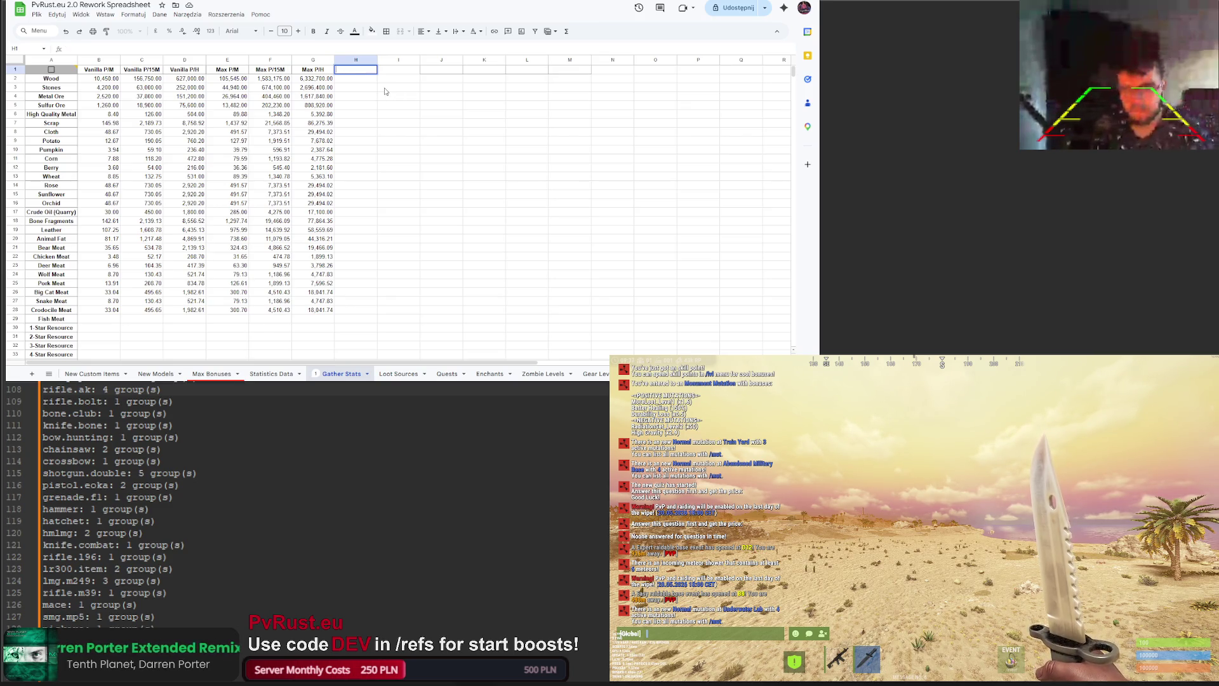
left_click(313, 69)
key("ctrl+c")
left_click_drag(355, 69, 399, 69)
key("ctrl+v")
left_click(365, 70)
type("Time ")
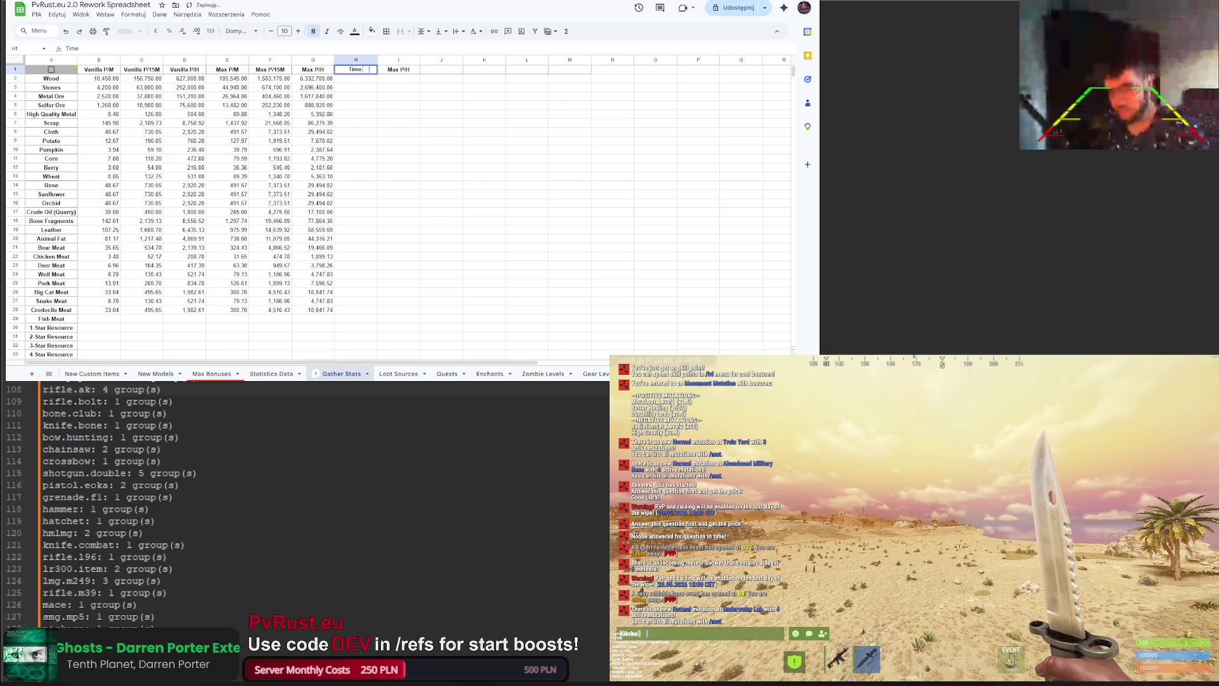
type("Required Vanilla")
key("Return")
Step: Label I1 'Time Required - Max' and correct H1 to 'Time Required - Vanilla'
left_click(401, 71)
type("Time Req")
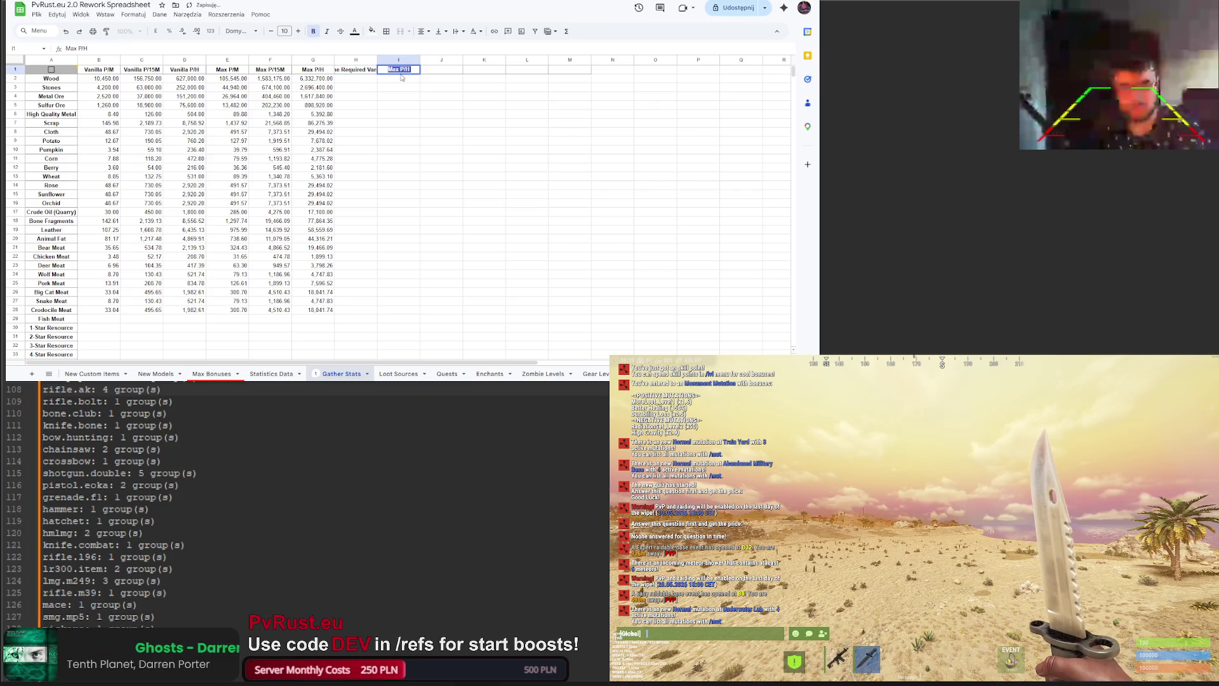
type("u")
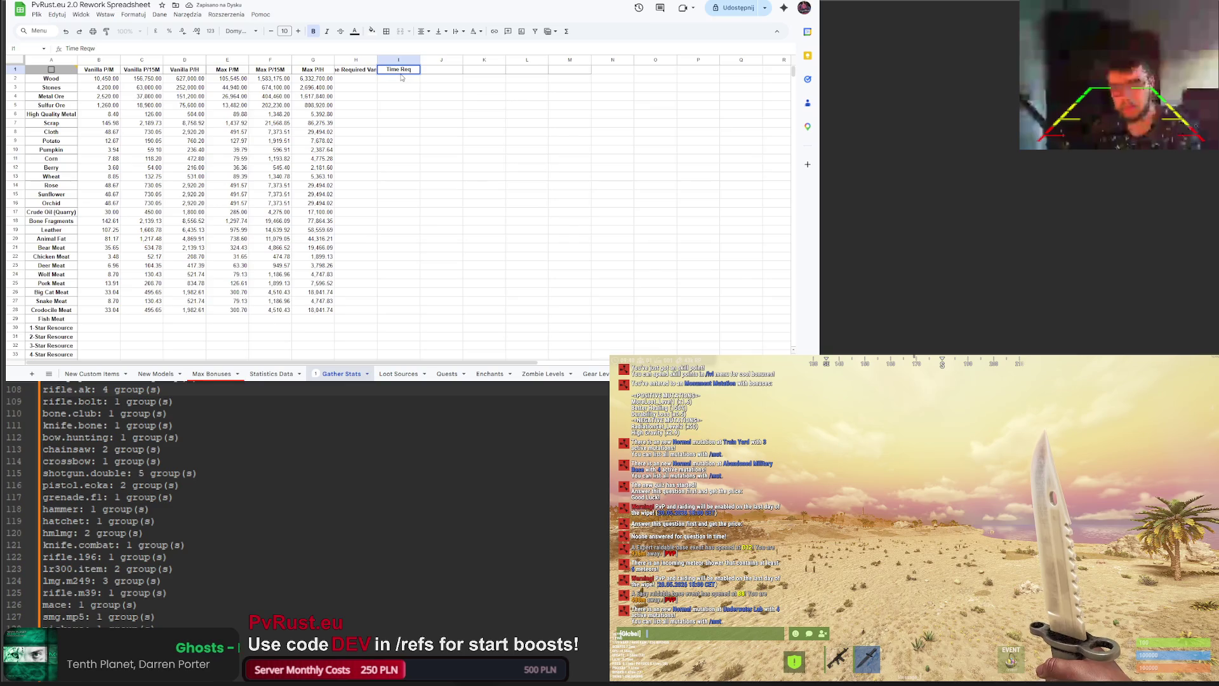
type("ired - Max")
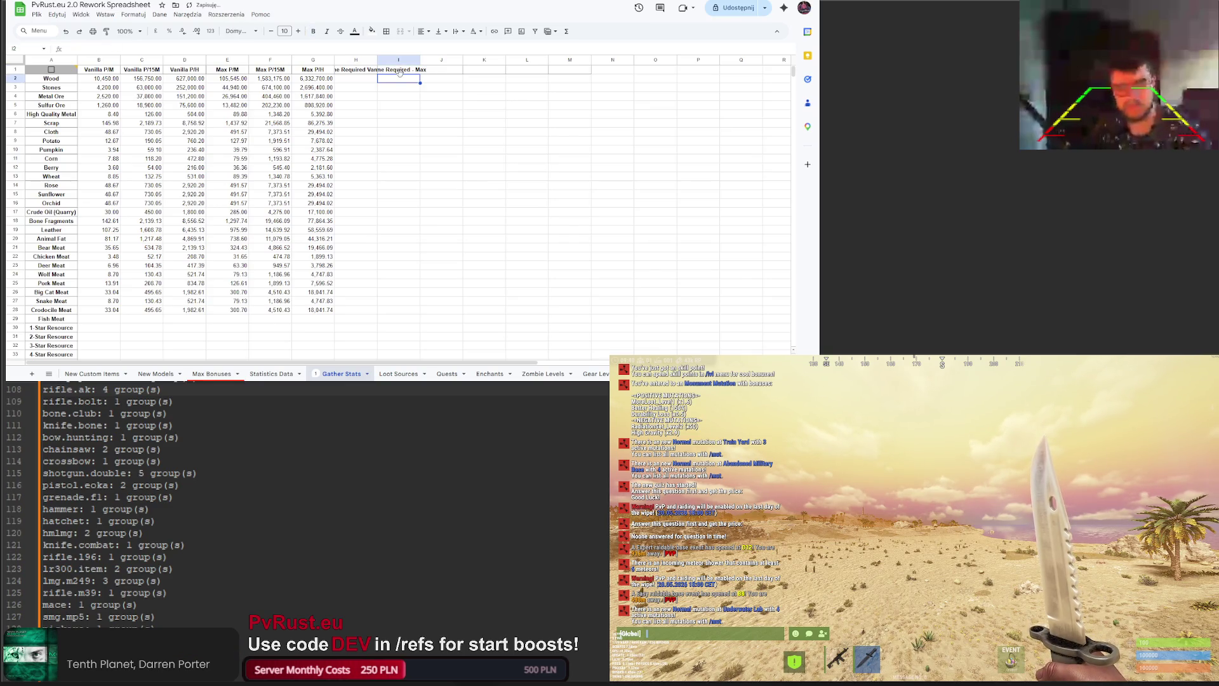
left_click(356, 70)
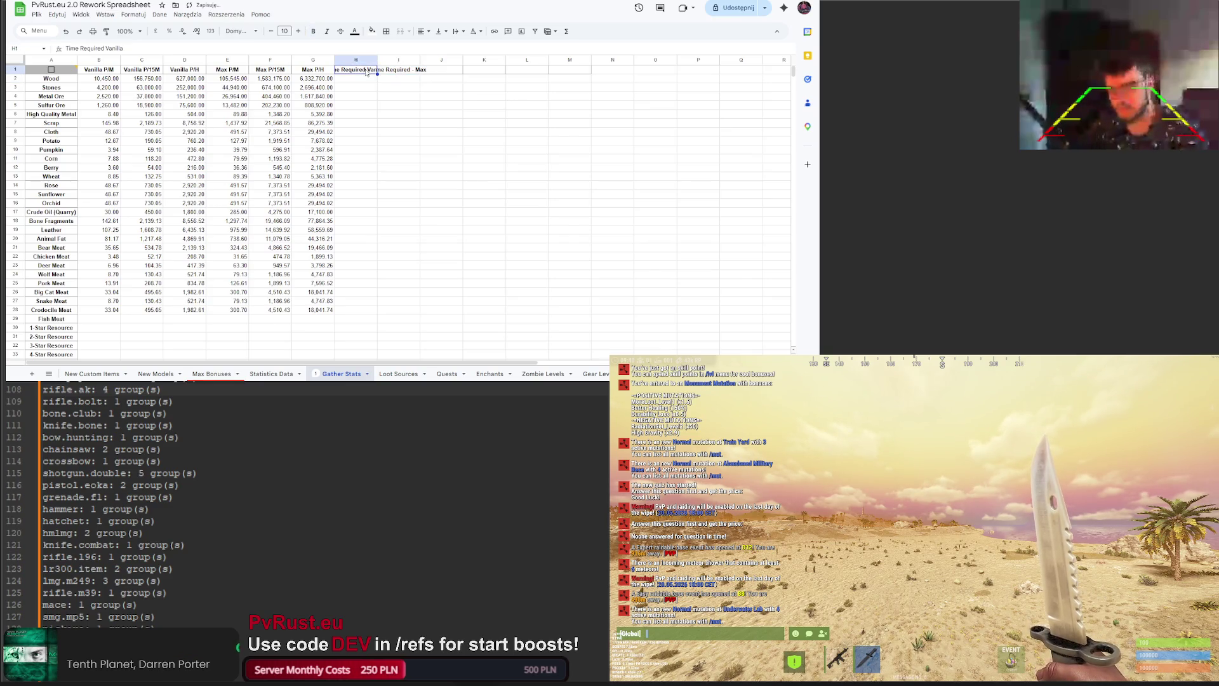
double_click(356, 70)
type("-")
key("Return")
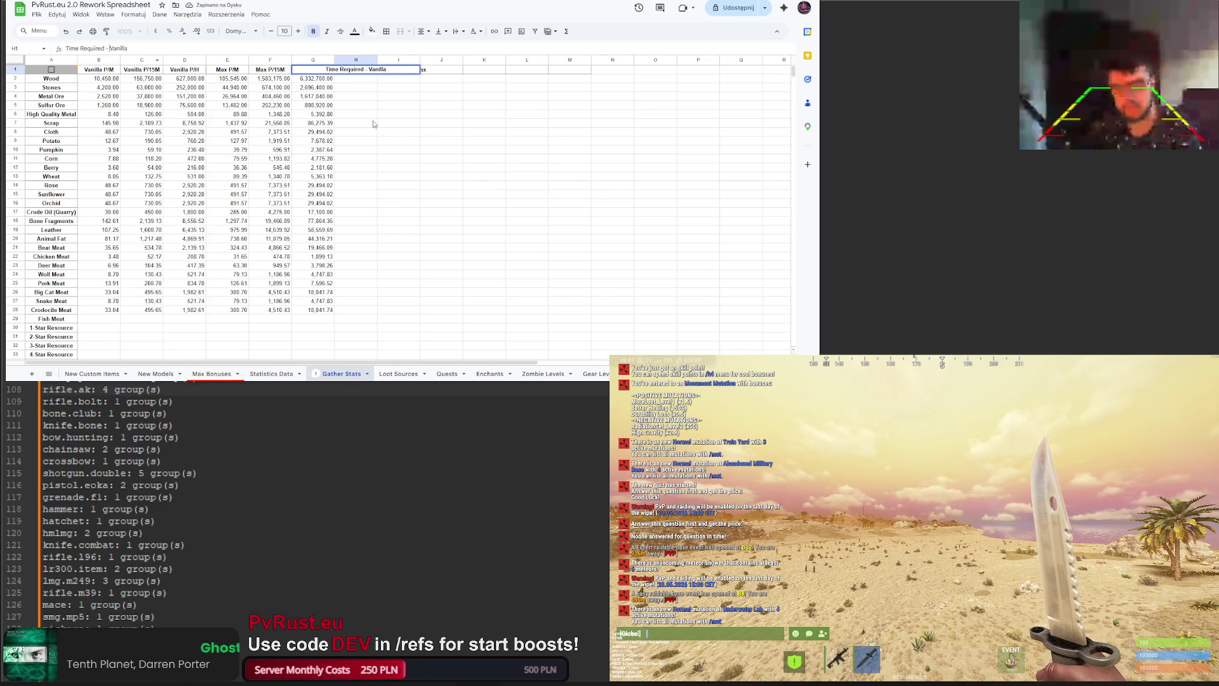
Step: Widen column I to fit the Time Required - Max header
right_click(371, 61)
key("Escape")
left_click_drag(442, 60, 457, 60)
left_click(526, 71)
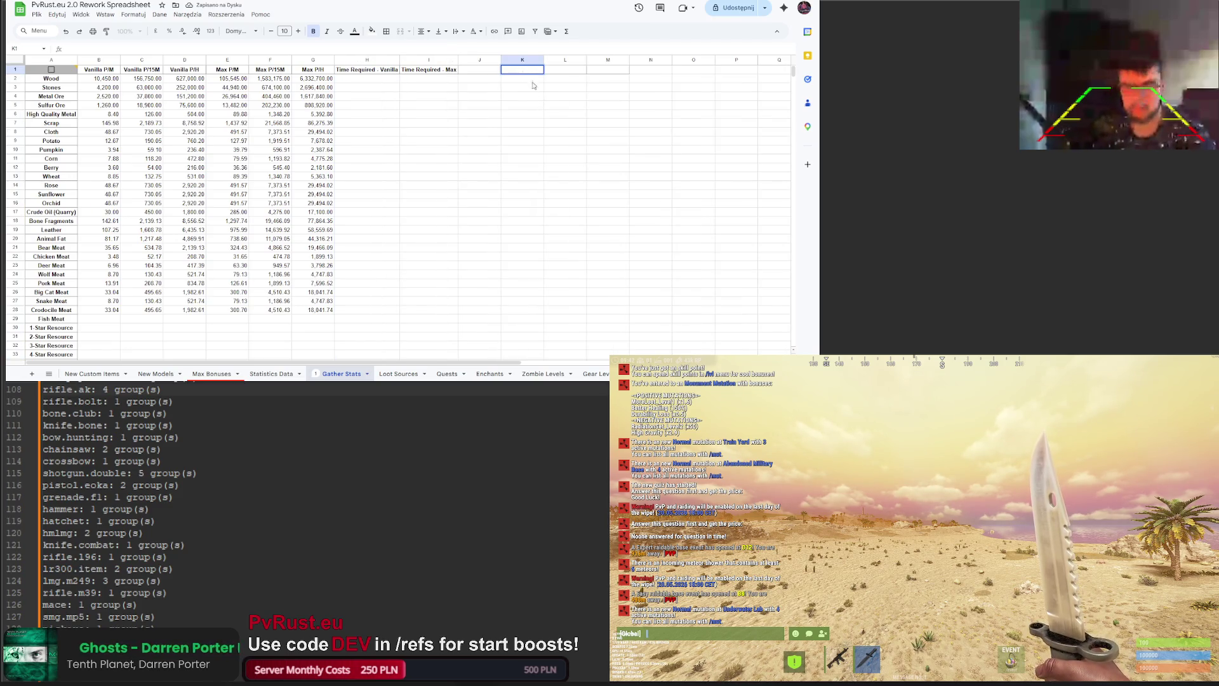
Step: Add an 'INPUT AMOUNT' label and give the input cell L1 a light pink fill
type("INPUT AMOUNT")
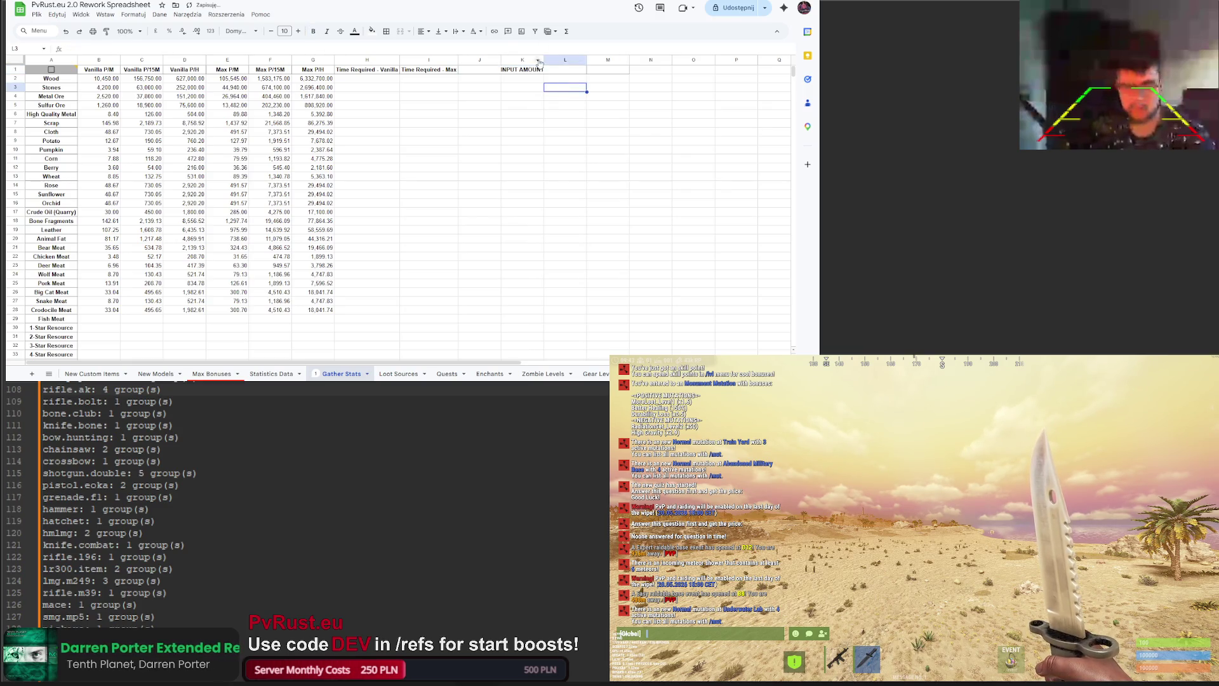
key("Tab")
left_click(371, 32)
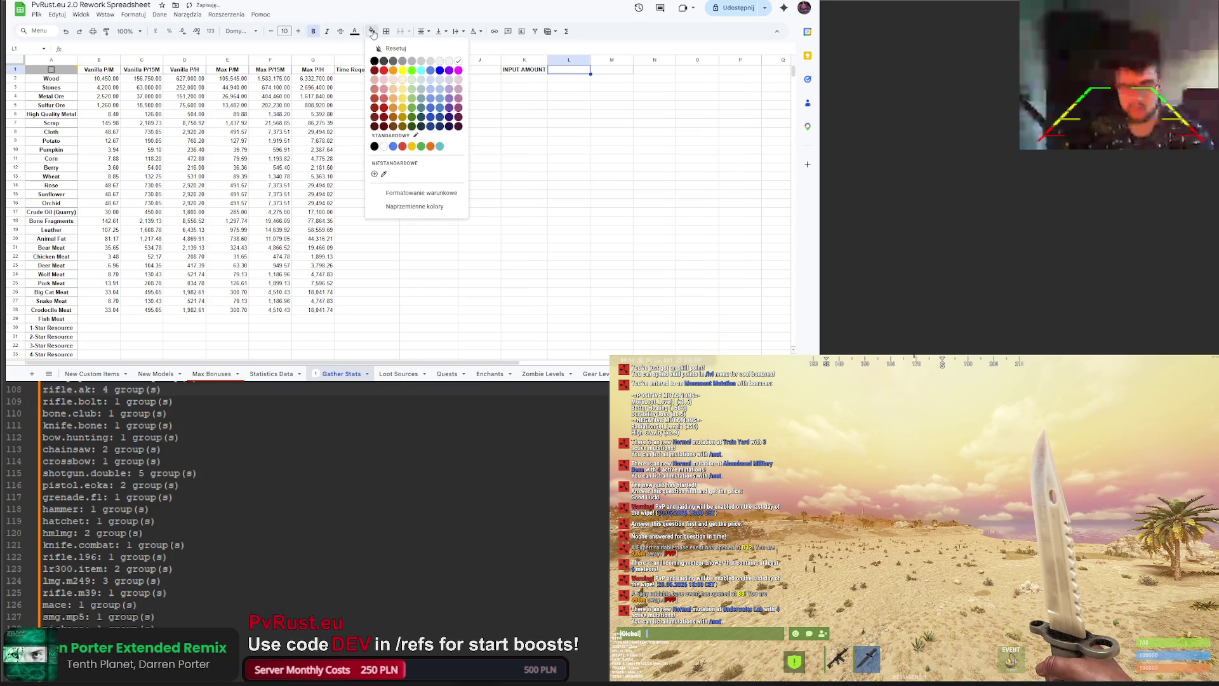
left_click(389, 88)
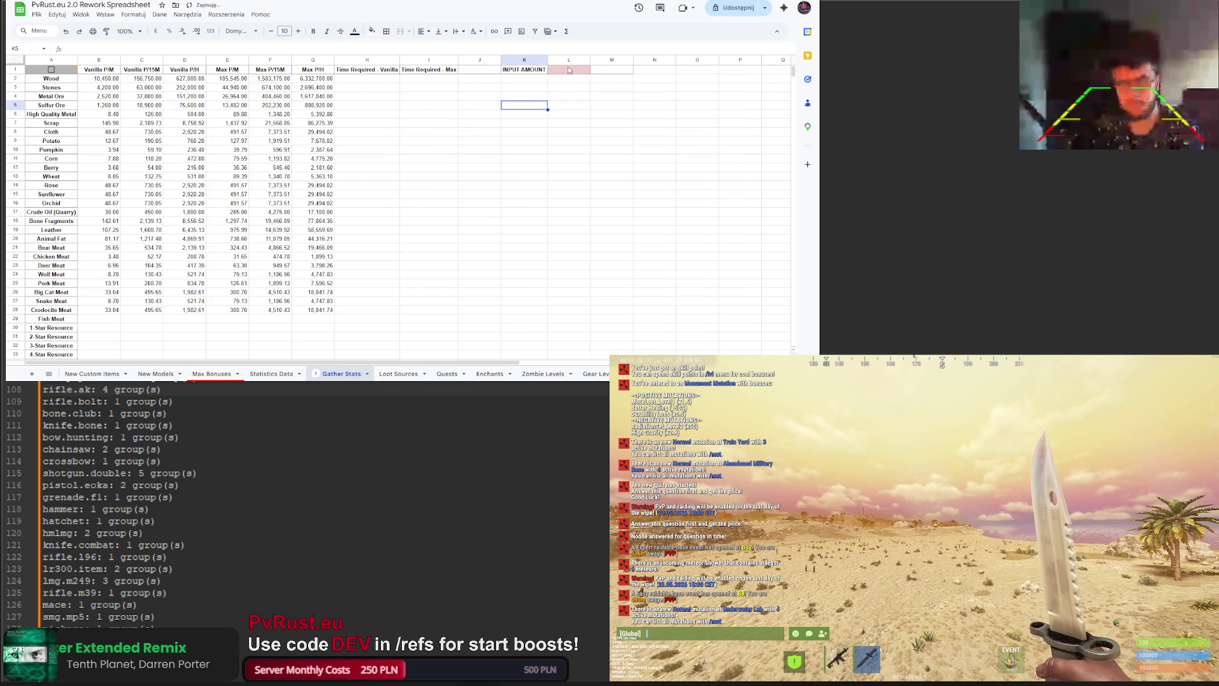
Step: Enter 5,000,000 as the input amount in L1
left_click(346, 80)
type("=")
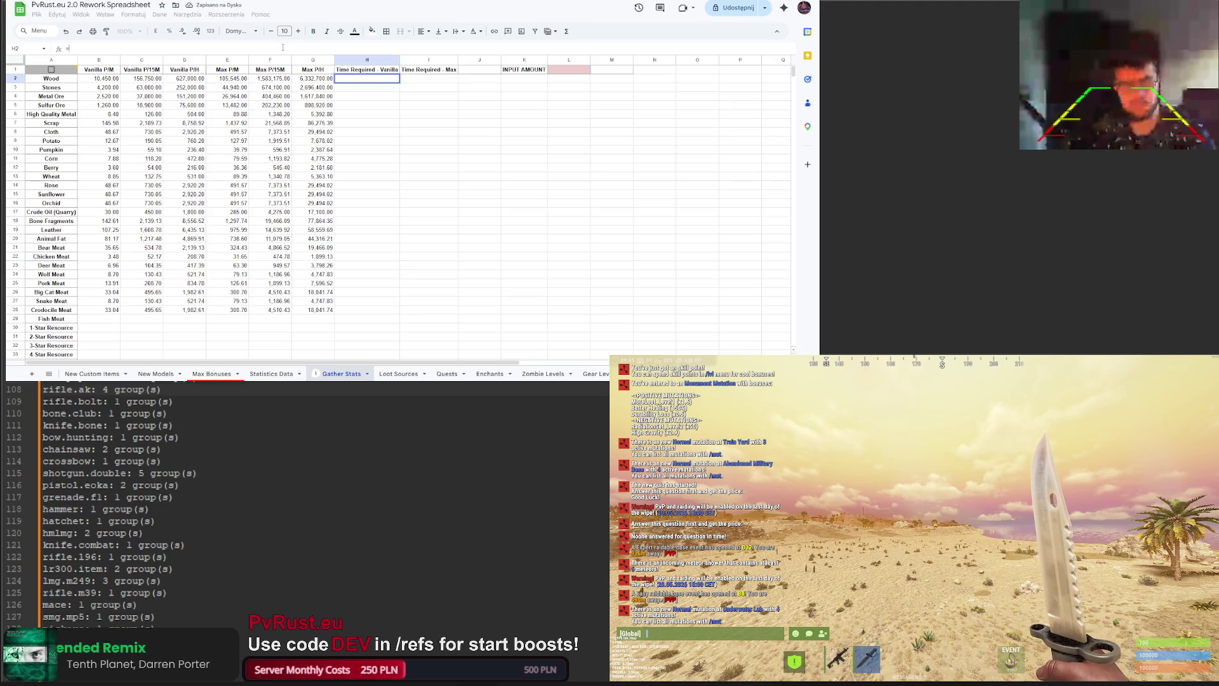
key("Escape")
left_click(564, 69)
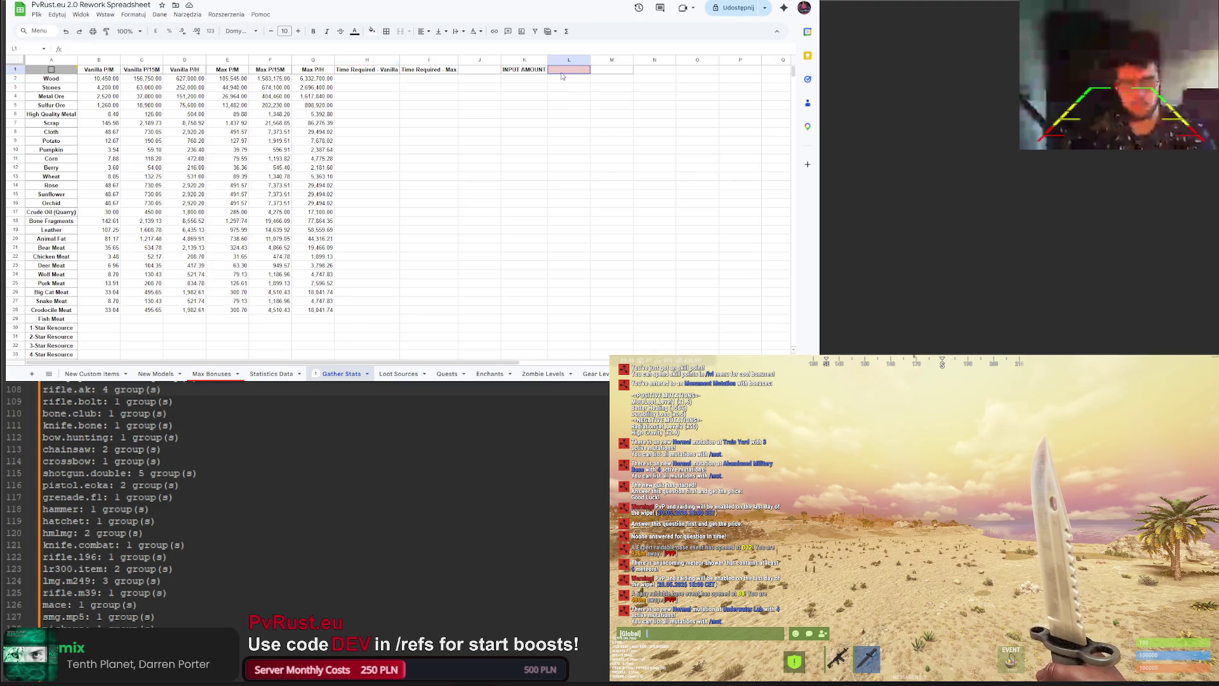
type("5000000")
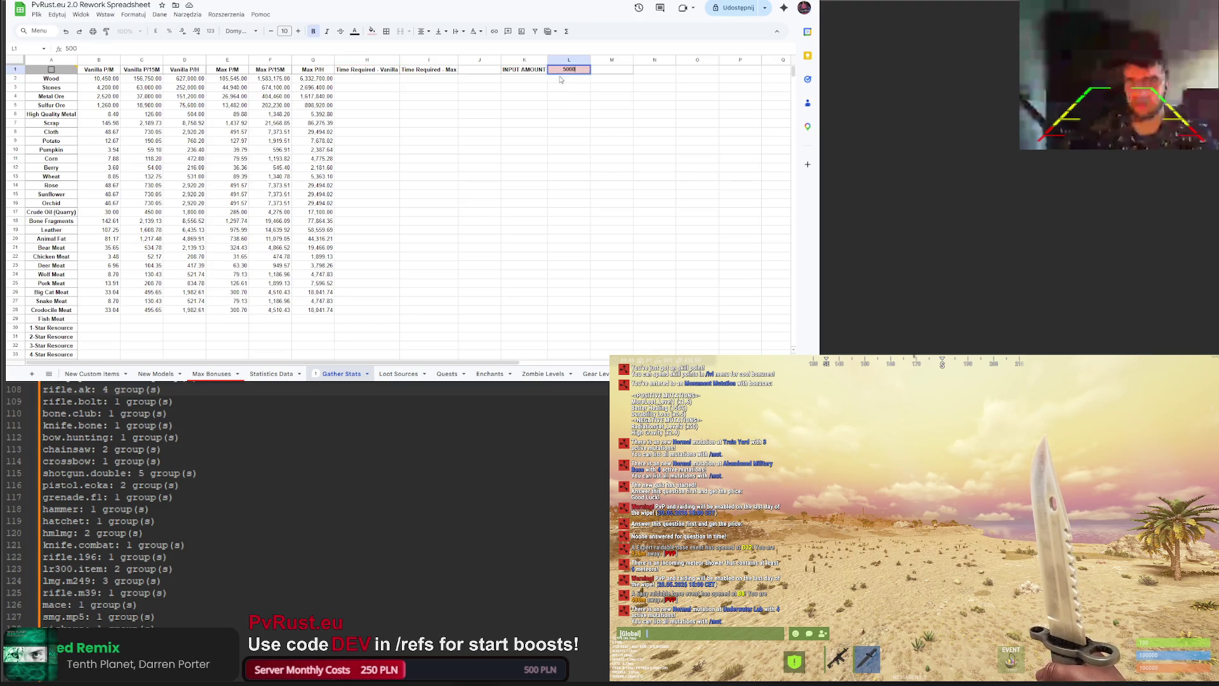
key("Return")
key("Return")
left_click(569, 71)
left_click(569, 105)
left_click(569, 70)
Step: Format L1 as a thousands-separated number and lower the input amount to 50,000
left_click(133, 18)
mouse_move(143, 50)
left_click(279, 88)
left_click(522, 112)
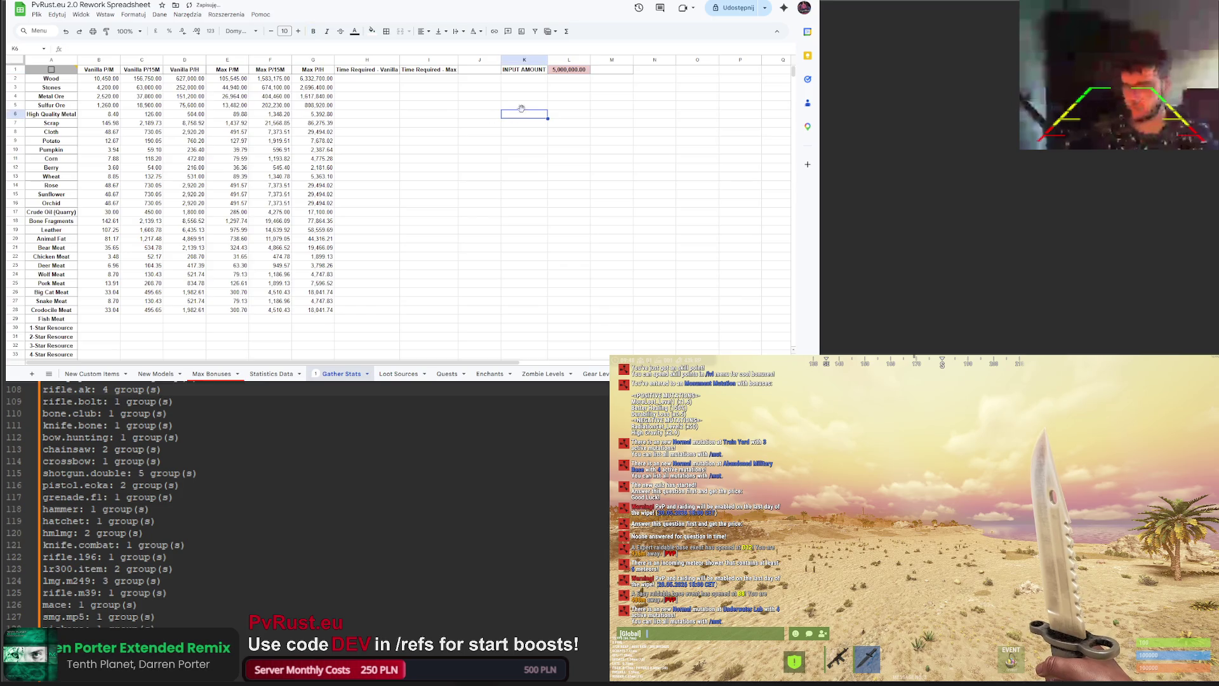
left_click(567, 71)
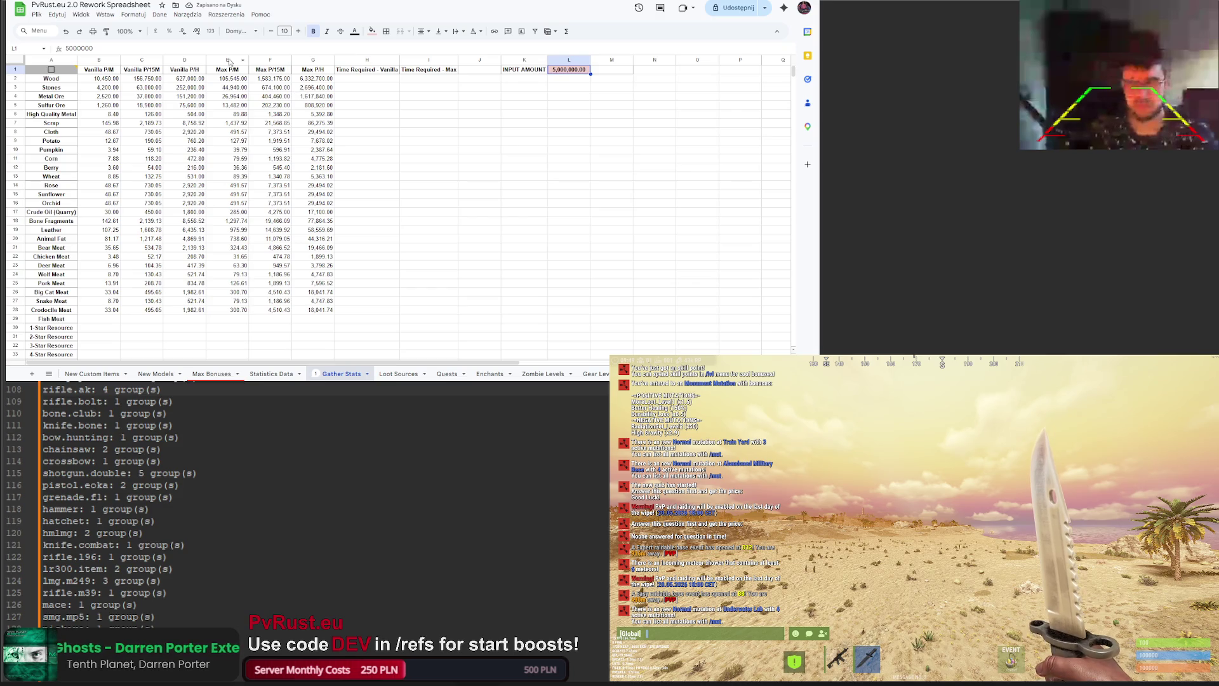
type("50000")
key("Return")
left_click(478, 114)
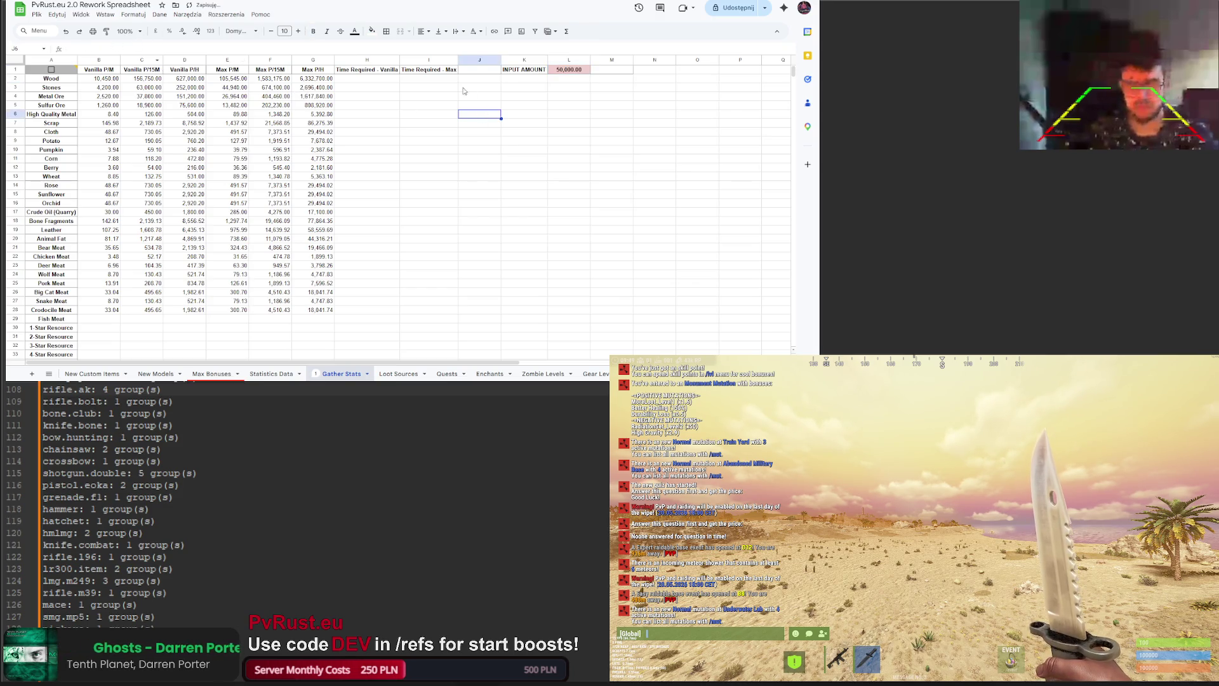
left_click(372, 78)
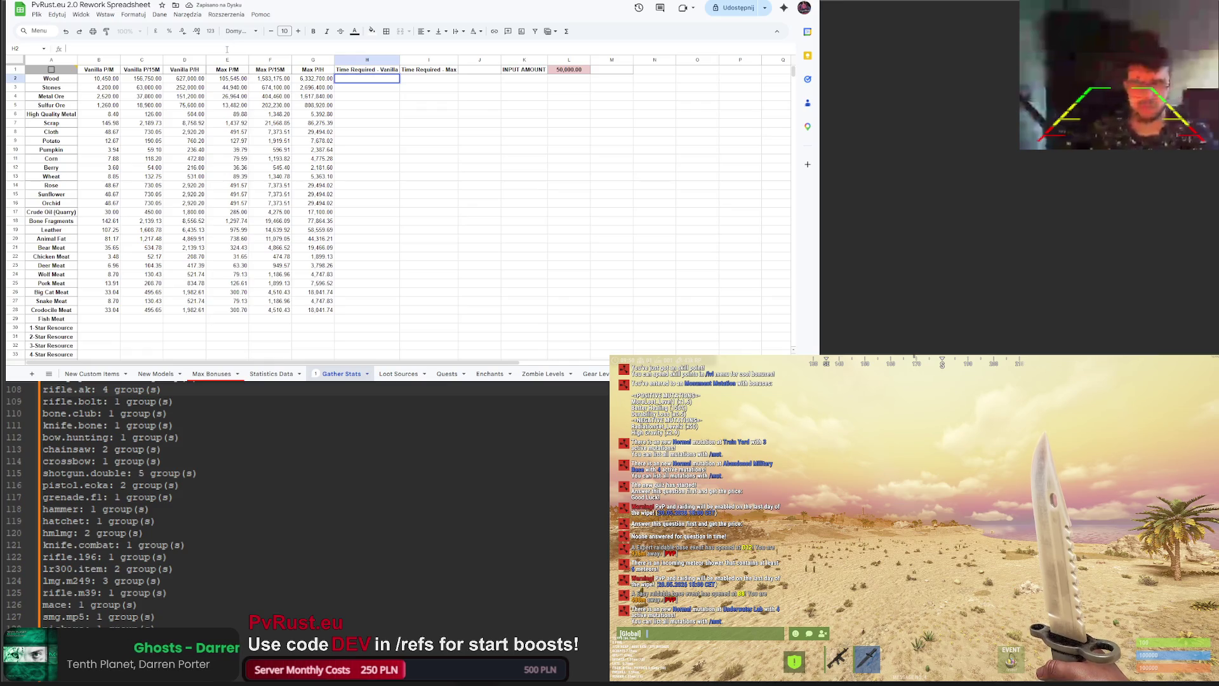
Step: Enter =L1/B2 in H2, dividing the input amount by Wood's Vanilla P/H
type("=")
left_click(109, 77)
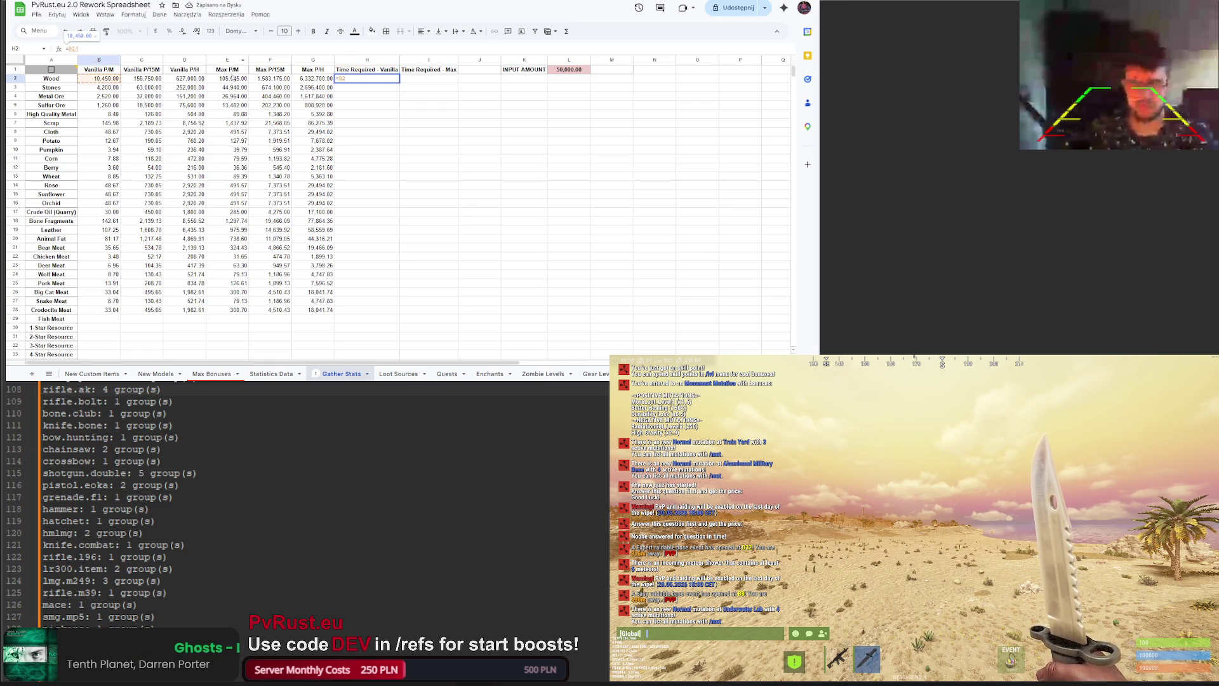
type("/")
left_click(564, 71)
key("Return")
double_click(387, 79)
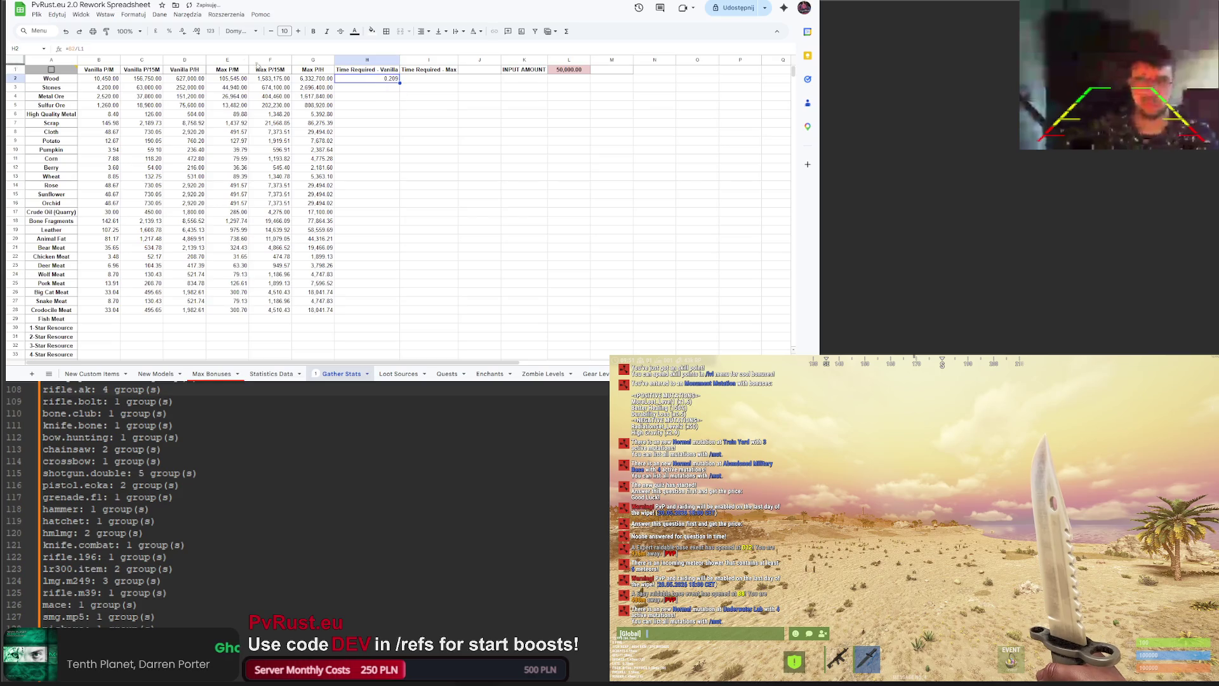
left_click(70, 49)
key("Delete")
key("Delete")
key("Delete")
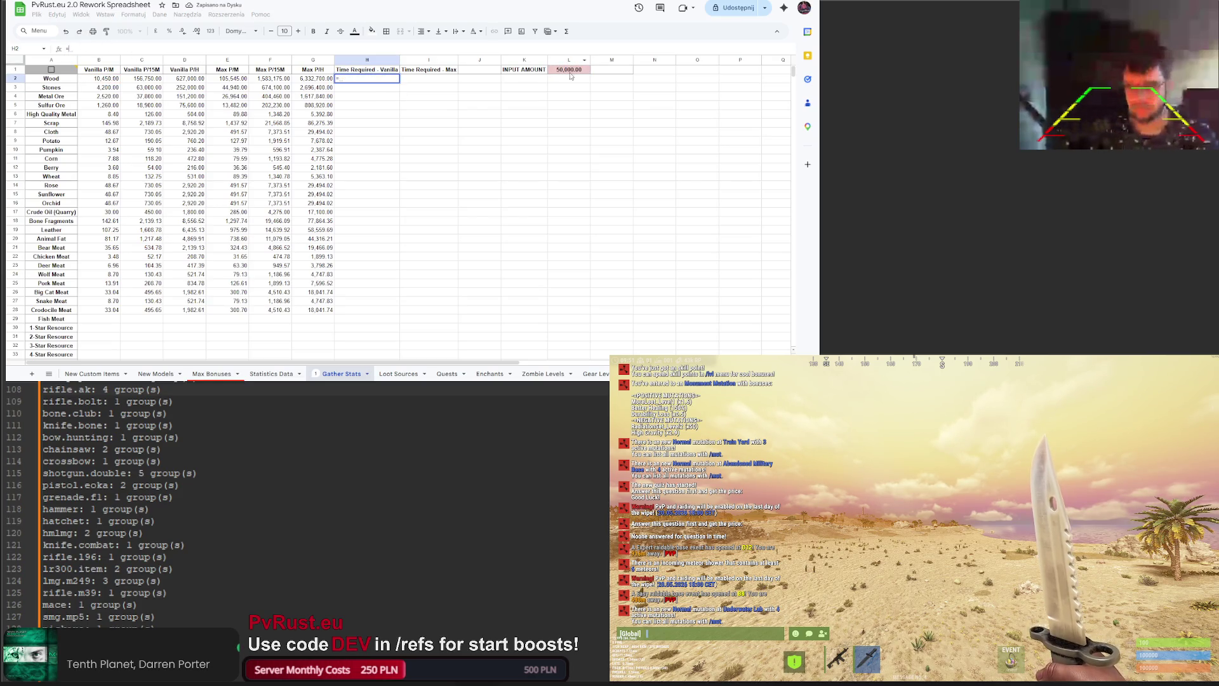
type("/")
left_click(111, 79)
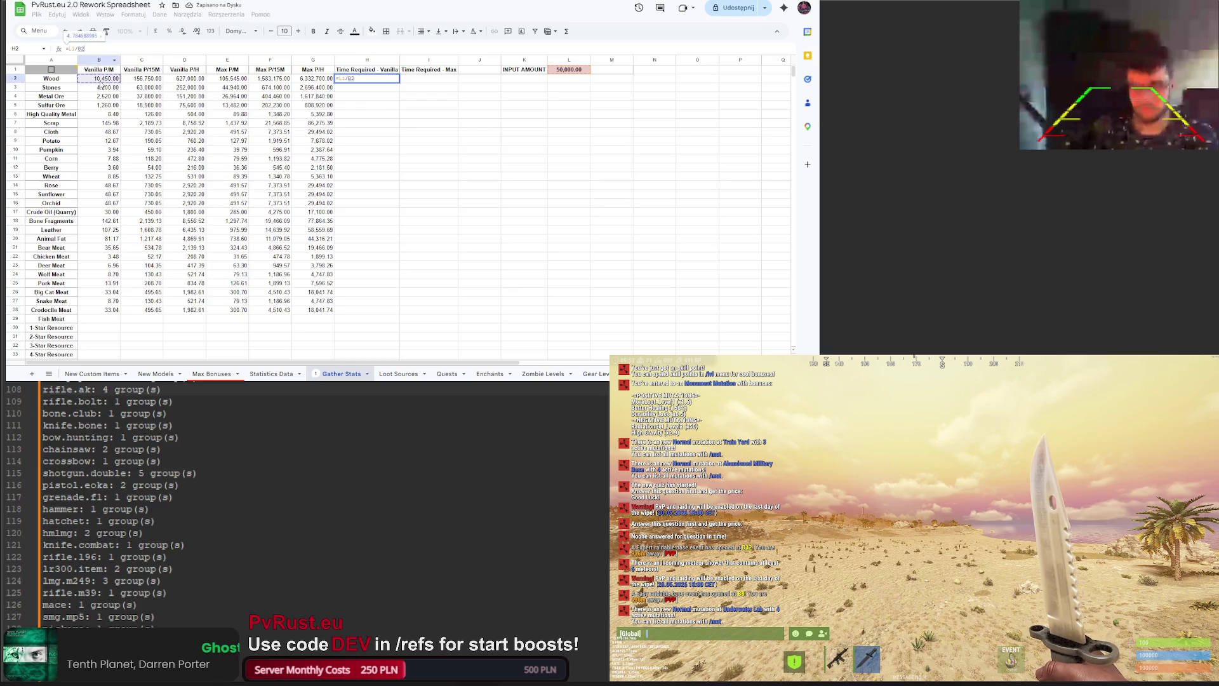
key("Return")
key("Escape")
left_click(381, 78)
Step: Format H2 first as a time, then as an h:mm:ss duration
left_click(130, 15)
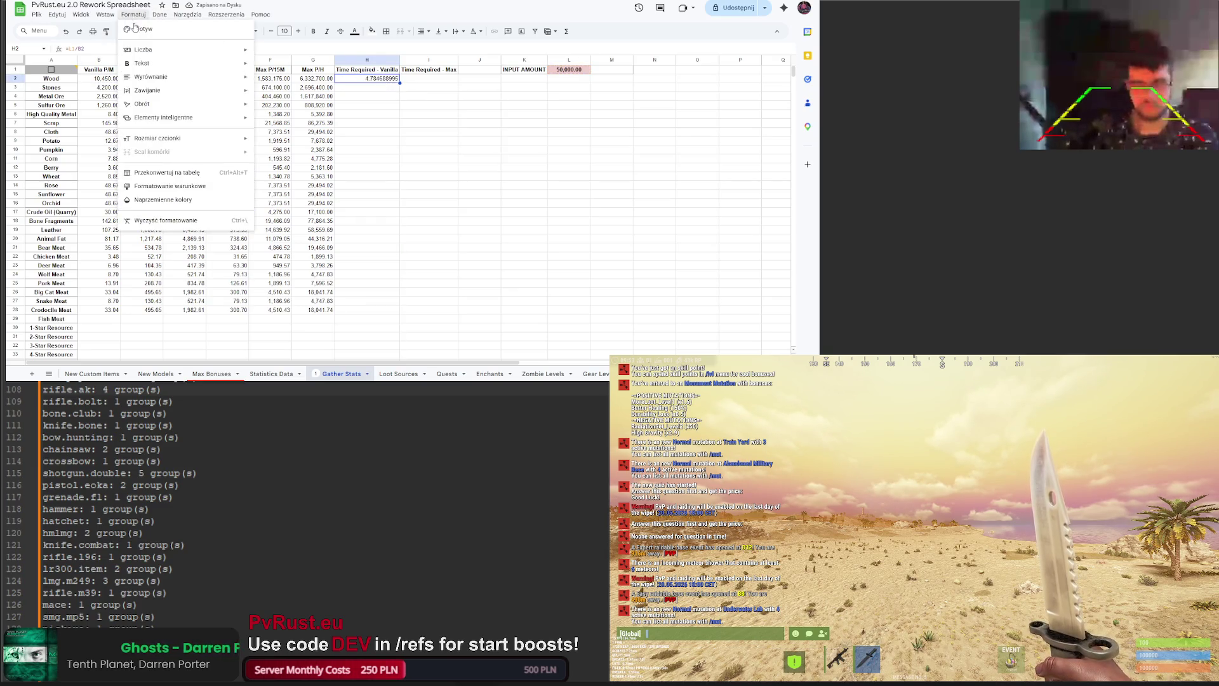
mouse_move(155, 54)
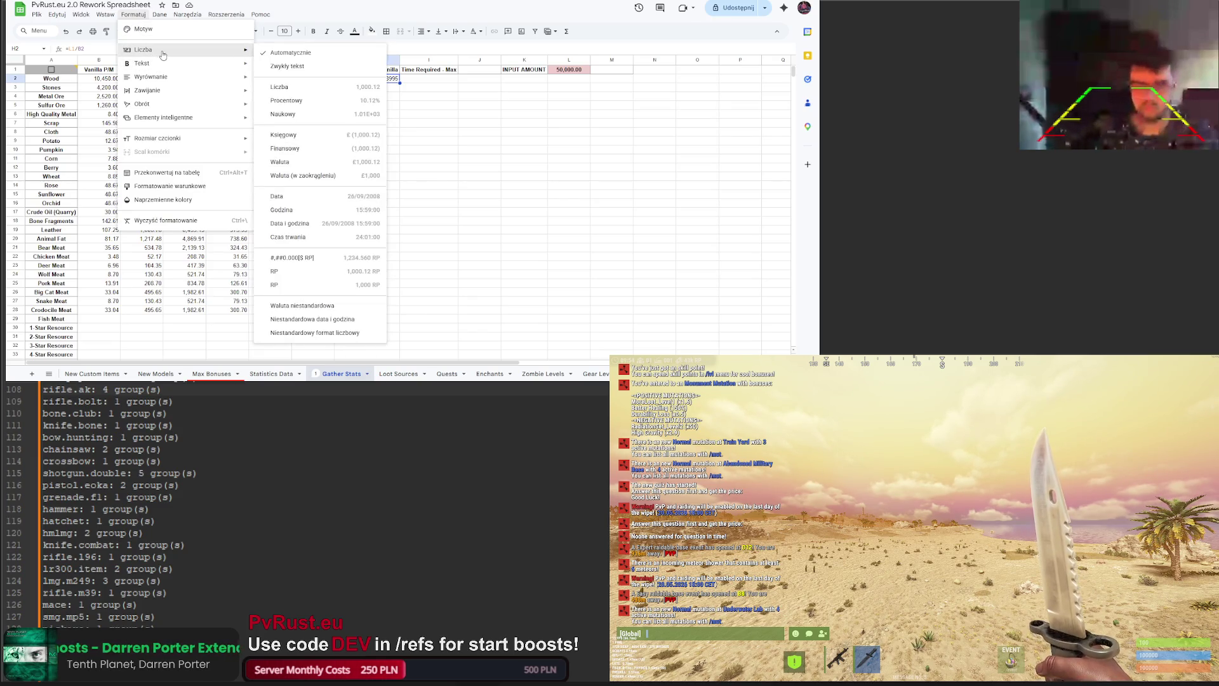
left_click(340, 212)
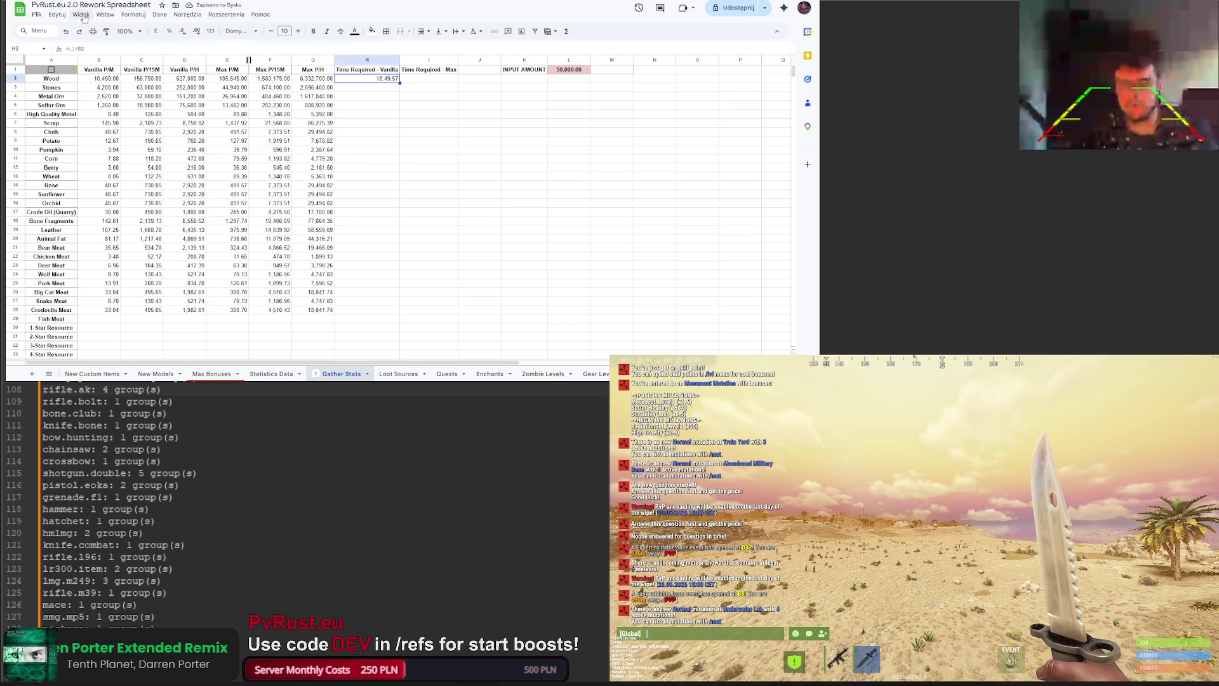
left_click(132, 14)
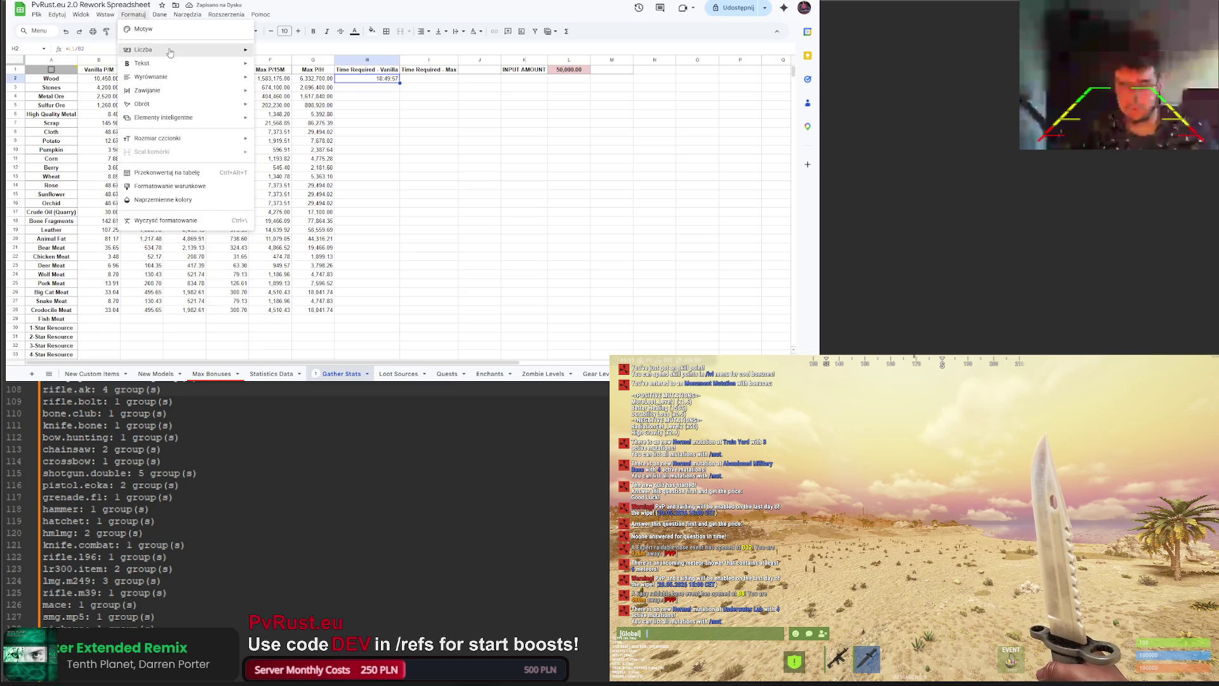
mouse_move(169, 51)
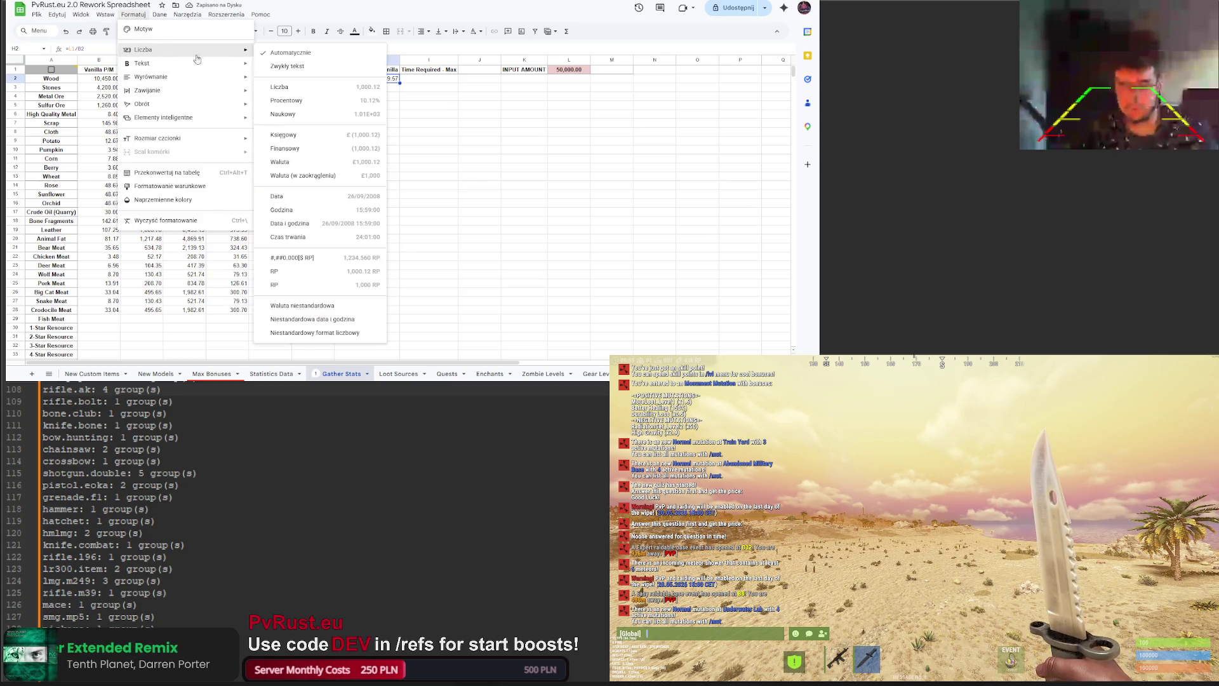
left_click(340, 236)
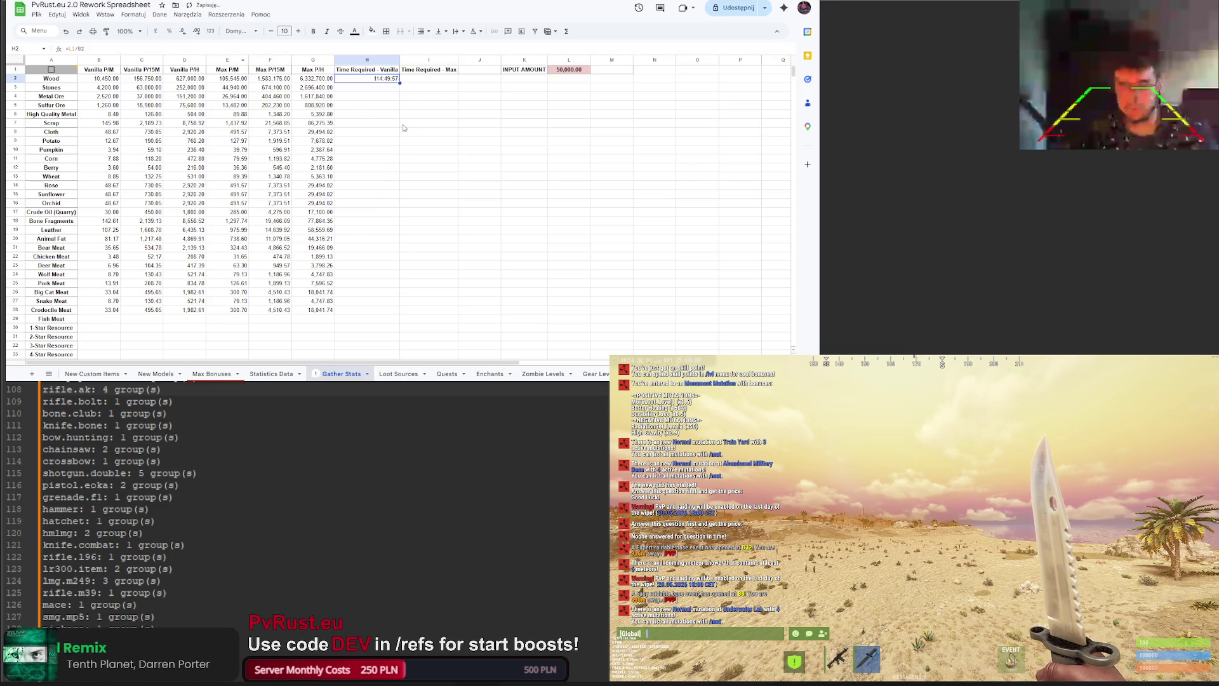
Step: Experiment with scaling H2's formula by a divisor, then delete the /1000 part
left_click(117, 48)
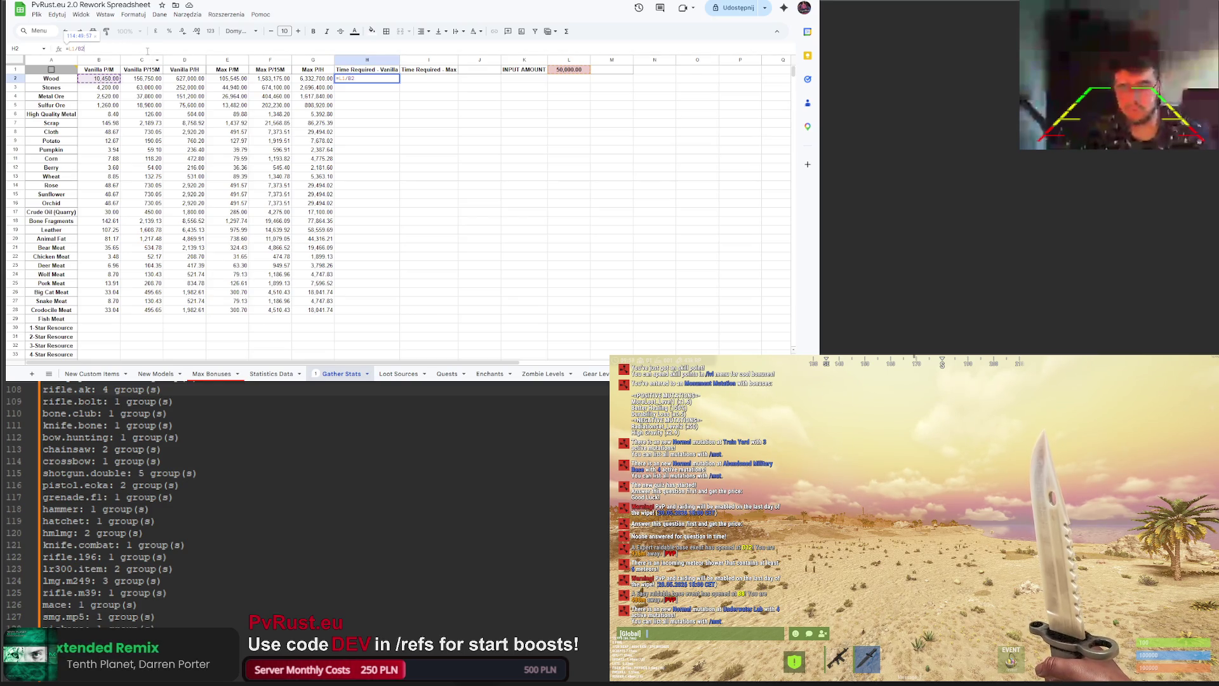
type("/1000")
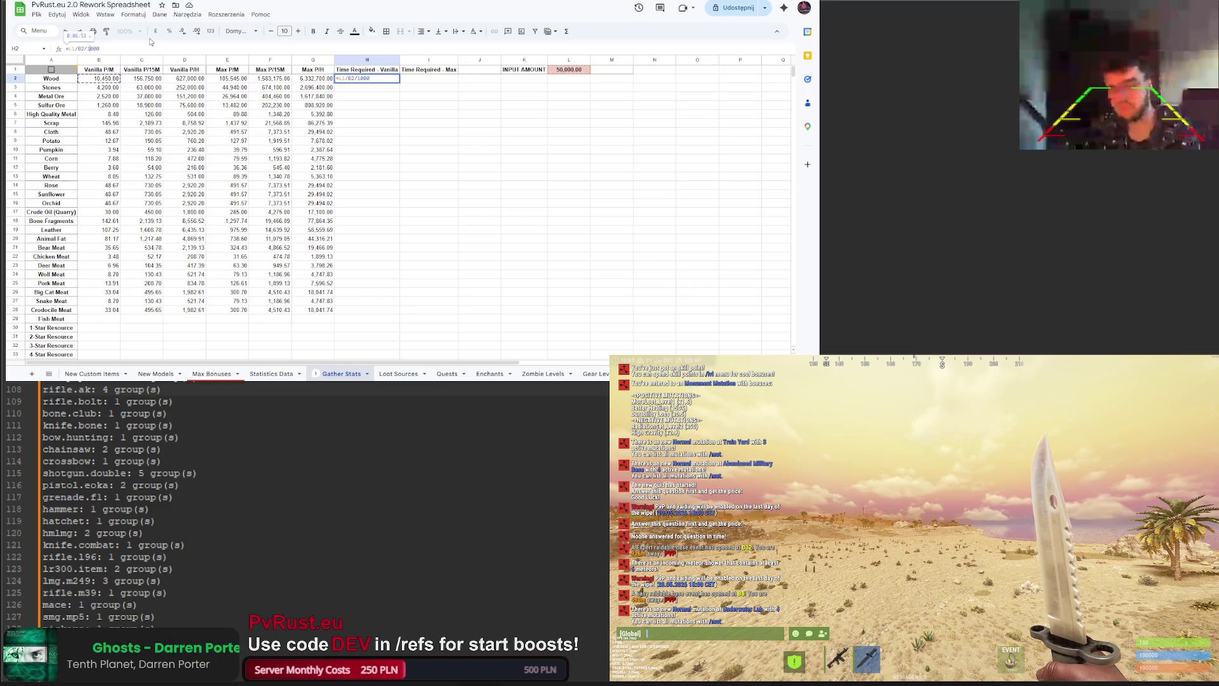
type("(B2)")
key("BackSpace")
key("Left")
key("Left")
key("Left")
type("(")
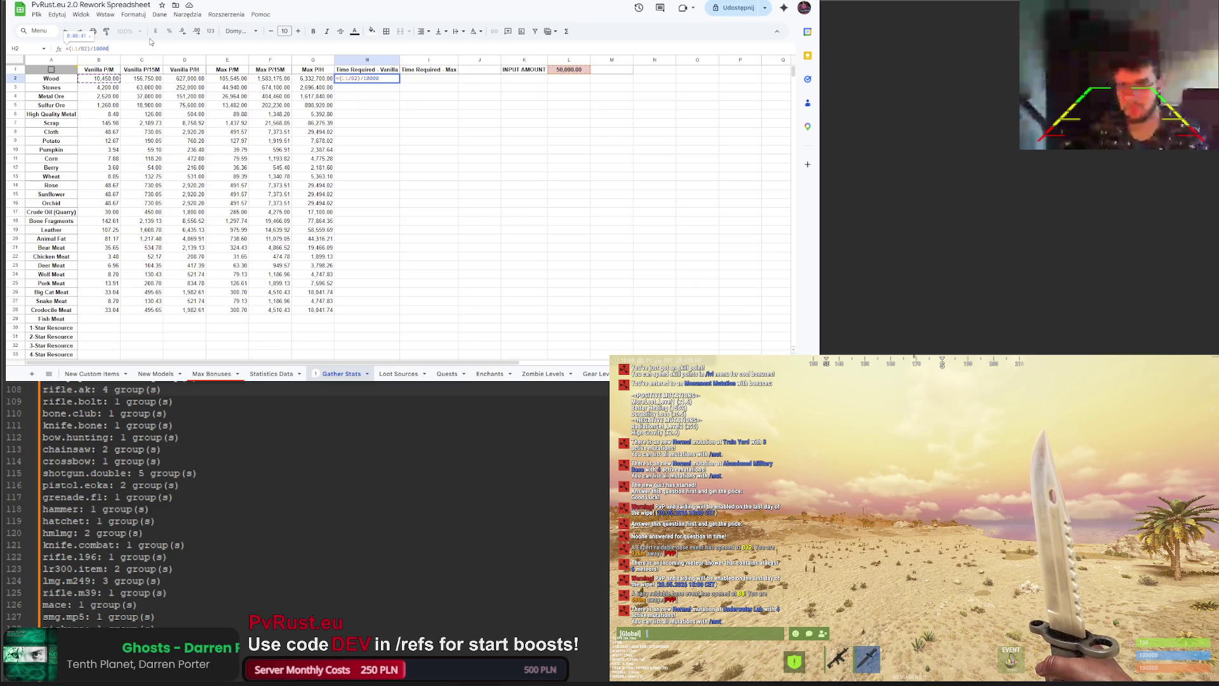
key("Return")
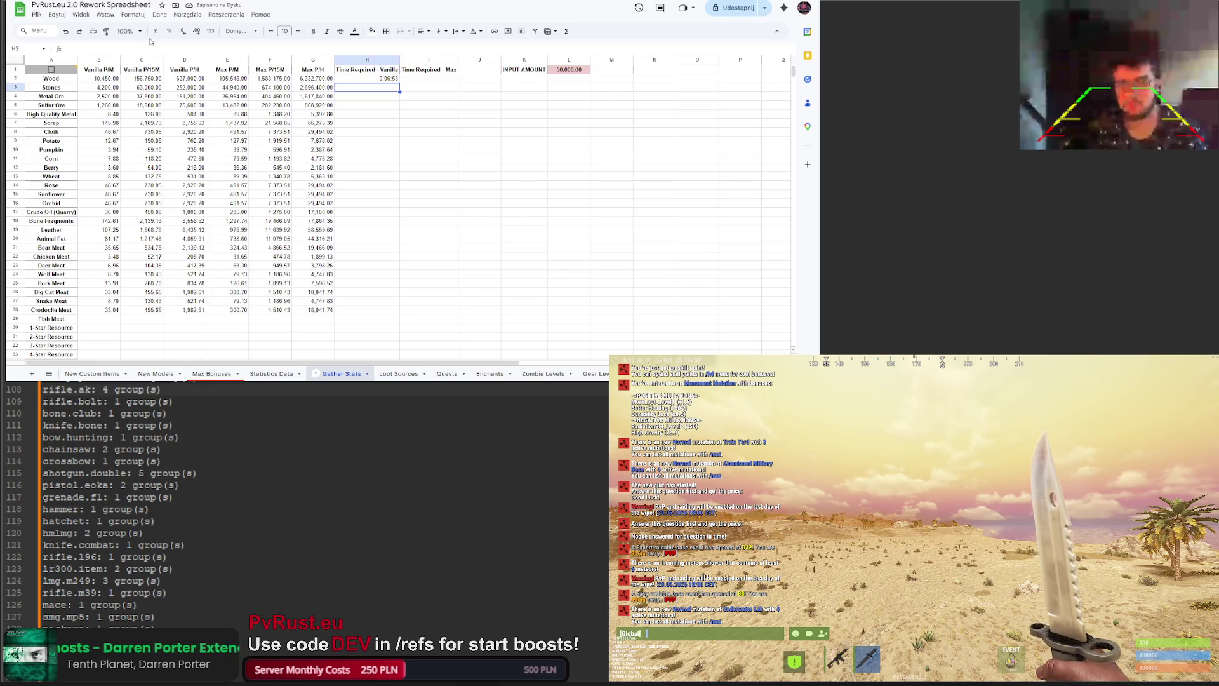
key("Up")
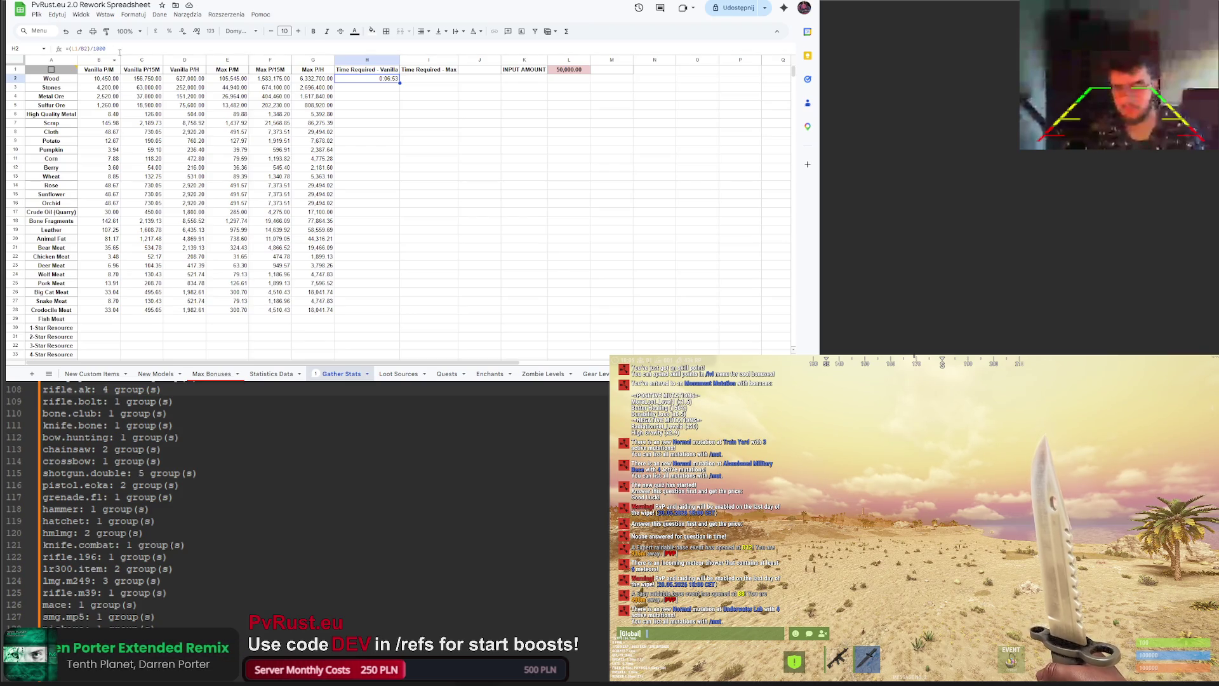
left_click(114, 49)
double_click(99, 49)
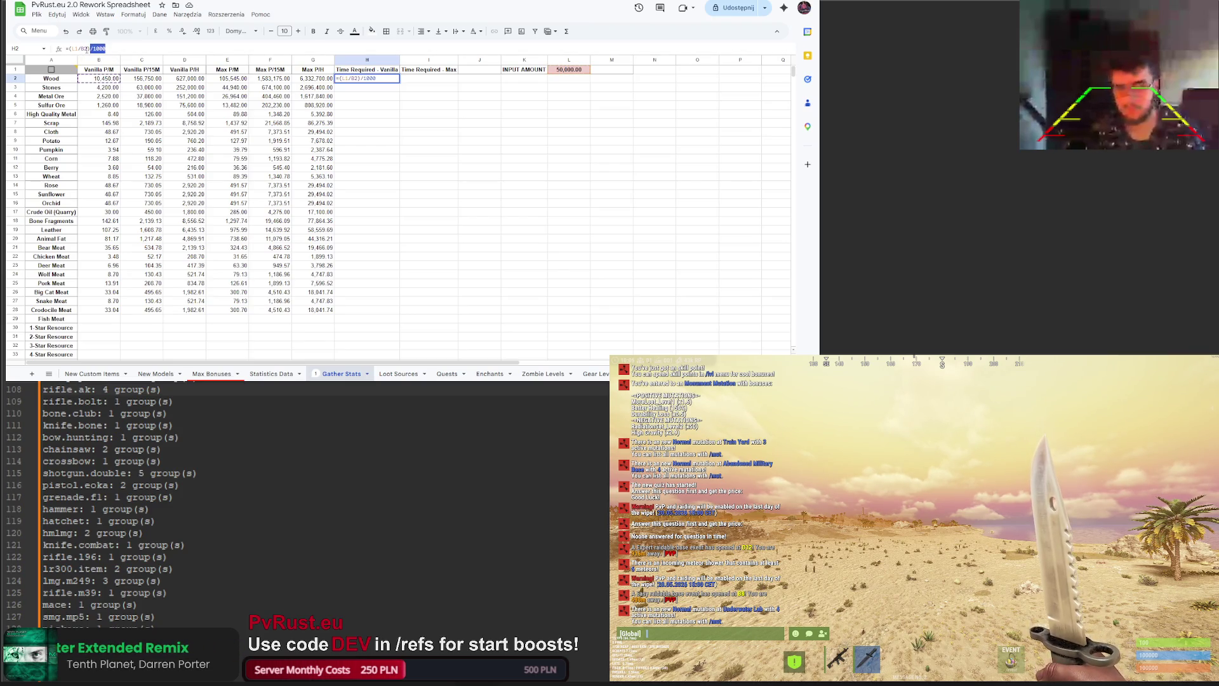
key("BackSpace")
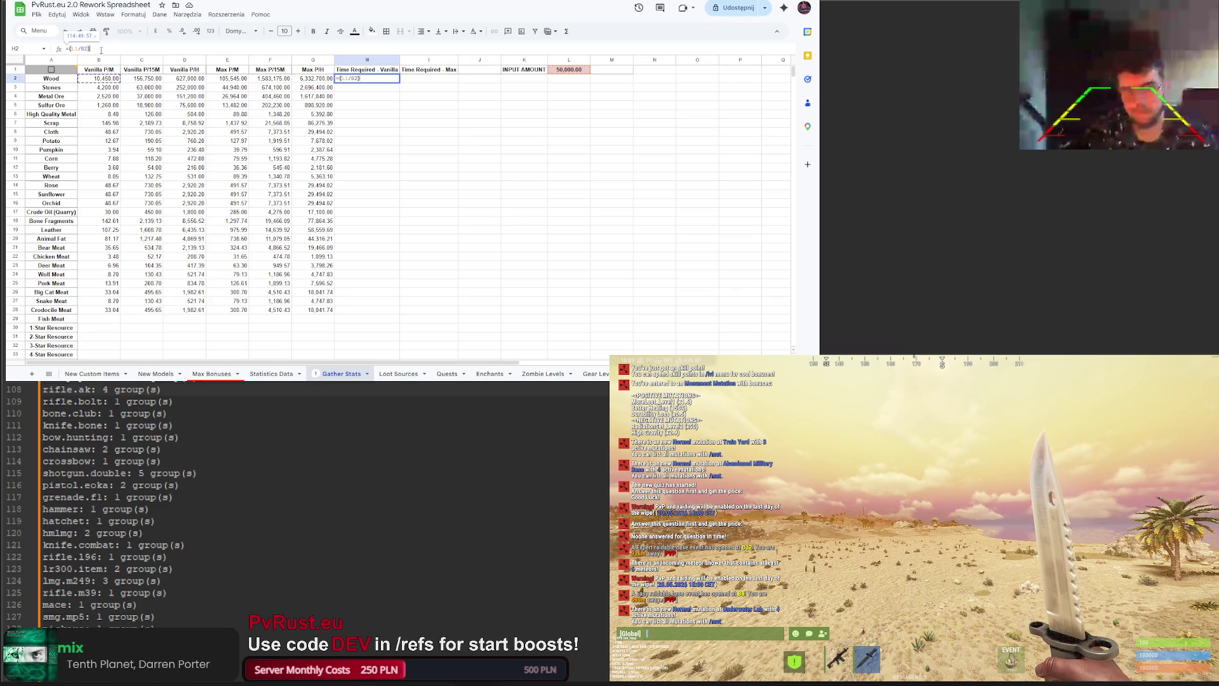
Step: Format H2 as a plain number and make its L1 reference absolute
key("Return")
key("Up")
left_click(125, 17)
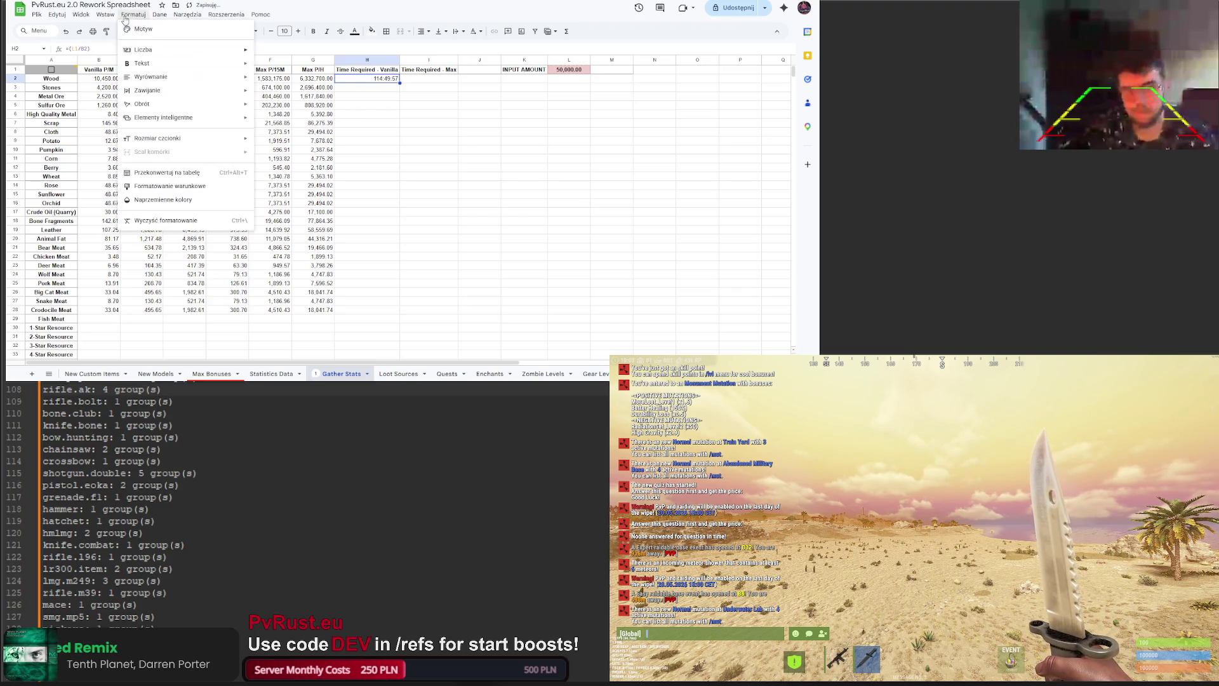
mouse_move(191, 50)
left_click(311, 95)
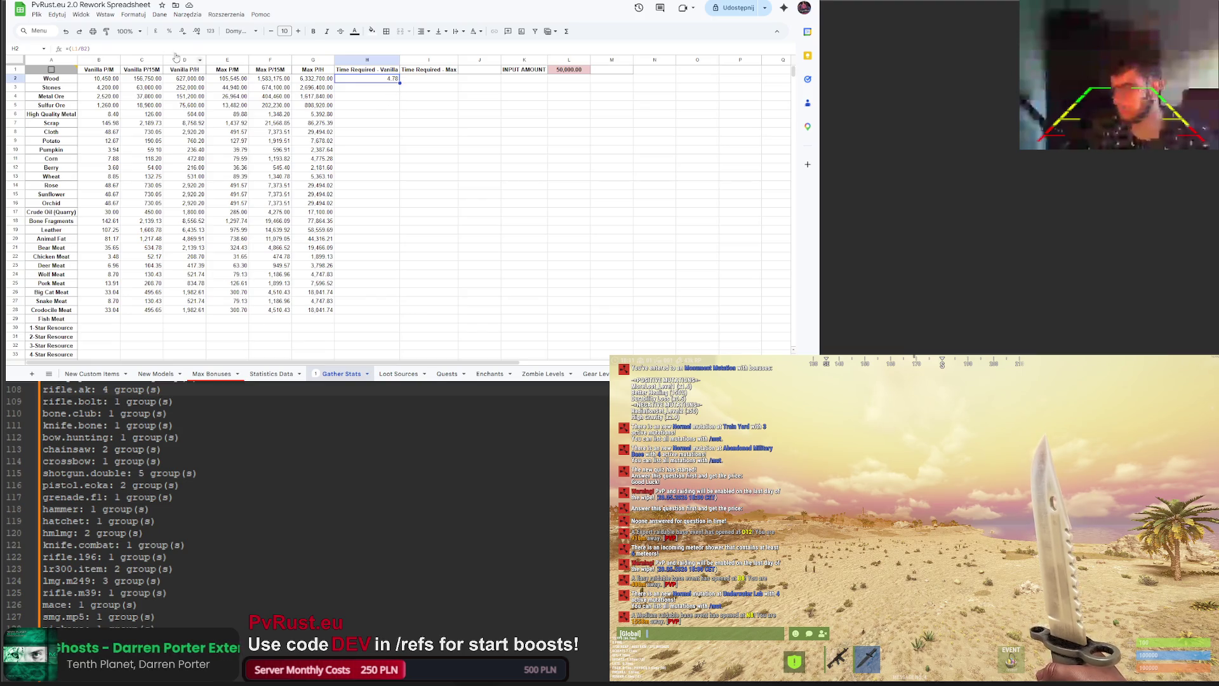
left_click(83, 49)
left_click(74, 49)
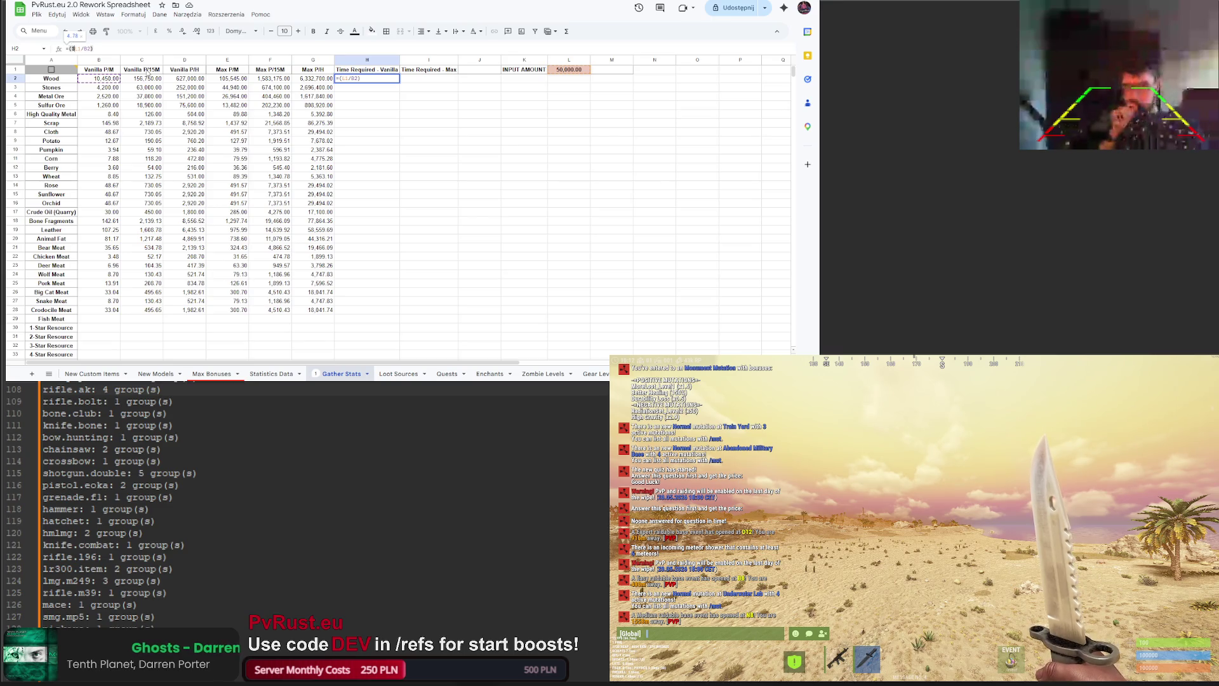
key("Return")
Step: Copy H2's formula into I2, dividing by Max P/H in E2 instead
left_click(388, 79)
left_click_drag(400, 83, 437, 82)
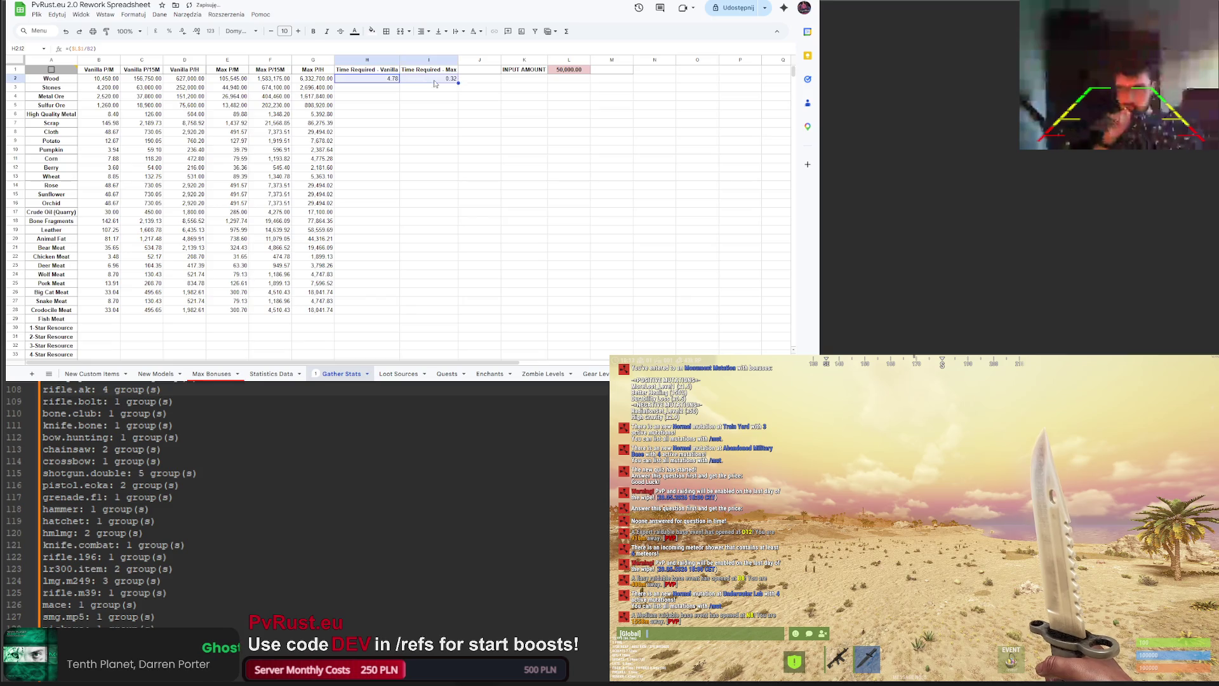
left_click(96, 49)
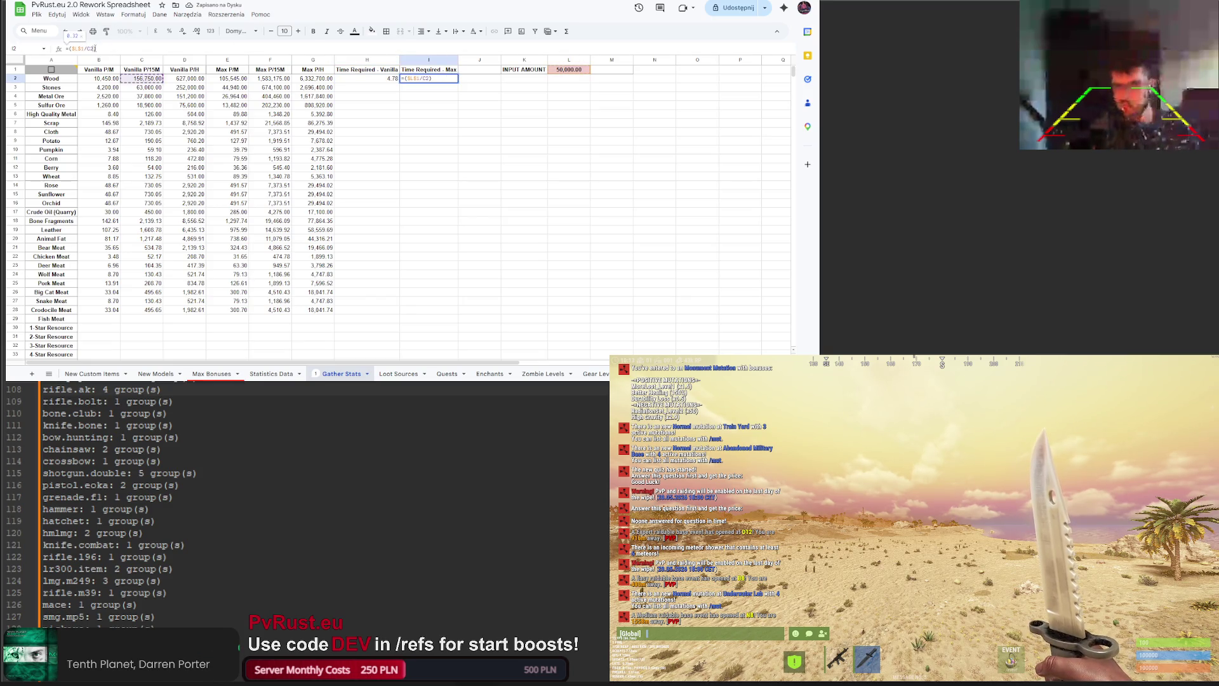
type("E")
key("BackSpace")
key("BackSpace")
type("E")
key("Return")
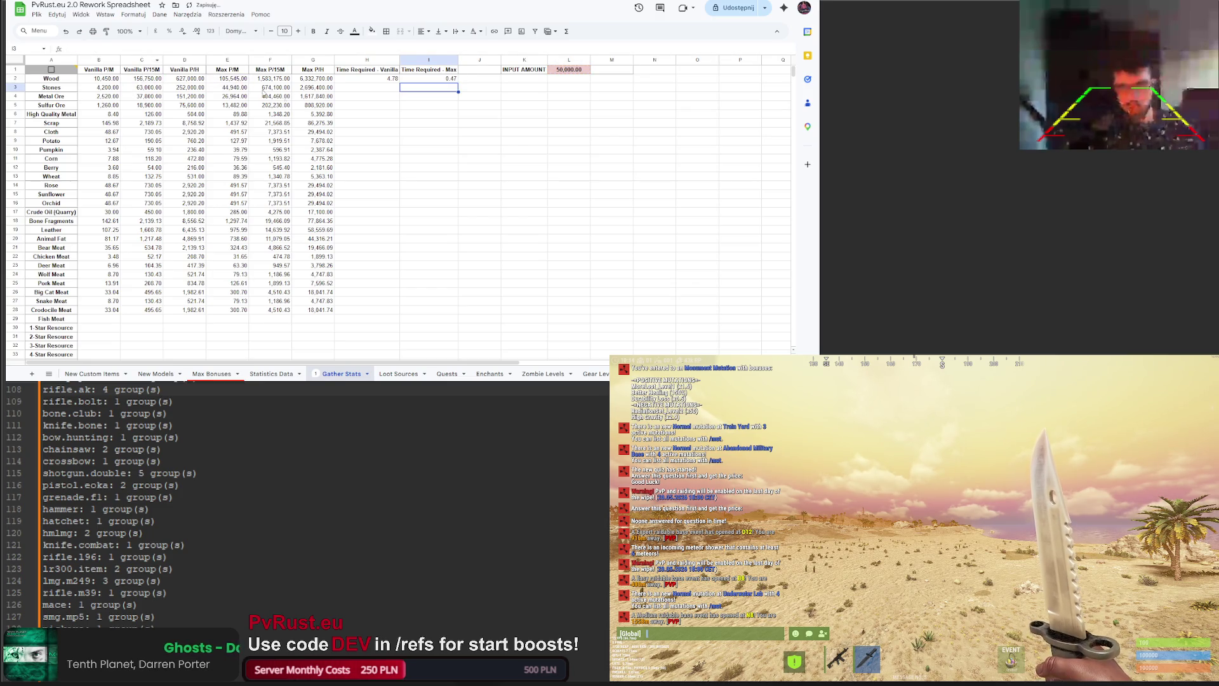
Step: Fill the H2 and I2 time formulas down to row 28
left_click(384, 79)
left_click_drag(399, 83, 391, 311)
left_click(431, 150)
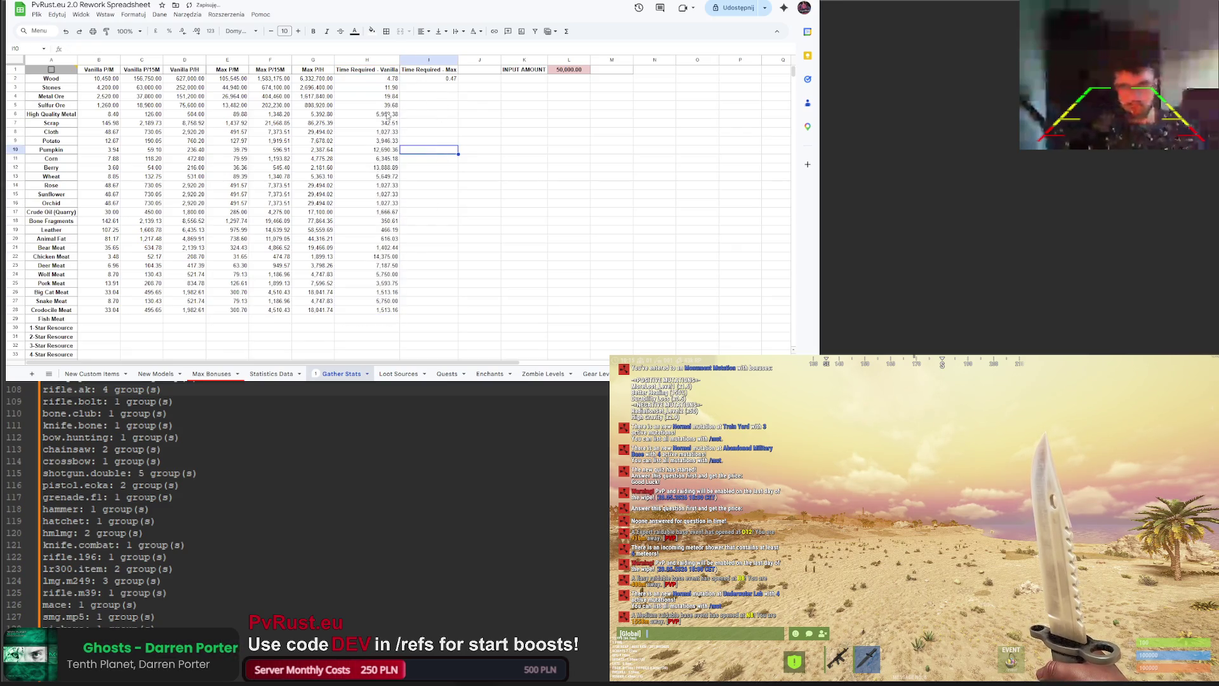
left_click(430, 79)
left_click_drag(457, 83, 458, 311)
left_click(417, 161)
left_click(390, 78)
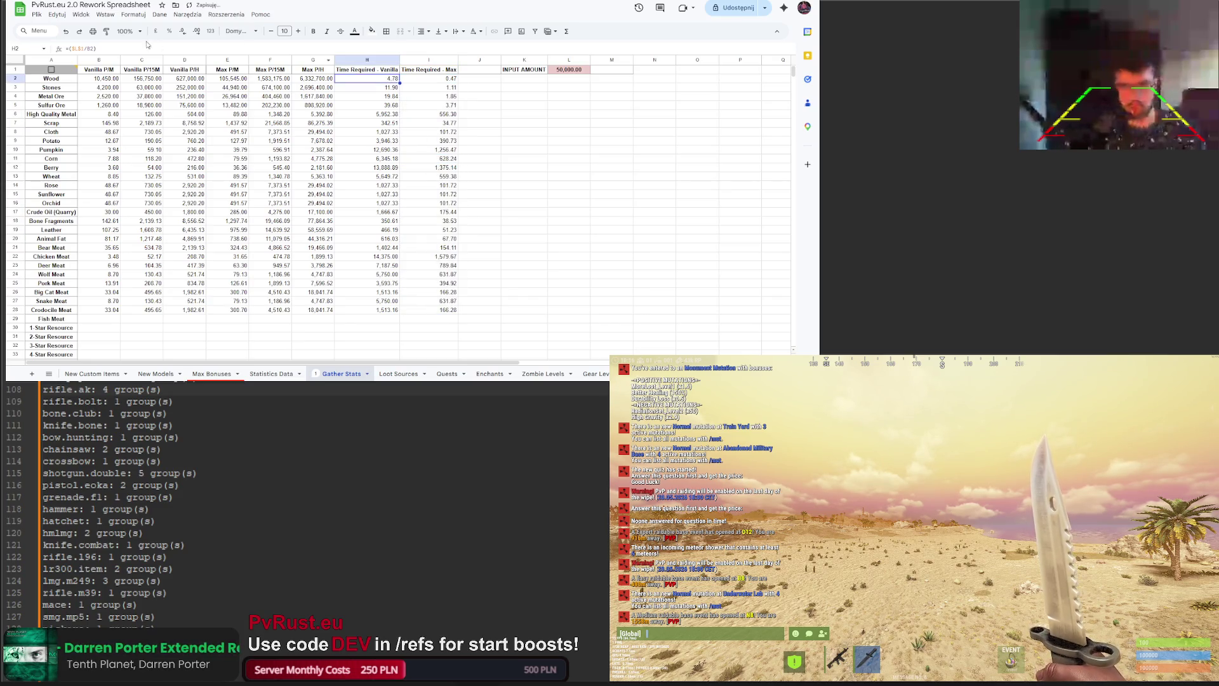
Step: Browse the custom date and time formats, then apply the Duration number format to H2
left_click(133, 14)
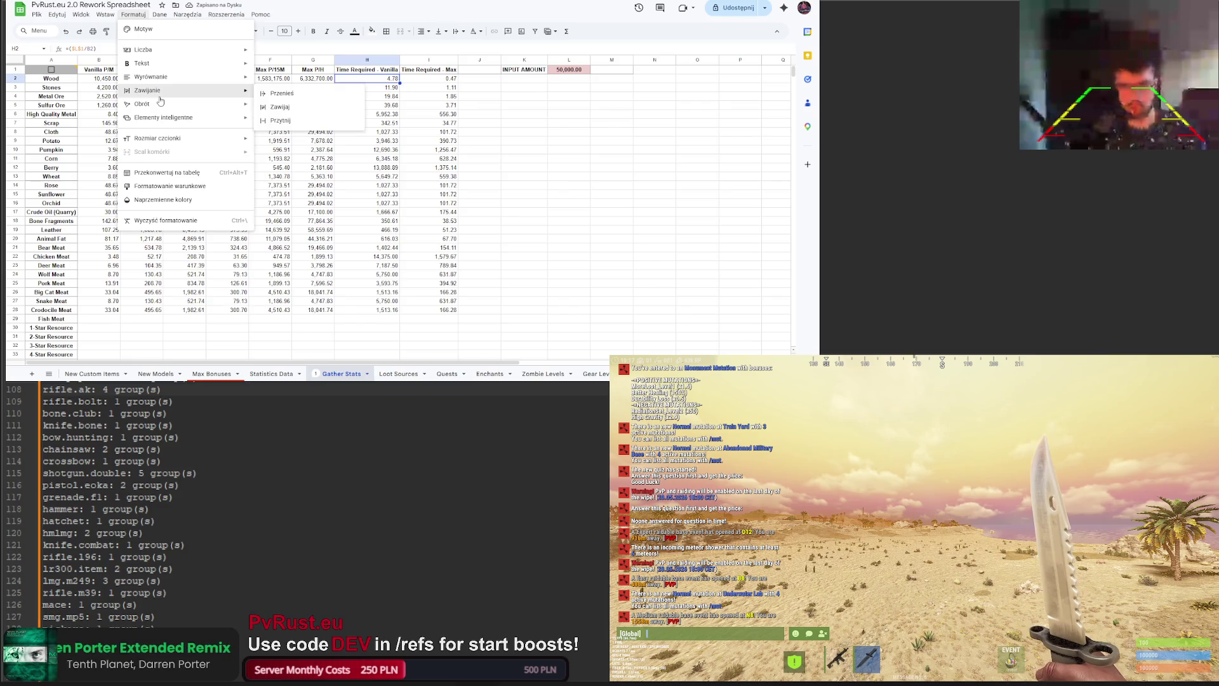
mouse_move(166, 52)
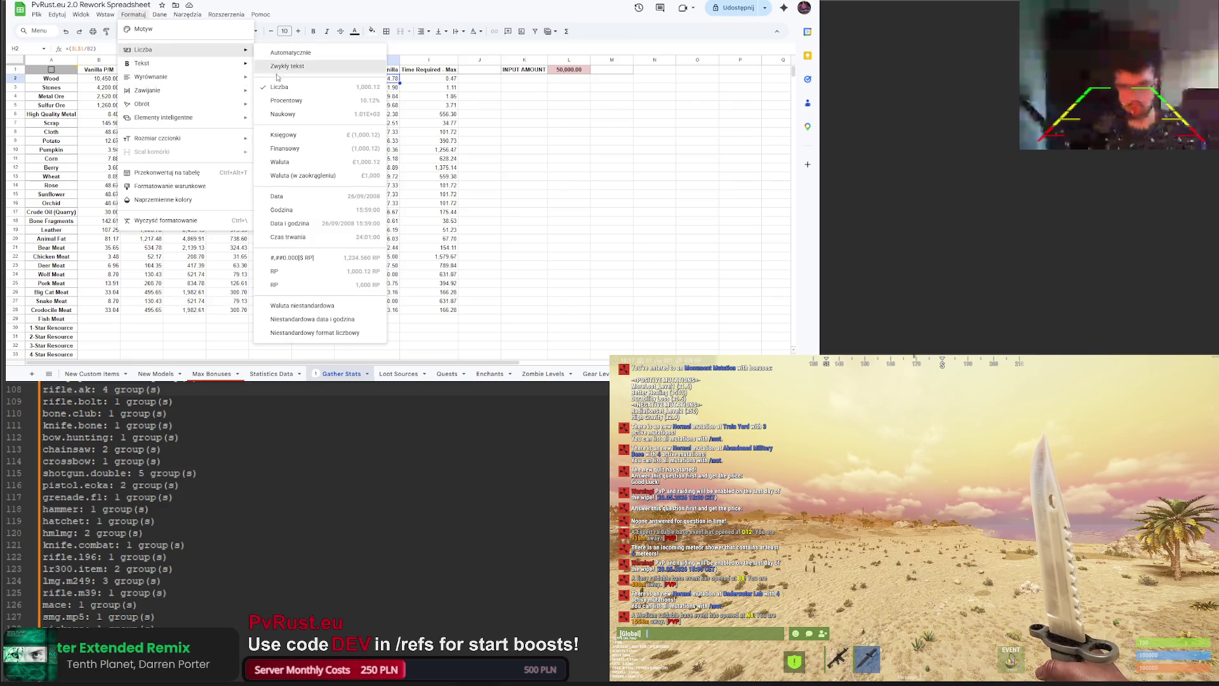
left_click(344, 317)
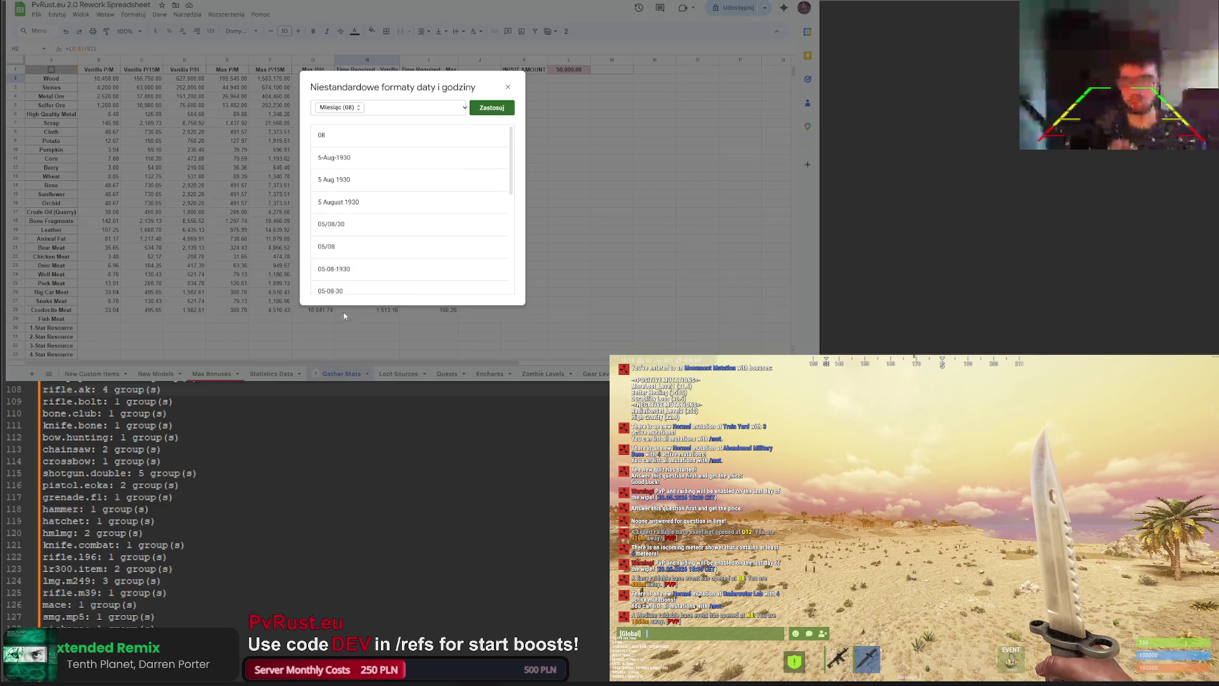
left_click(357, 109)
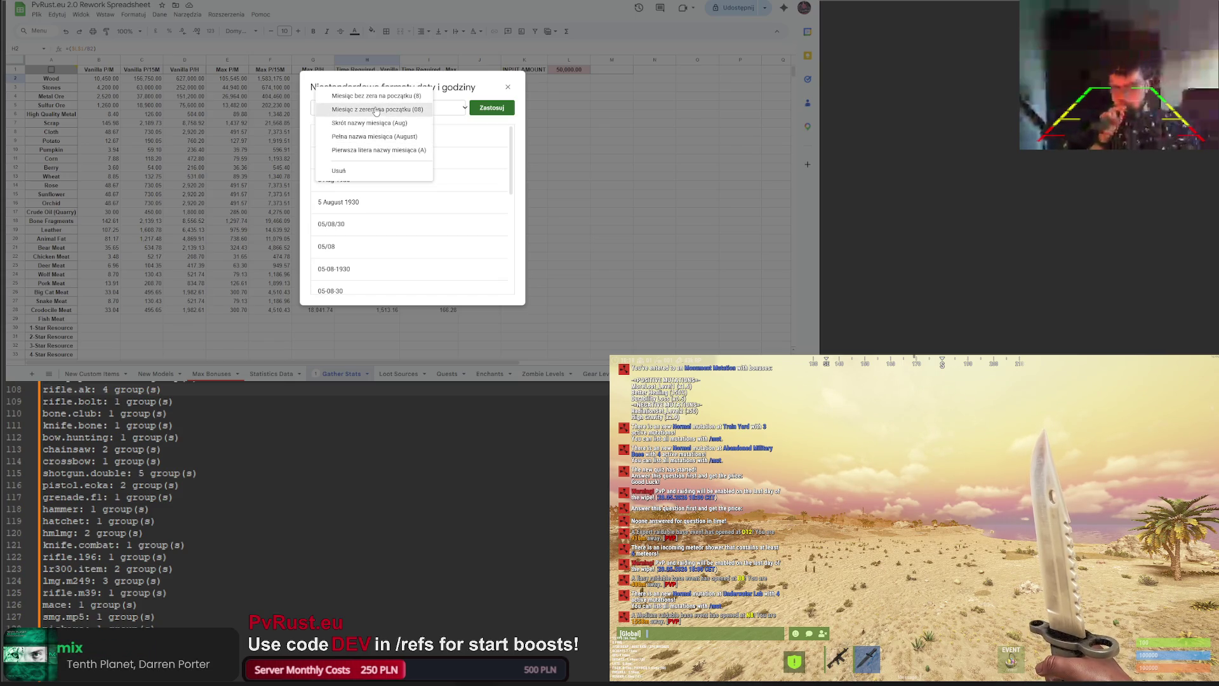
left_click(508, 87)
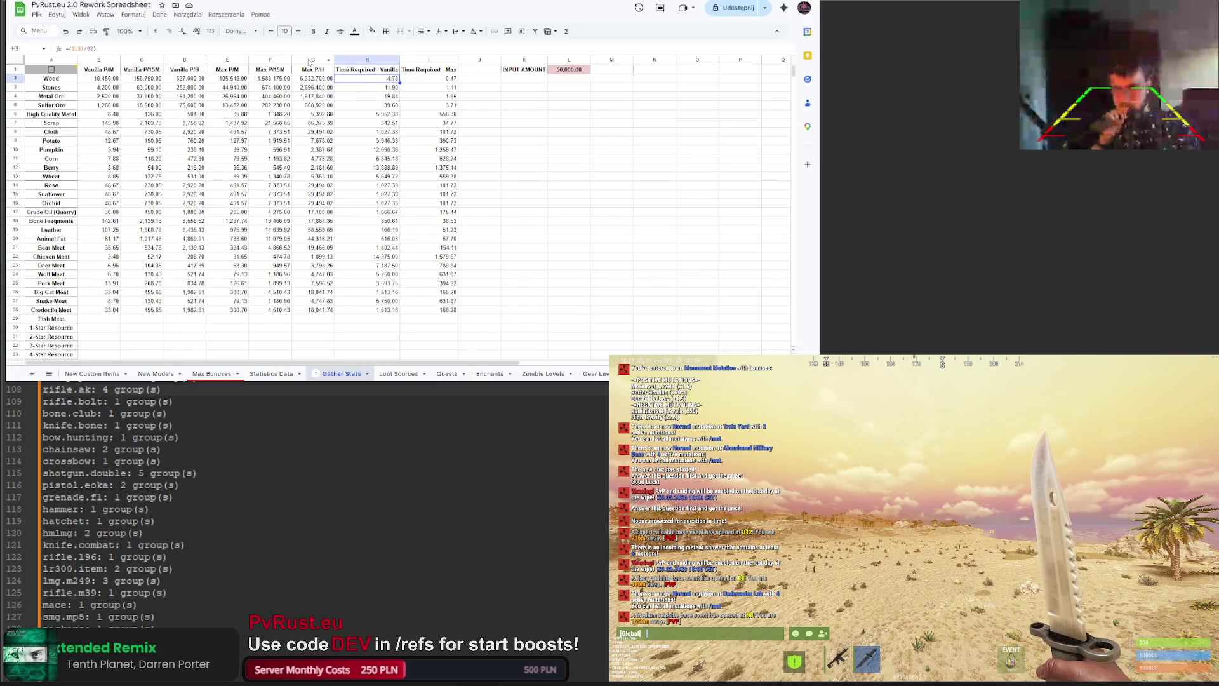
left_click(134, 14)
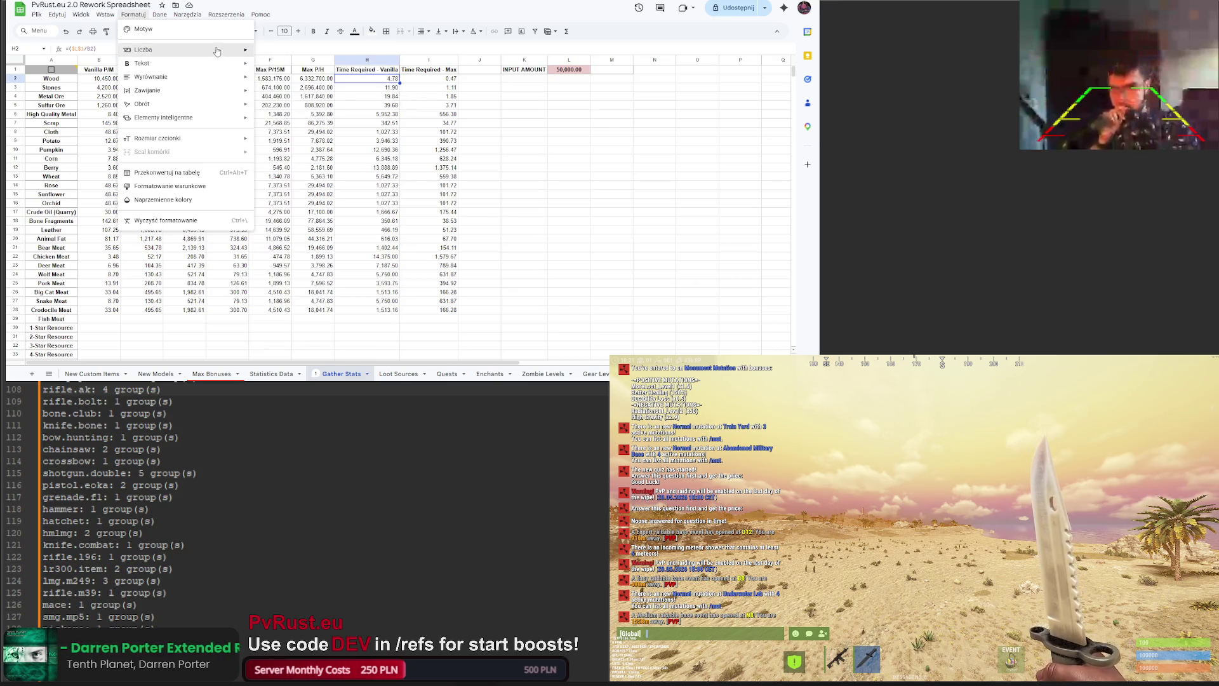
mouse_move(223, 51)
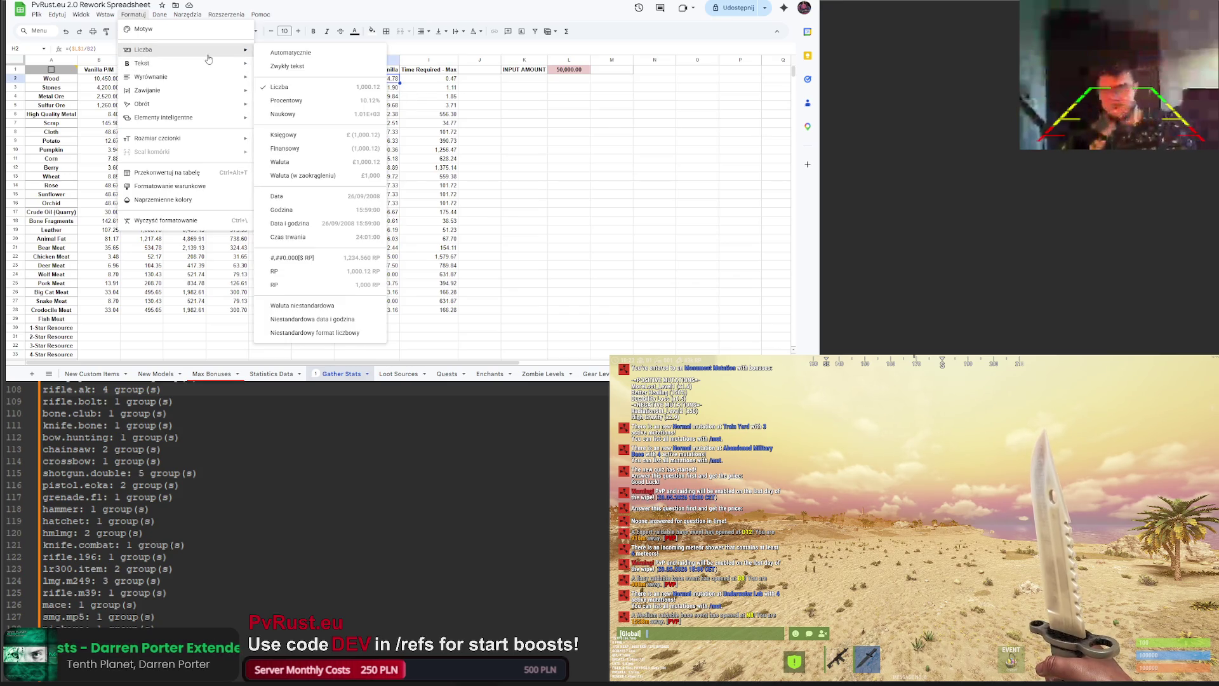
left_click(335, 238)
Step: Edit H2's custom [h]:mm:ss number format, removing the hour brackets and typing [mm]
left_click(136, 17)
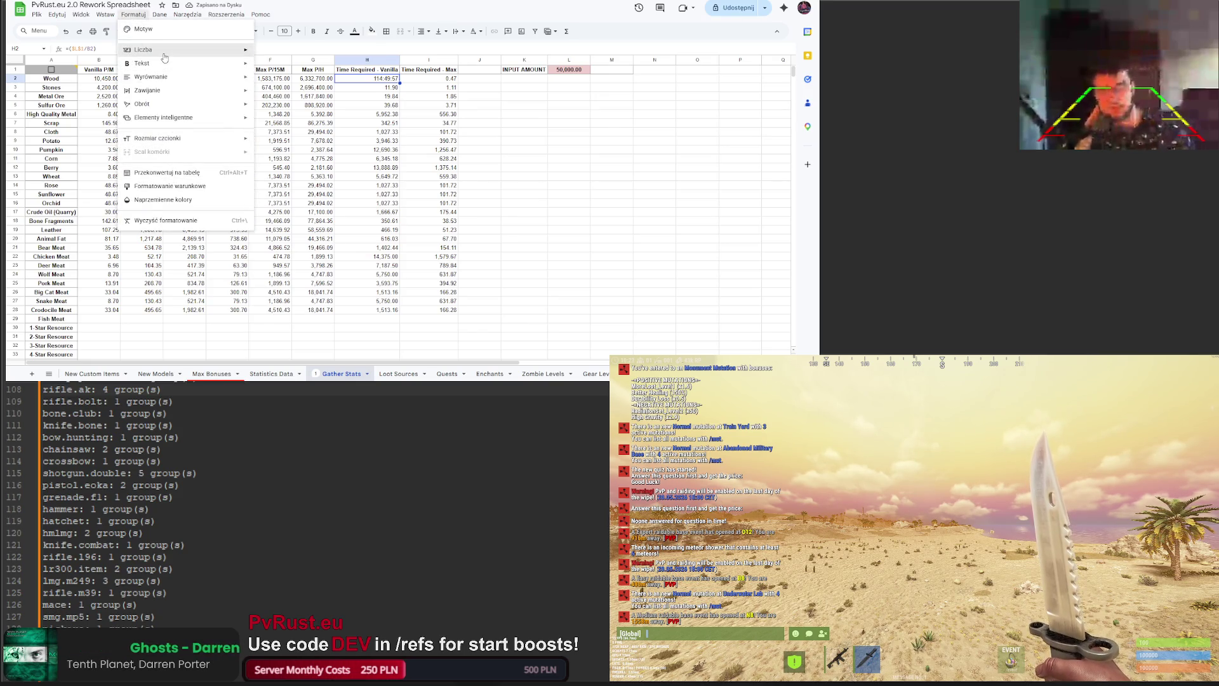
mouse_move(186, 51)
left_click(346, 333)
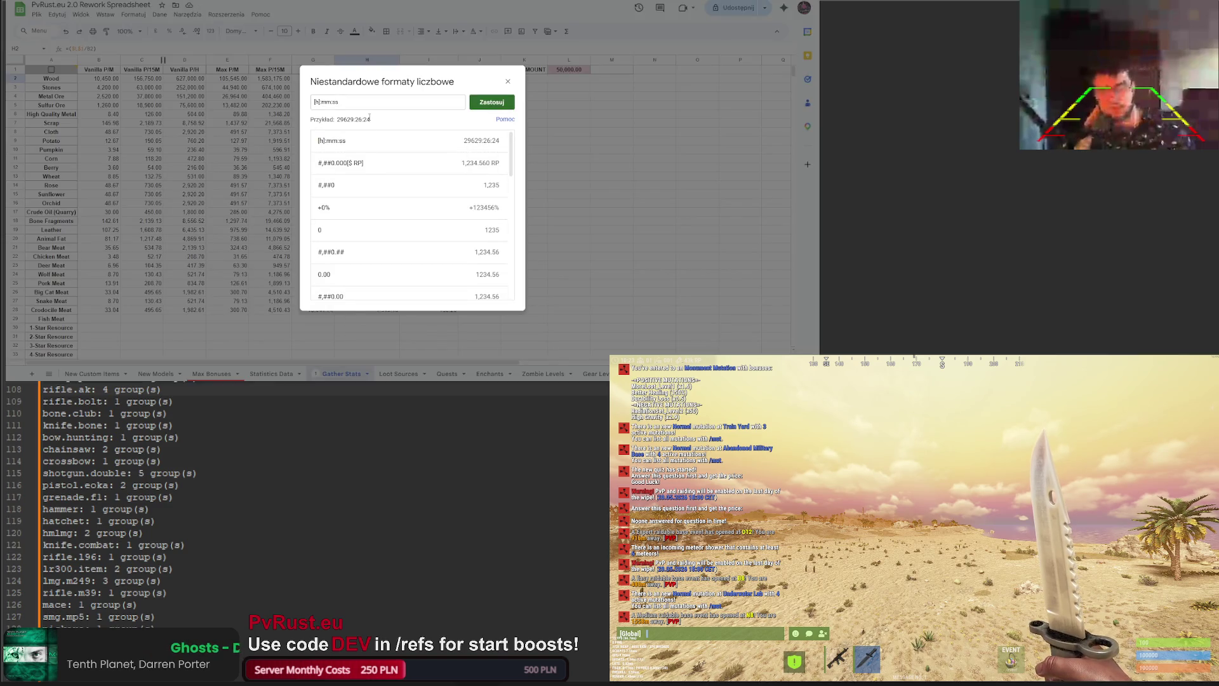
mouse_move(395, 74)
left_mouse_down()
mouse_move(311, 81)
mouse_move(398, 66)
left_mouse_up()
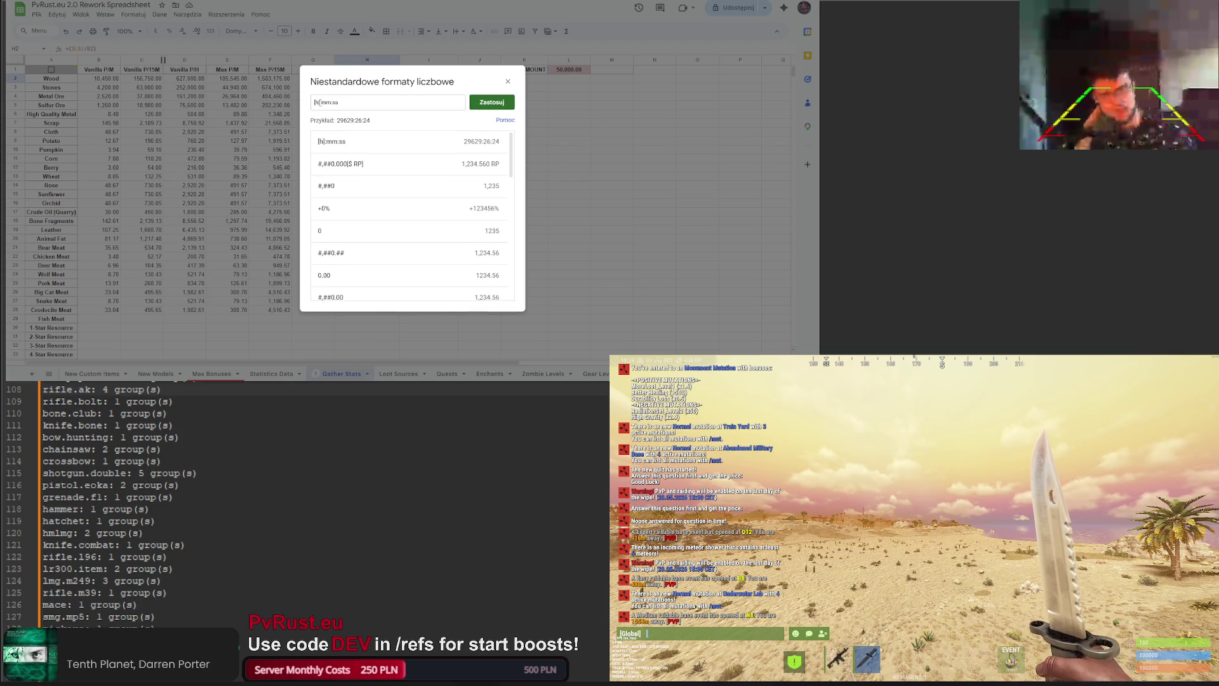
key("BackSpace")
key("Right")
key("Delete")
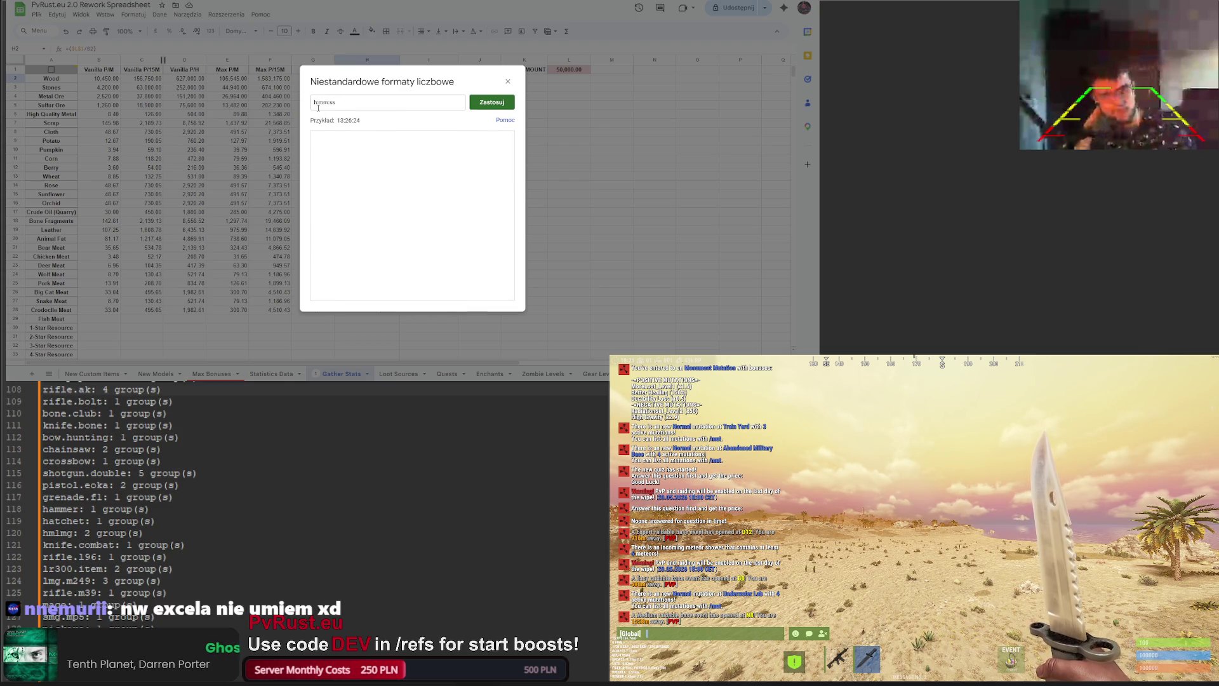
type("[mm]")
key("Return")
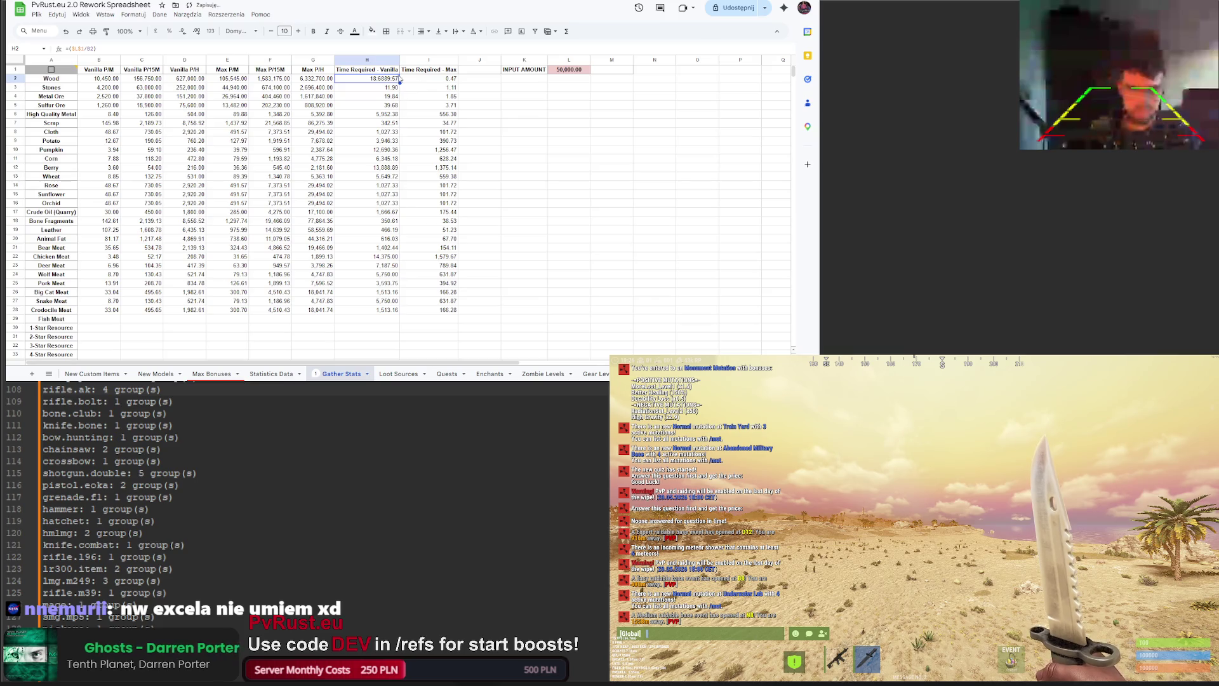
Step: Review H2's custom number format settings and close them without changes
left_click(133, 14)
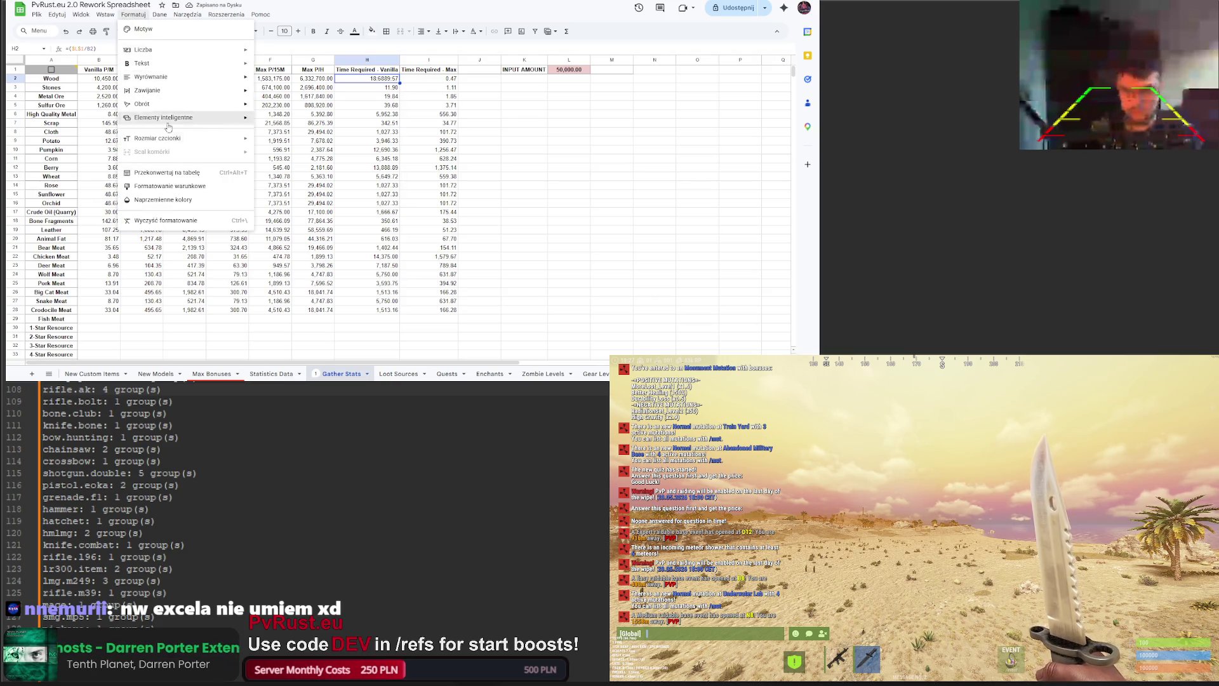
mouse_move(156, 51)
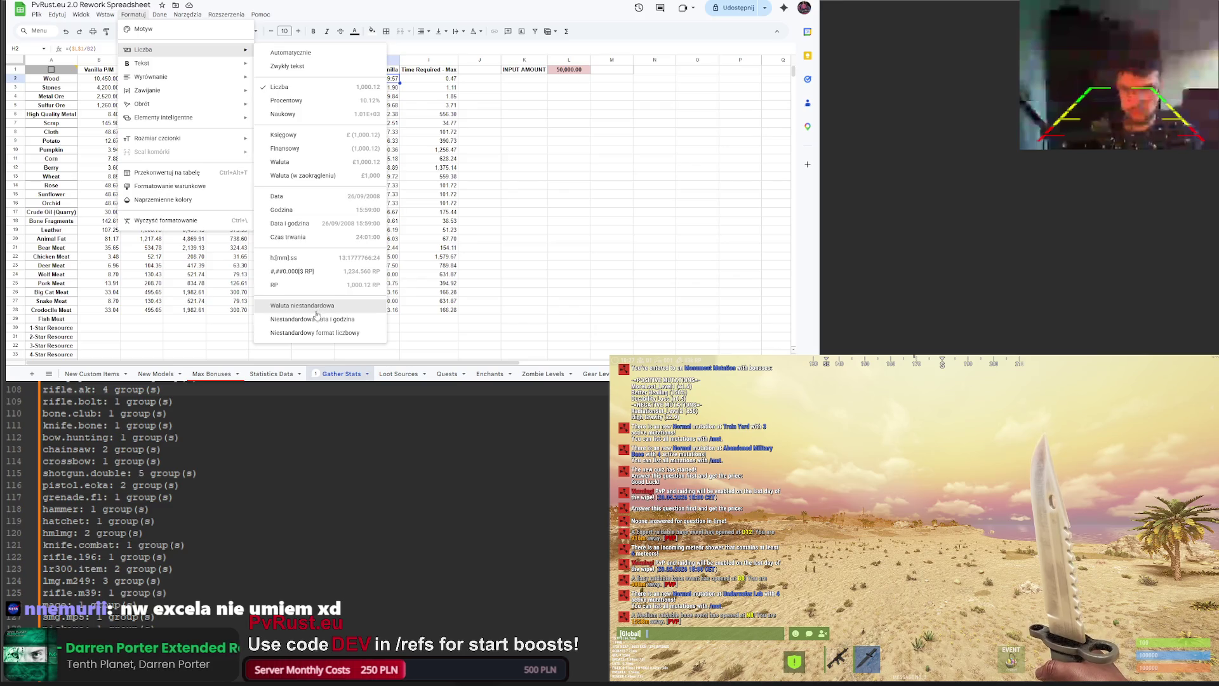
left_click(315, 333)
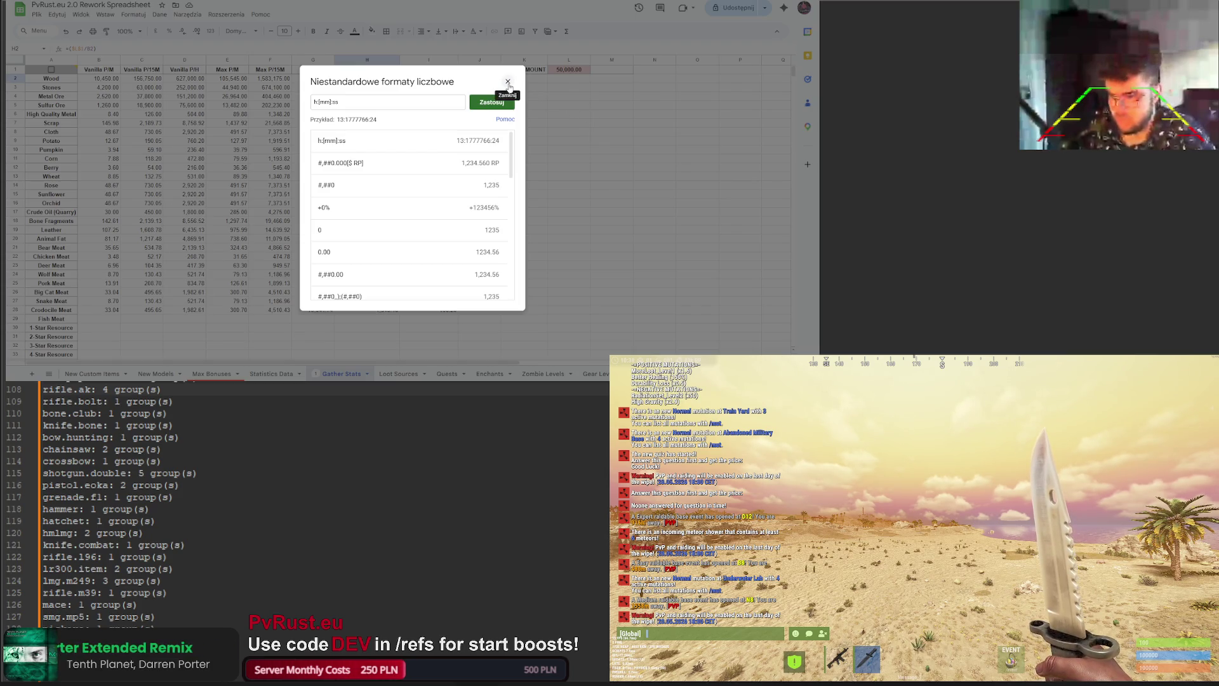
left_click(508, 83)
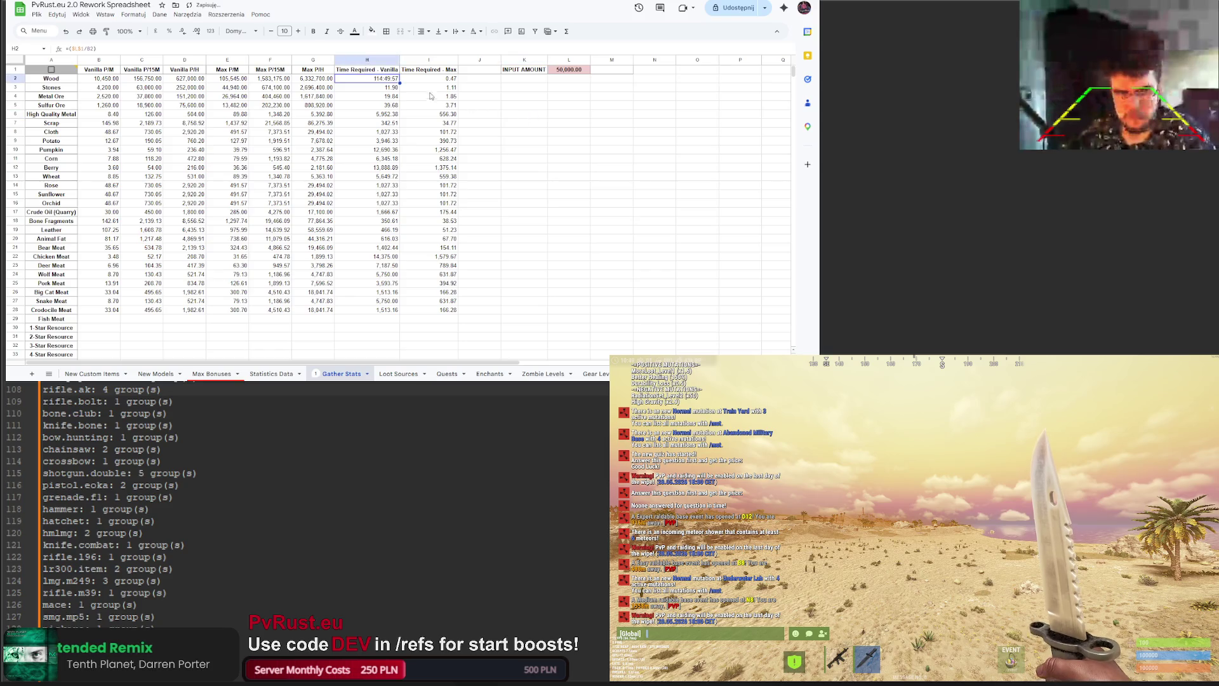
Step: Divide H2's formula by 1440 and fill it down to H28
left_click(83, 49)
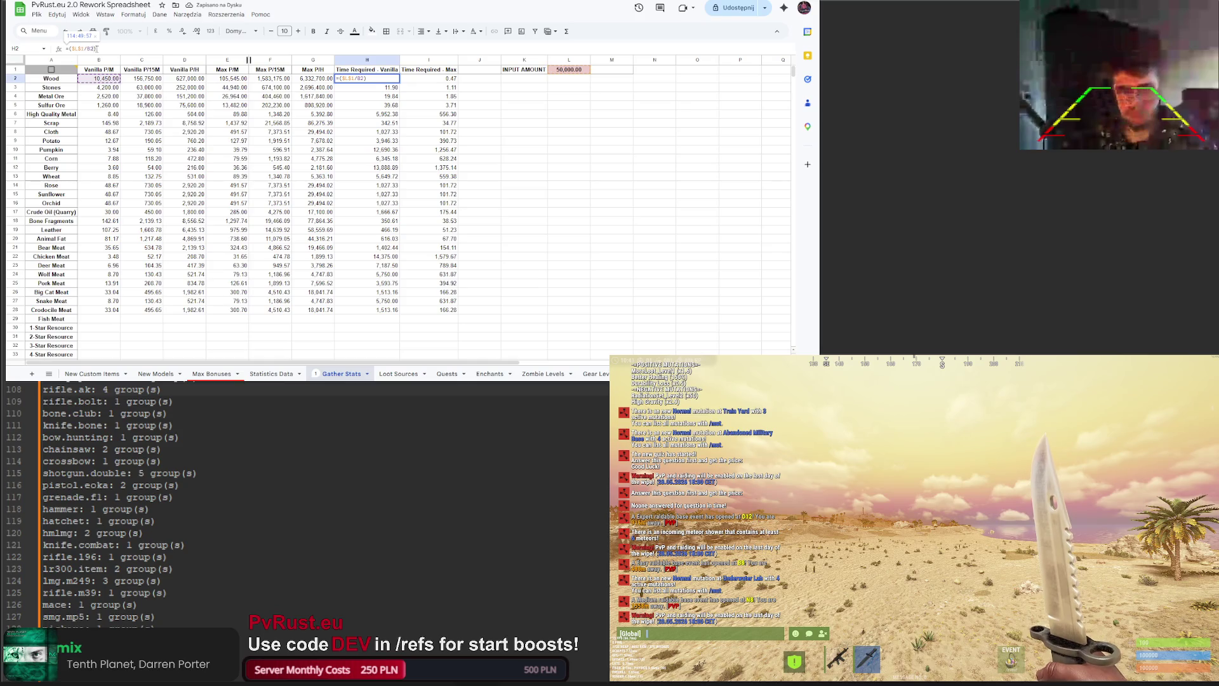
type("/1440")
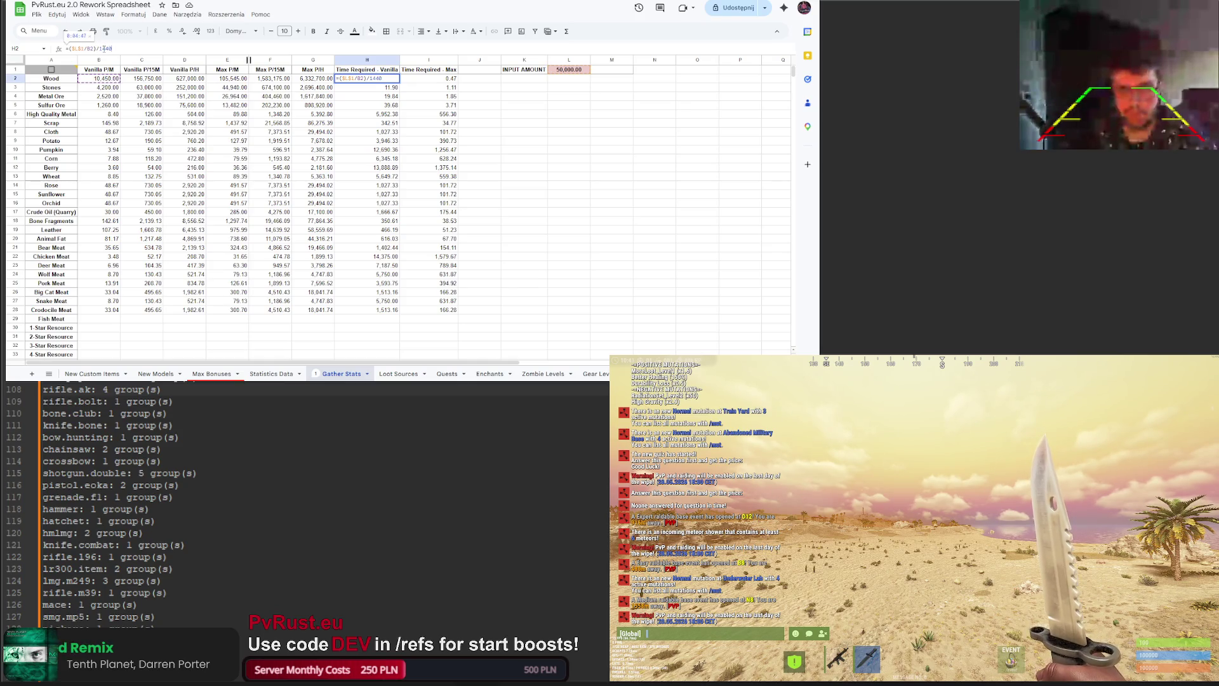
key("Return")
left_click(381, 79)
left_click_drag(399, 82, 397, 312)
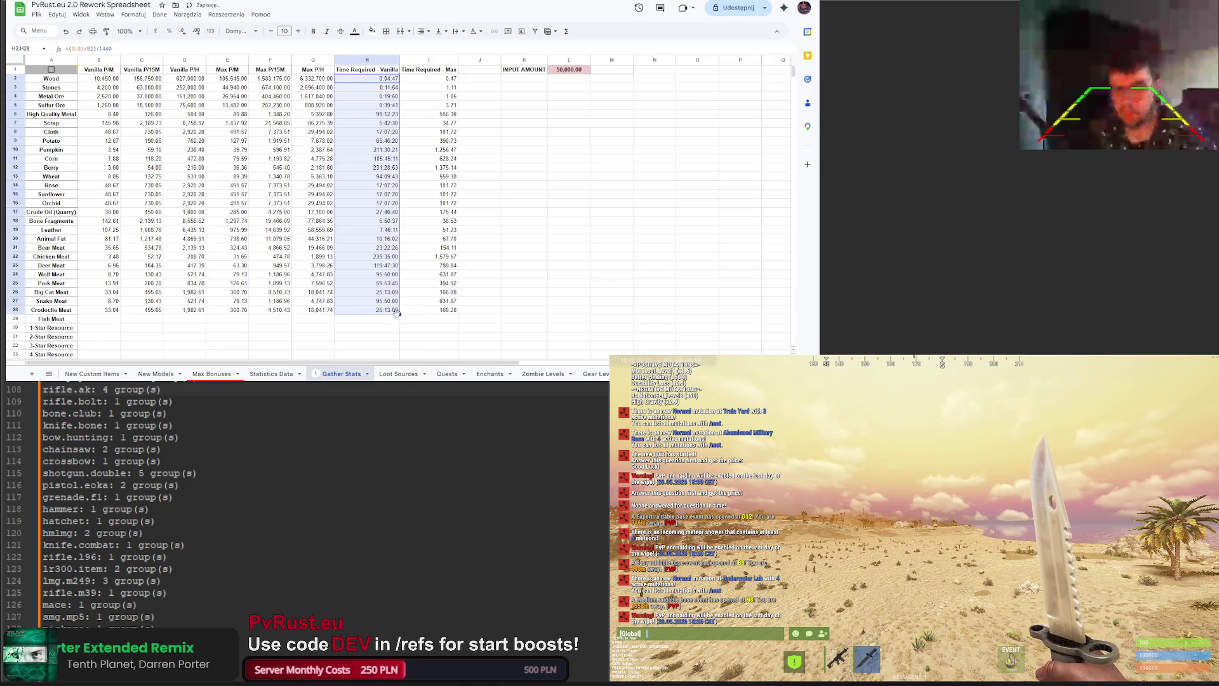
Step: Copy the formula into I2 so it uses E2, then fill it down to I28
left_click(378, 80)
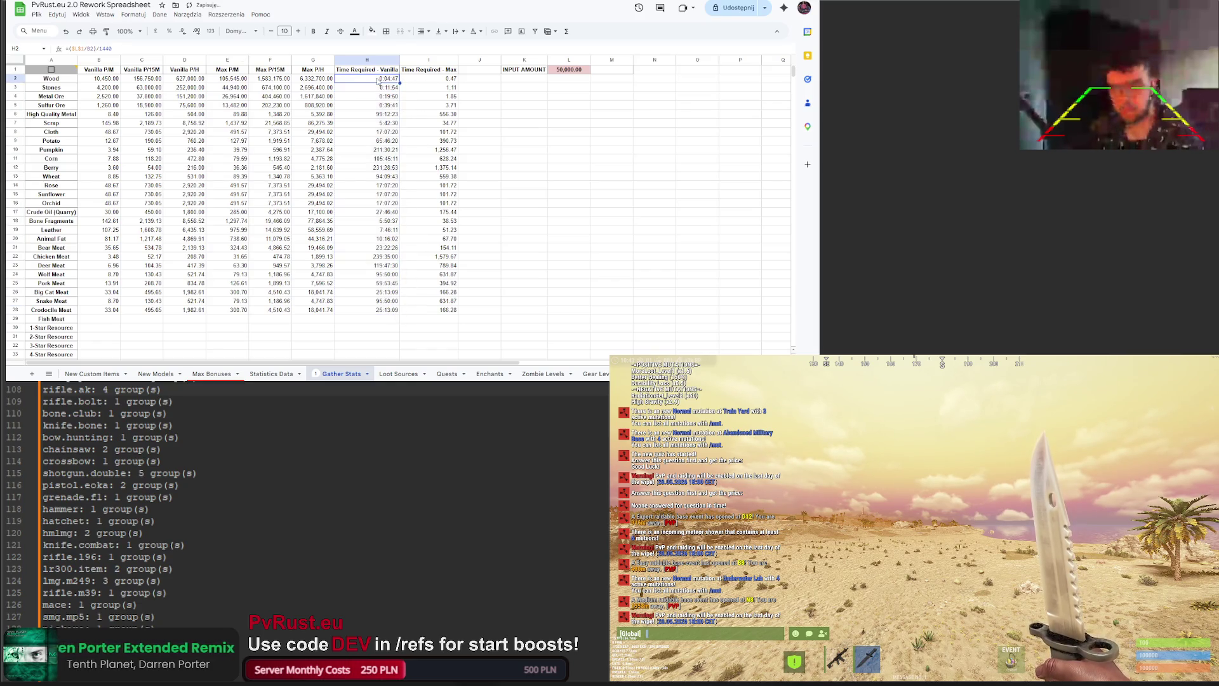
left_click_drag(400, 83, 432, 82)
left_click(431, 80)
left_click(94, 48)
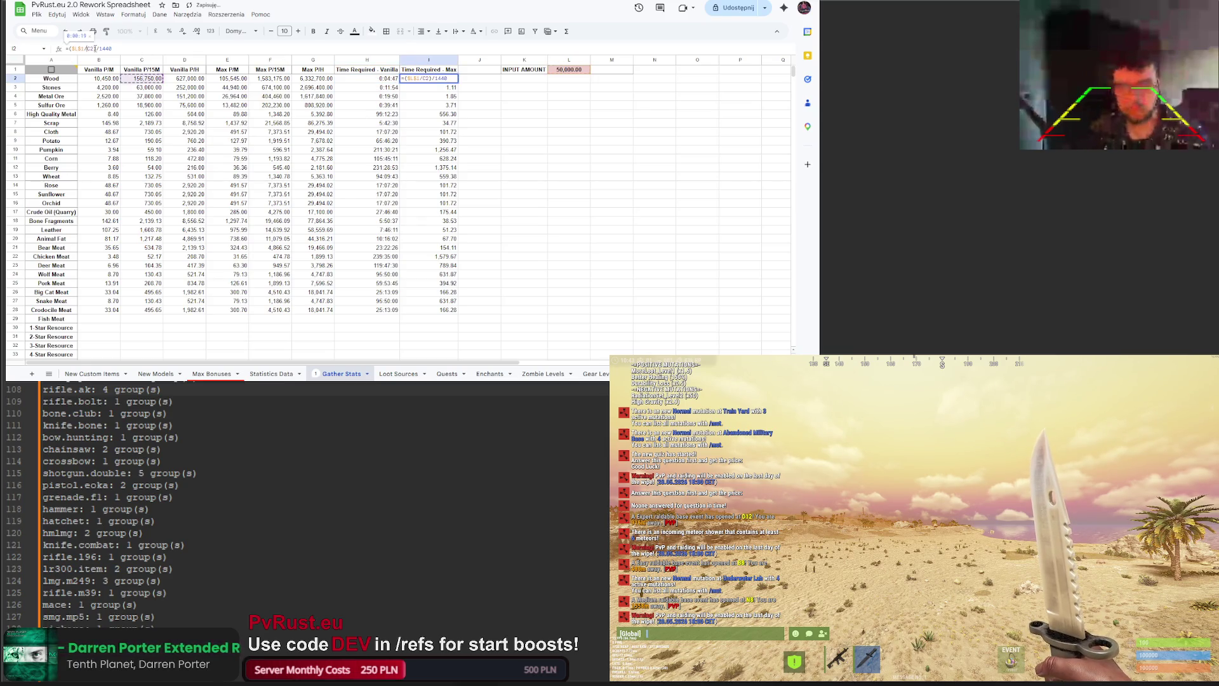
key("BackSpace")
key("BackSpace")
type("E2")
key("Return")
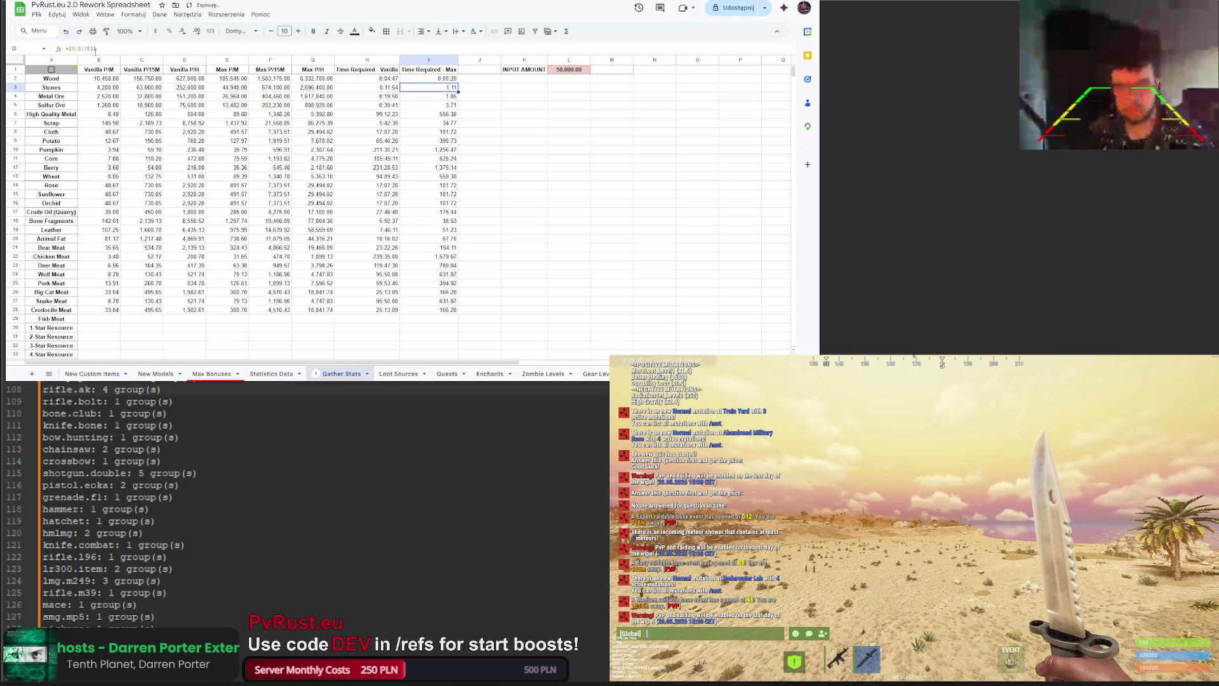
left_click(447, 78)
left_click_drag(458, 83, 455, 309)
left_click(494, 273)
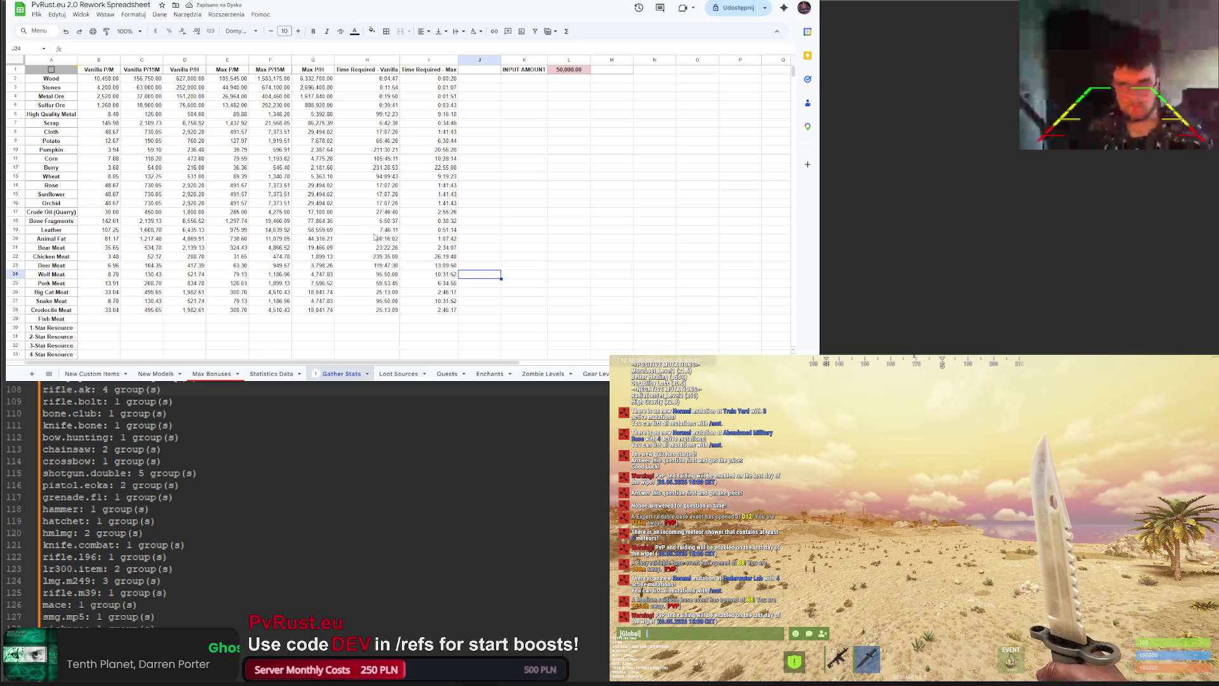
Step: Center and italicize the time values in H2:I28
mouse_move(389, 80)
left_mouse_down()
mouse_move(432, 254)
mouse_move(432, 310)
left_mouse_up()
left_click(422, 31)
left_click(436, 47)
left_click(507, 157)
left_click_drag(367, 78, 441, 312)
left_click(326, 31)
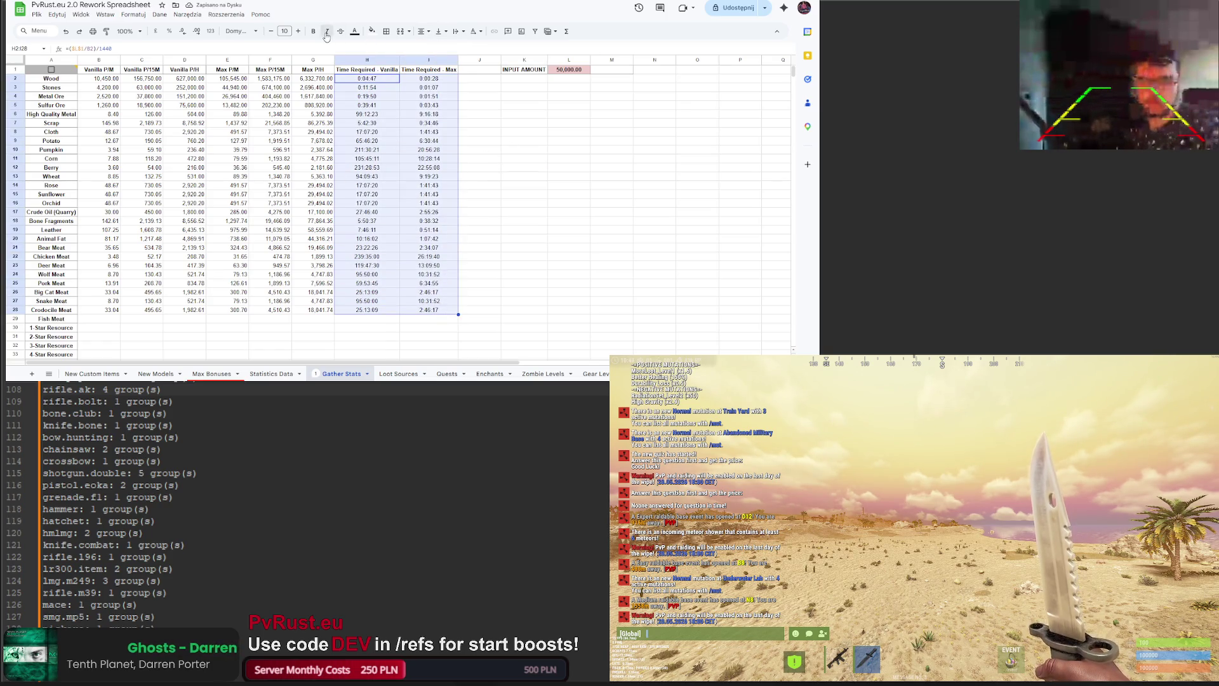
left_click(479, 157)
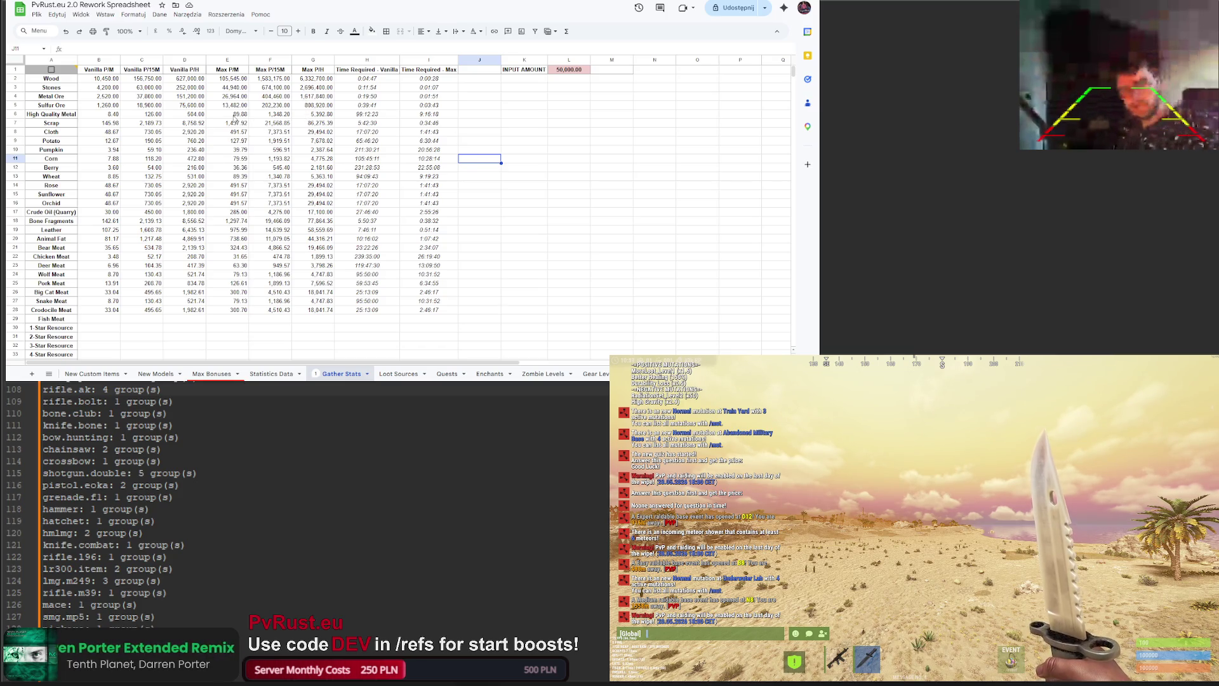
left_click(413, 118)
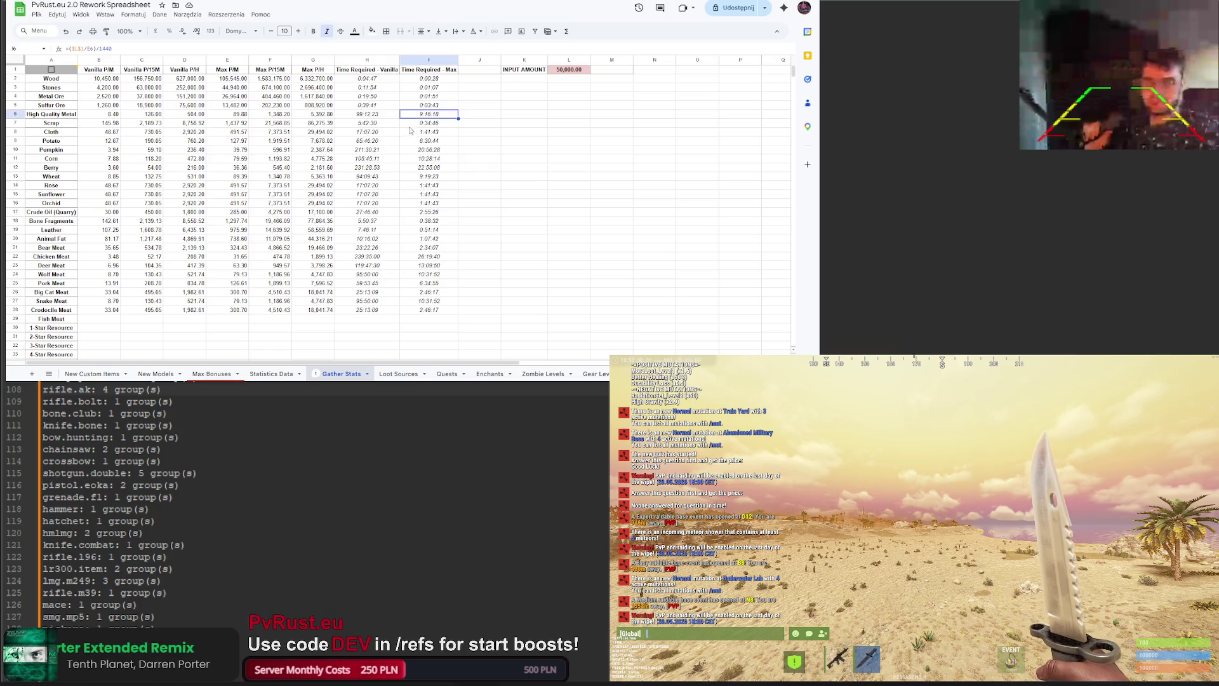